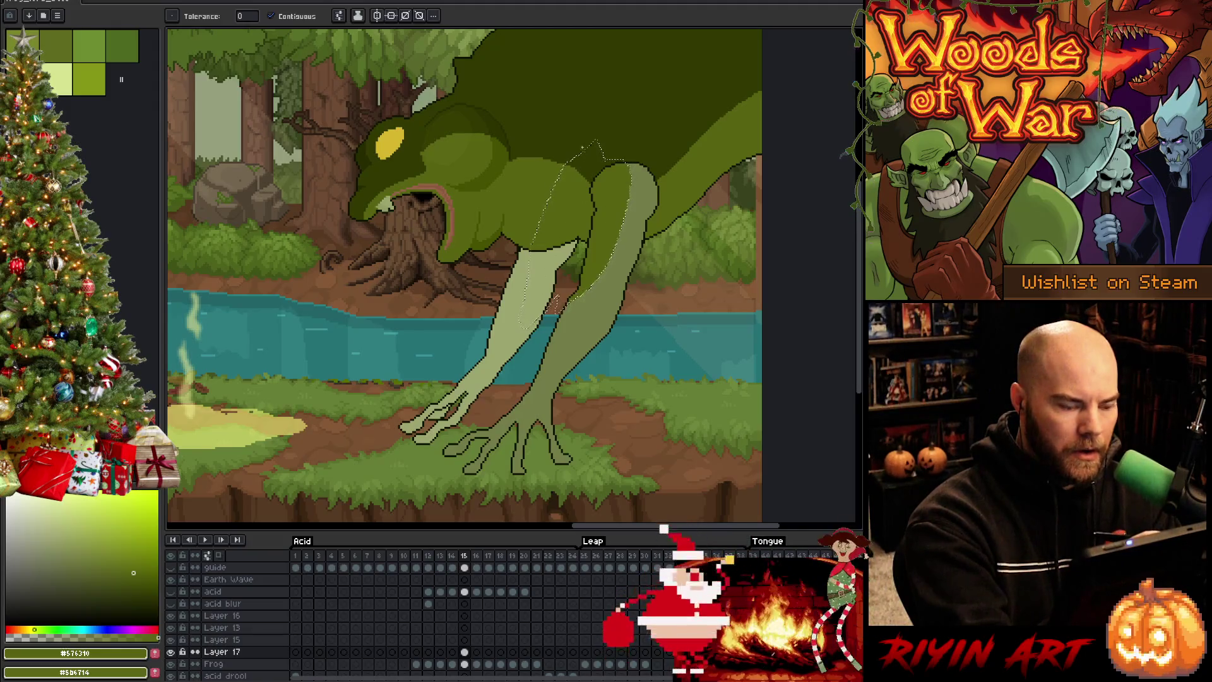
Step: Compare frames 14 and 15, then lasso-select just the frog's shoulder on frame 15
key(m)
key(Left)
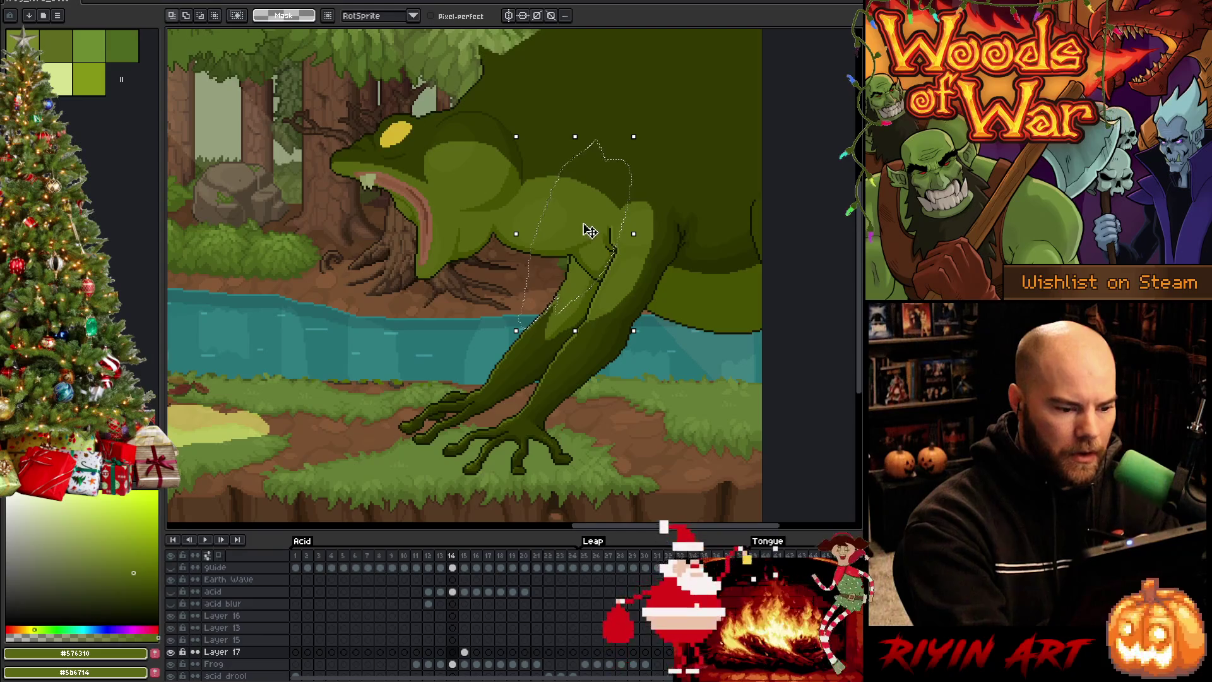
key(Right)
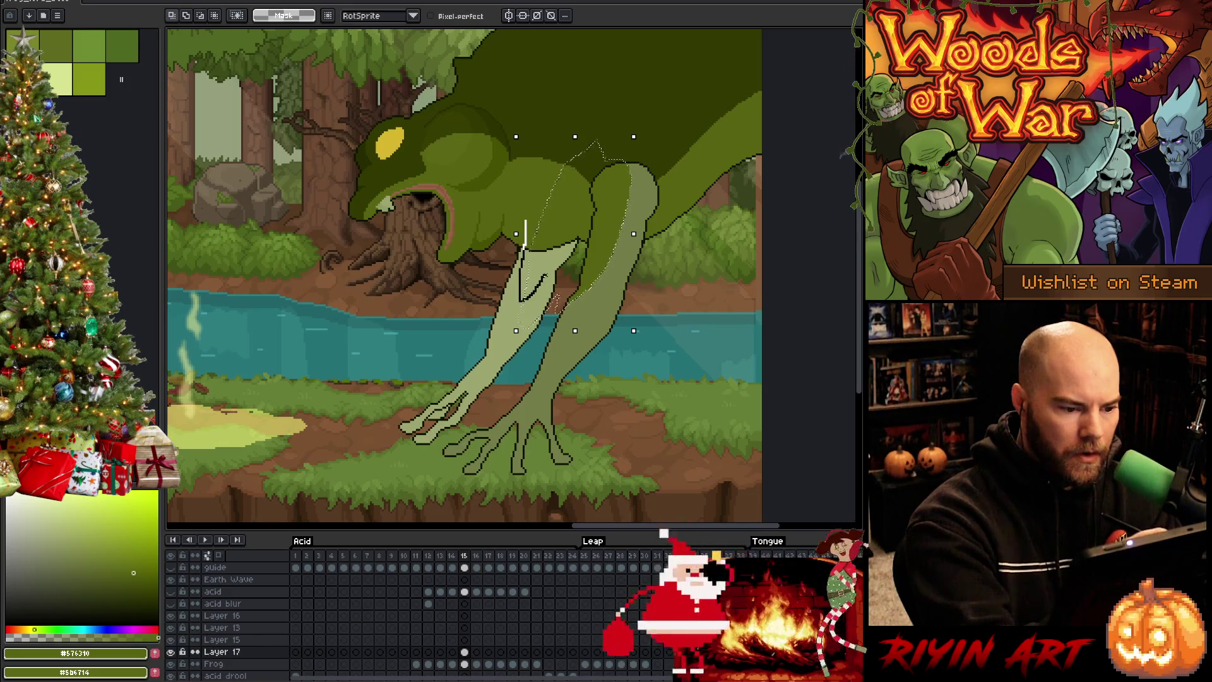
drag(516, 189, 587, 304)
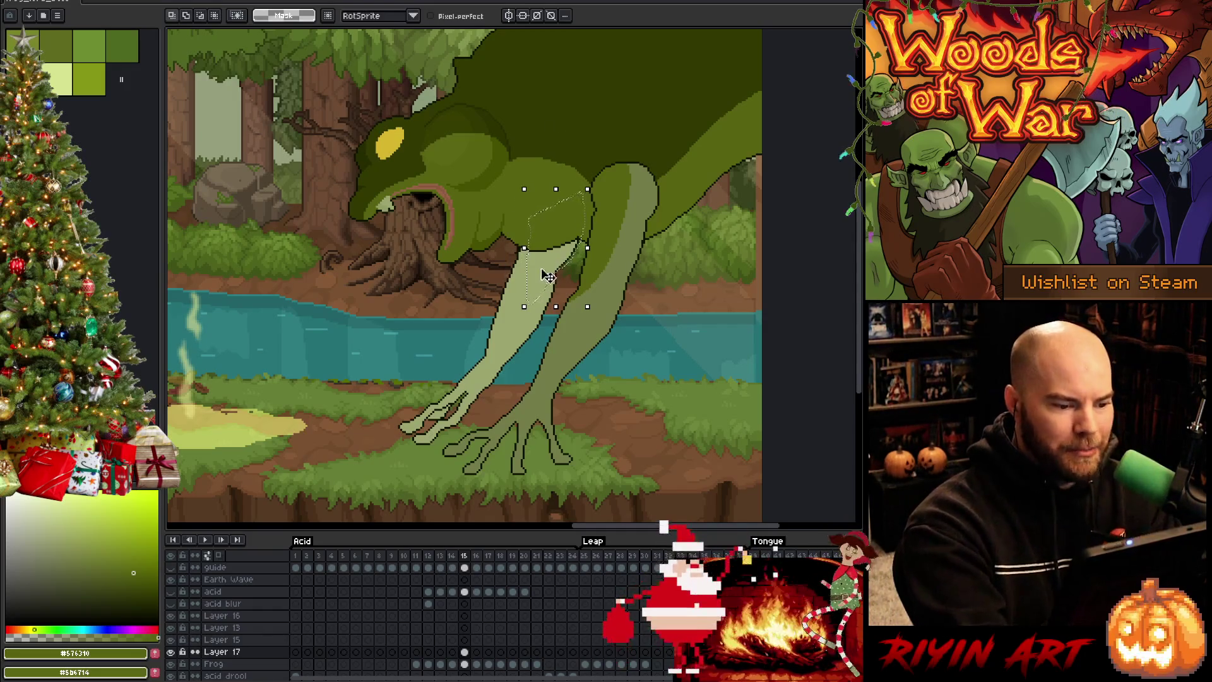
Step: Apply the transform, pick the frog's dark body green, and clear the selection
key(g)
alt+click(614, 108)
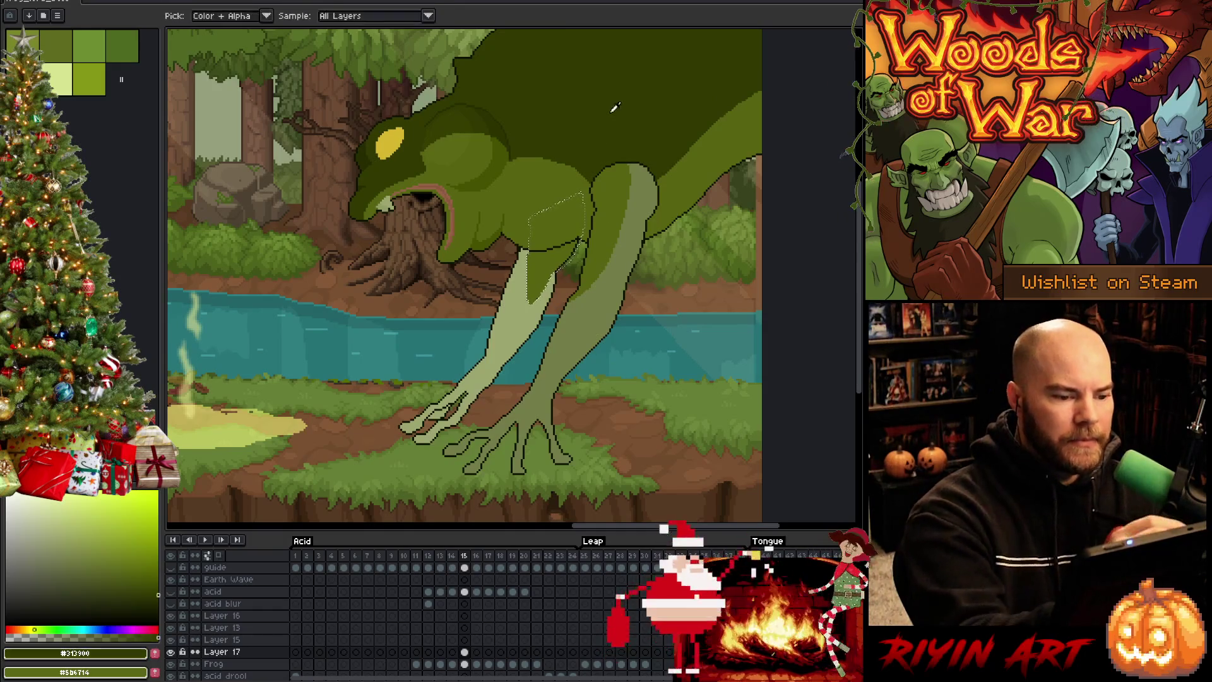
key(v)
key(ctrl+d)
Step: Fill the frog's pale right leg, left leg and hand patch with dark green #313900
key(w)
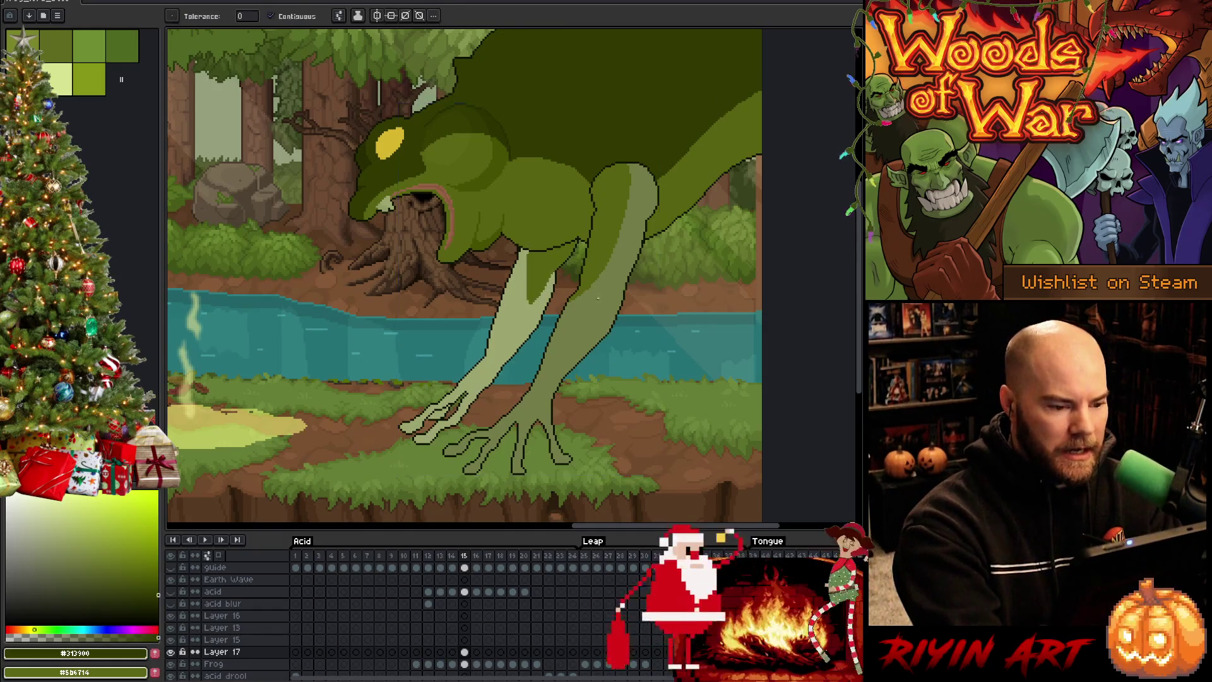
click(597, 301)
click(519, 320)
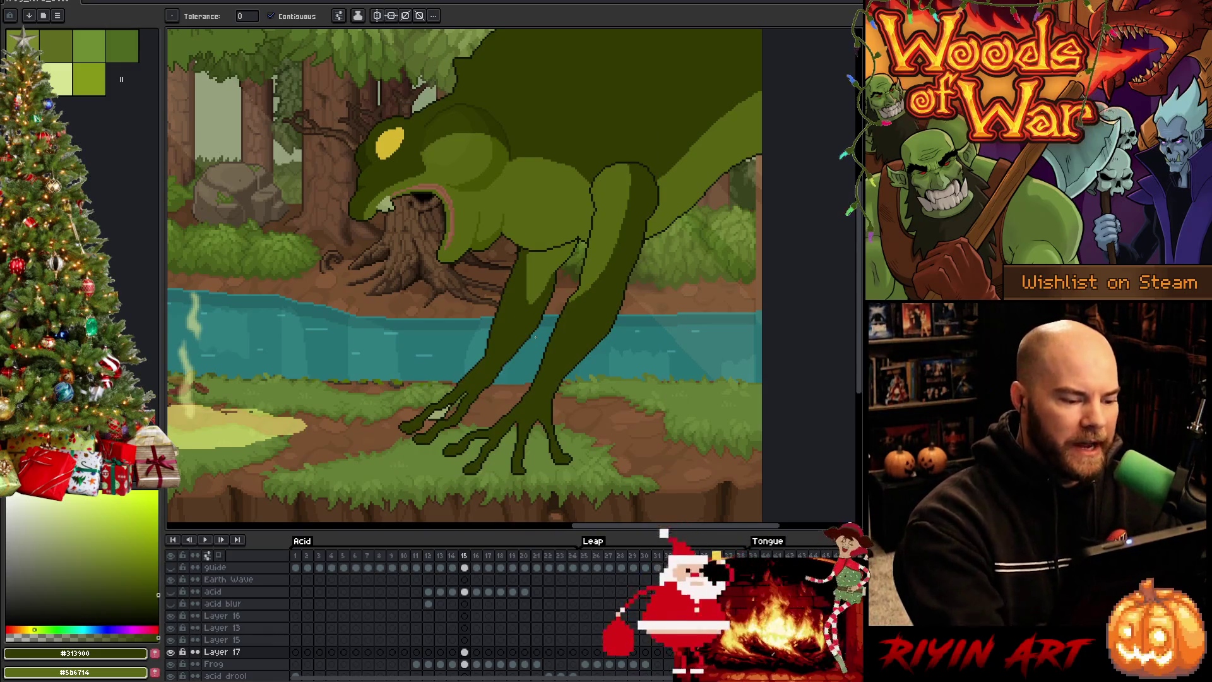
click(440, 412)
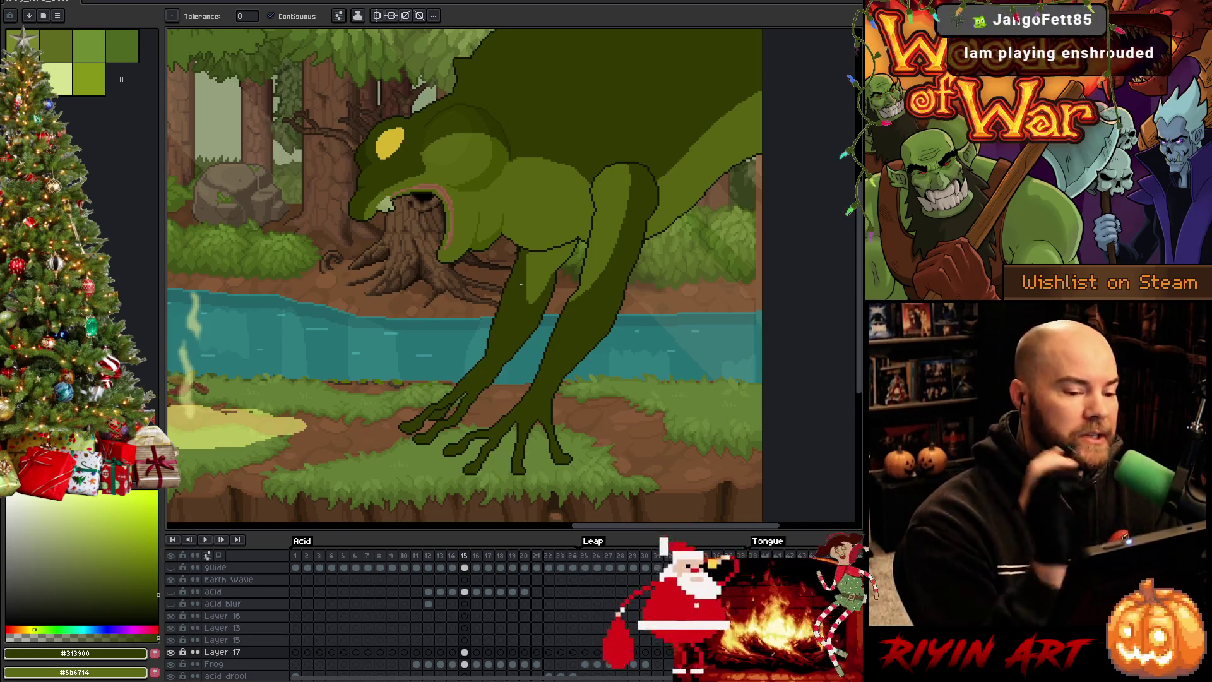
Step: Lasso-select the area around the frog's shoulder and zoom in on it
key(b)
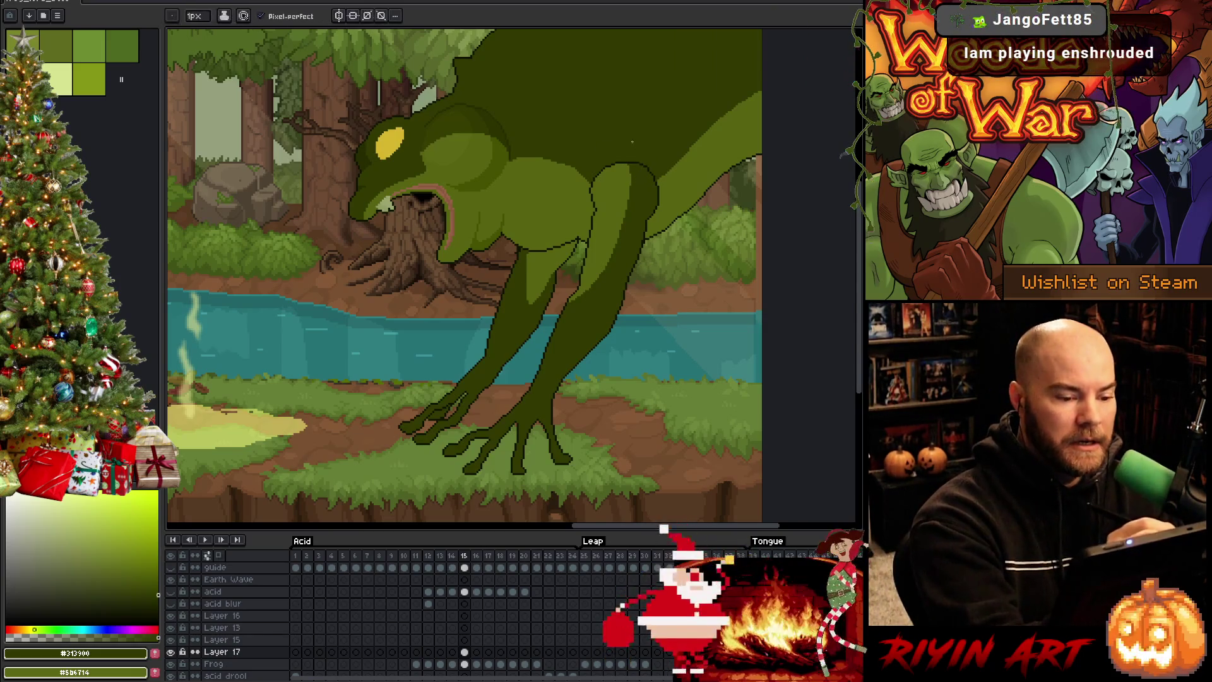
key(m)
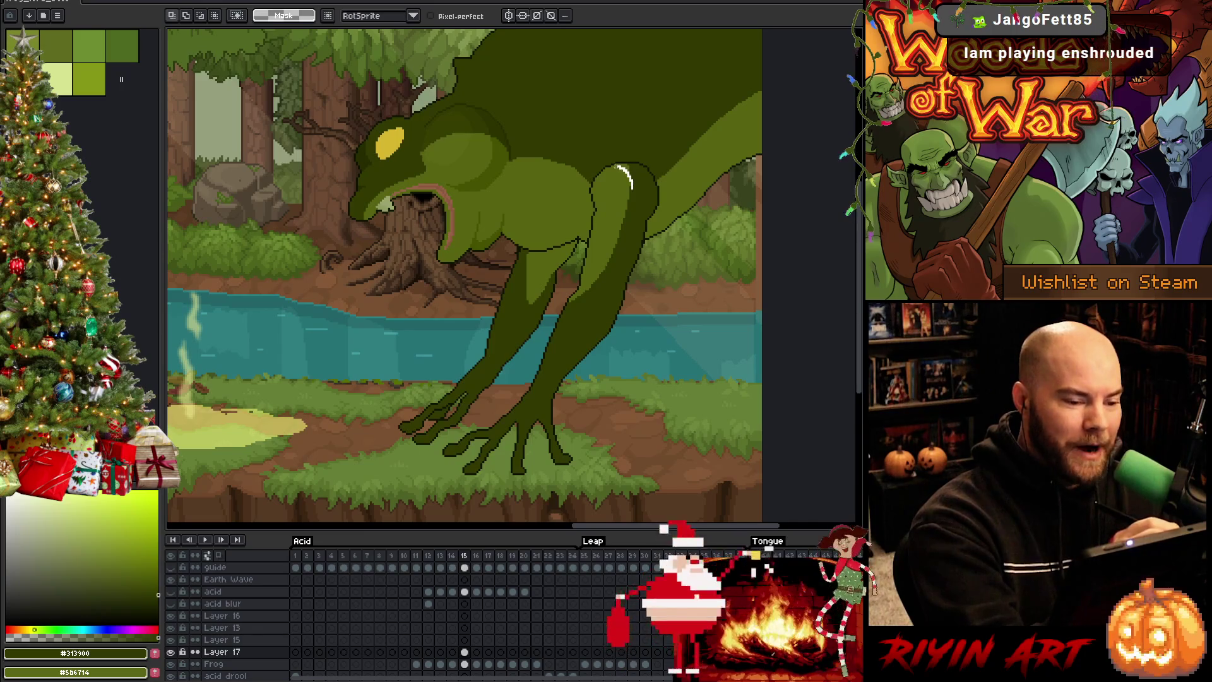
mouse_move(630, 182)
mouse_down()
mouse_move(607, 167)
mouse_move(619, 141)
mouse_move(631, 147)
mouse_up()
key(w)
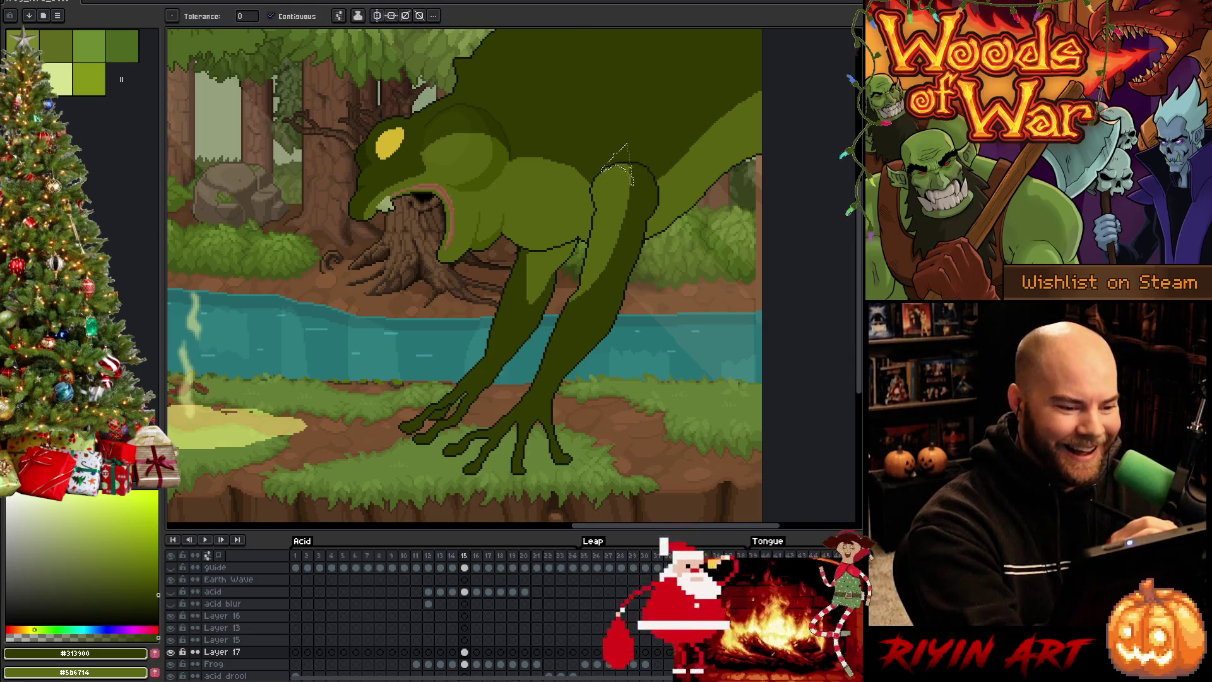
scroll(619, 157, up, 3)
scroll(628, 160, up, 1)
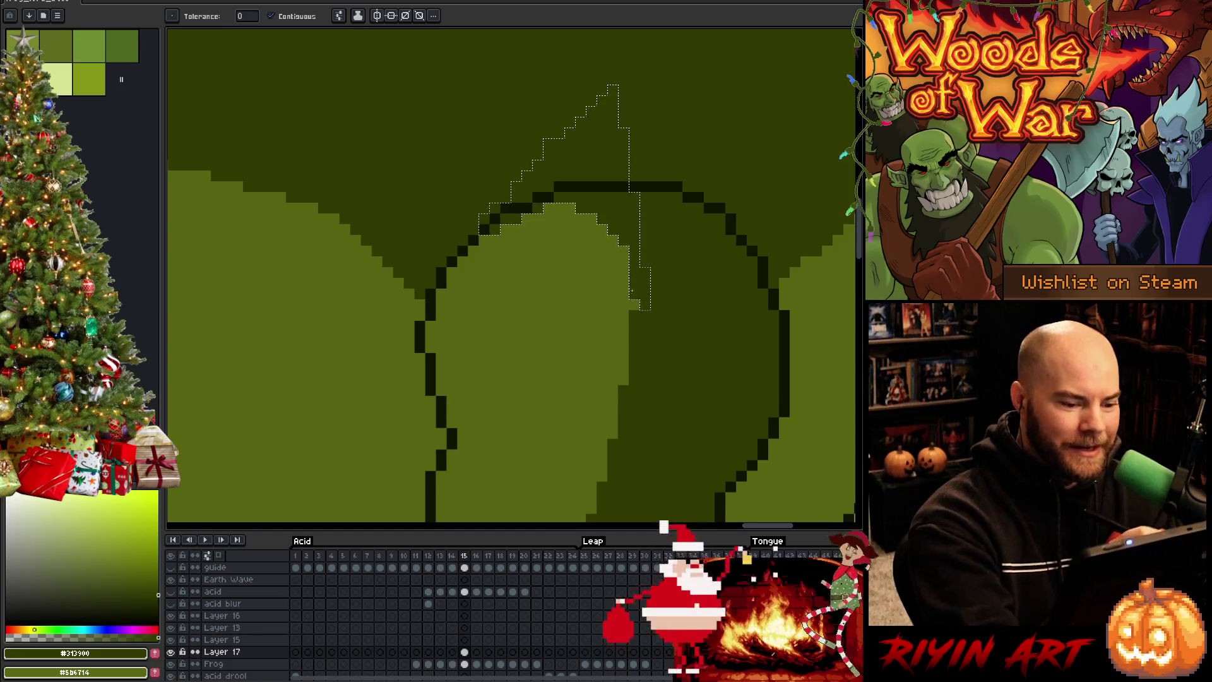
Step: Repaint the shoulder's upper-left outline and upper edge with the lighter and dark body greens
key(v)
key(ctrl+d)
key(b)
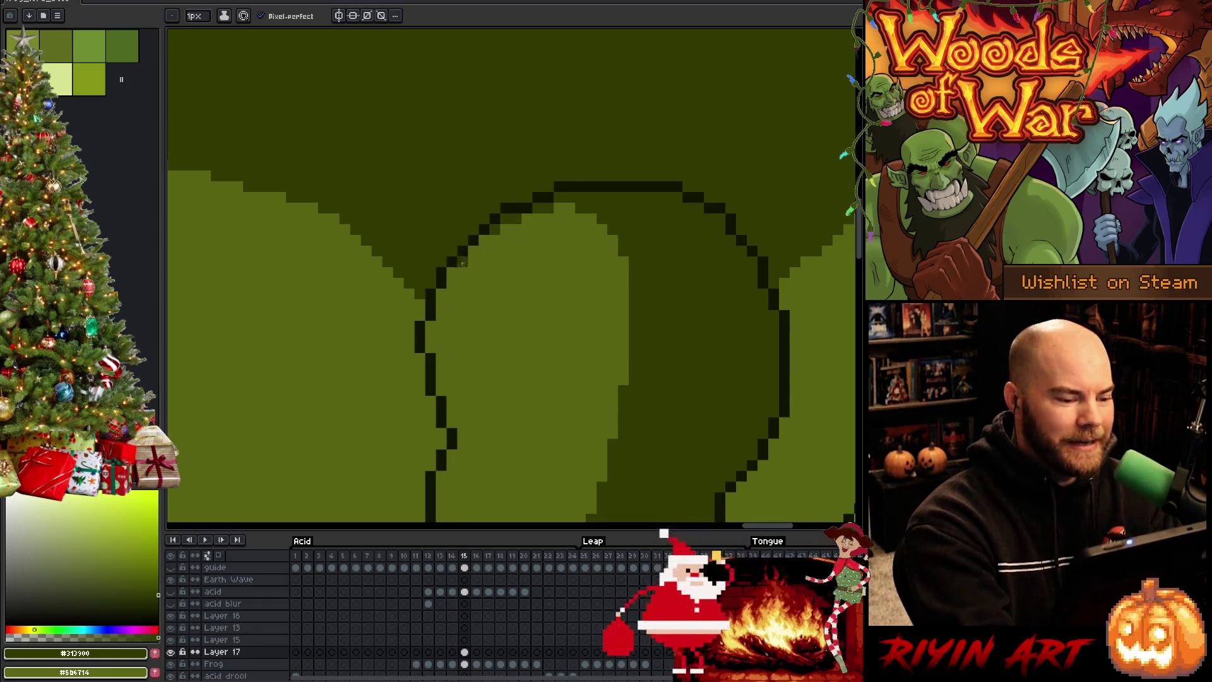
mouse_move(442, 271)
mouse_down()
mouse_move(441, 287)
mouse_move(489, 208)
mouse_up()
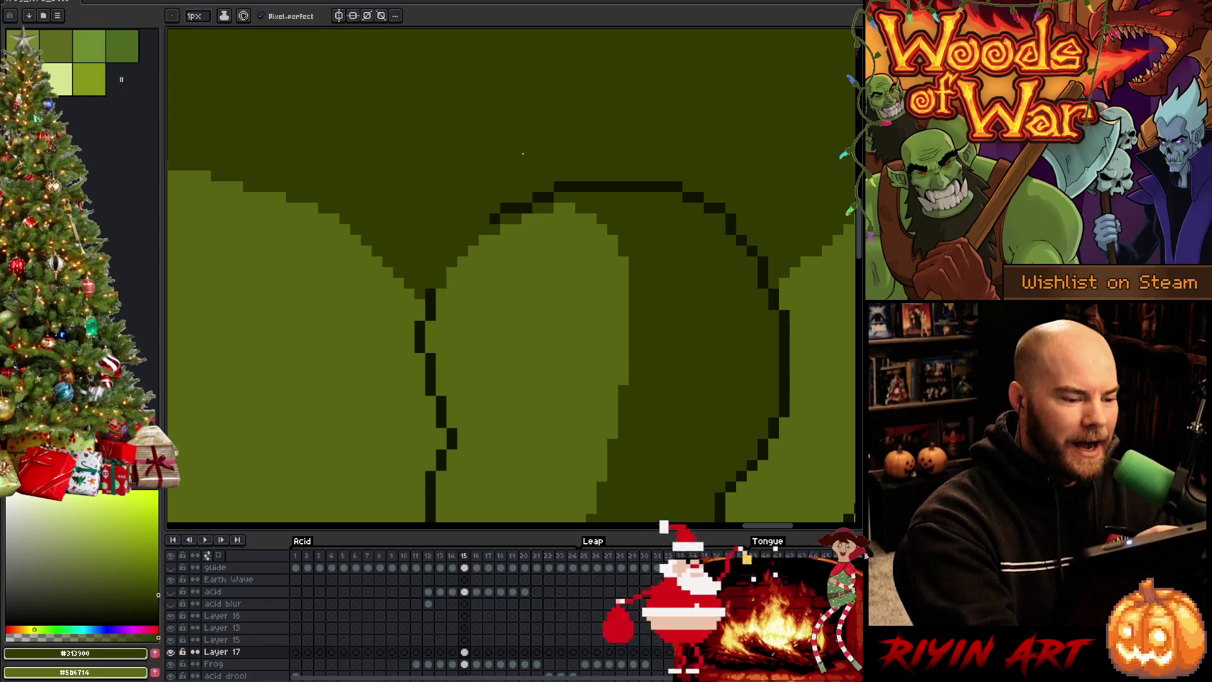
alt+click(549, 214)
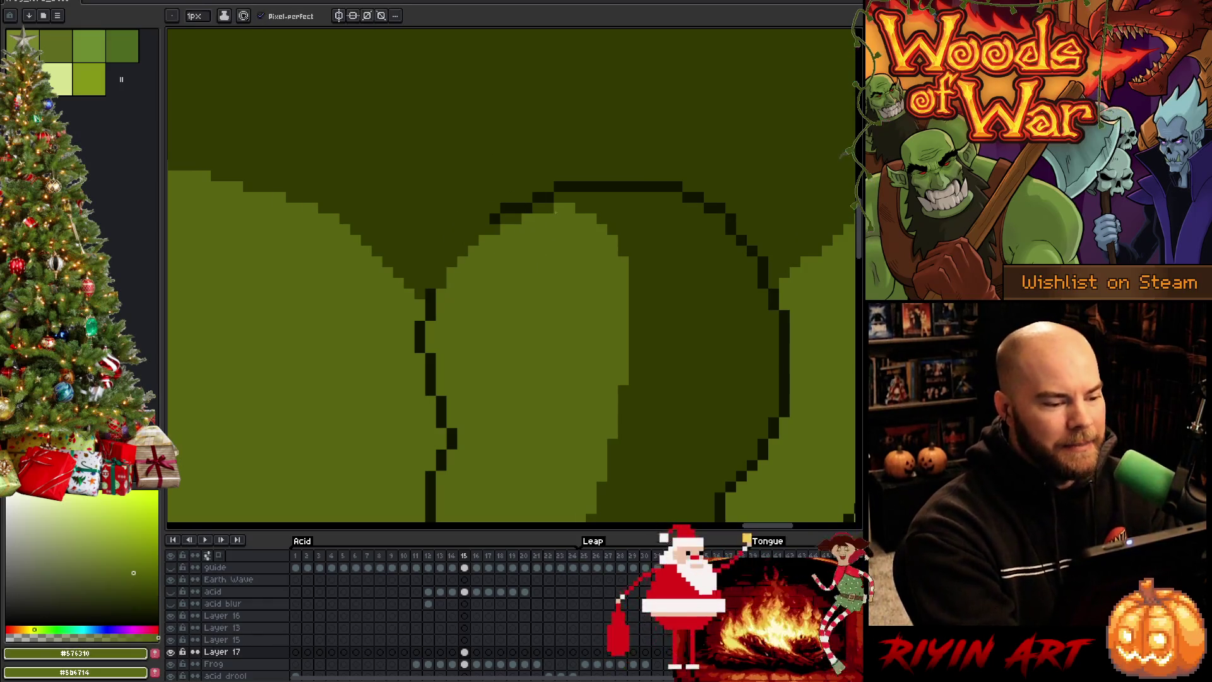
mouse_move(555, 213)
mouse_down()
mouse_move(514, 221)
mouse_move(442, 282)
mouse_move(463, 240)
mouse_move(433, 310)
mouse_up()
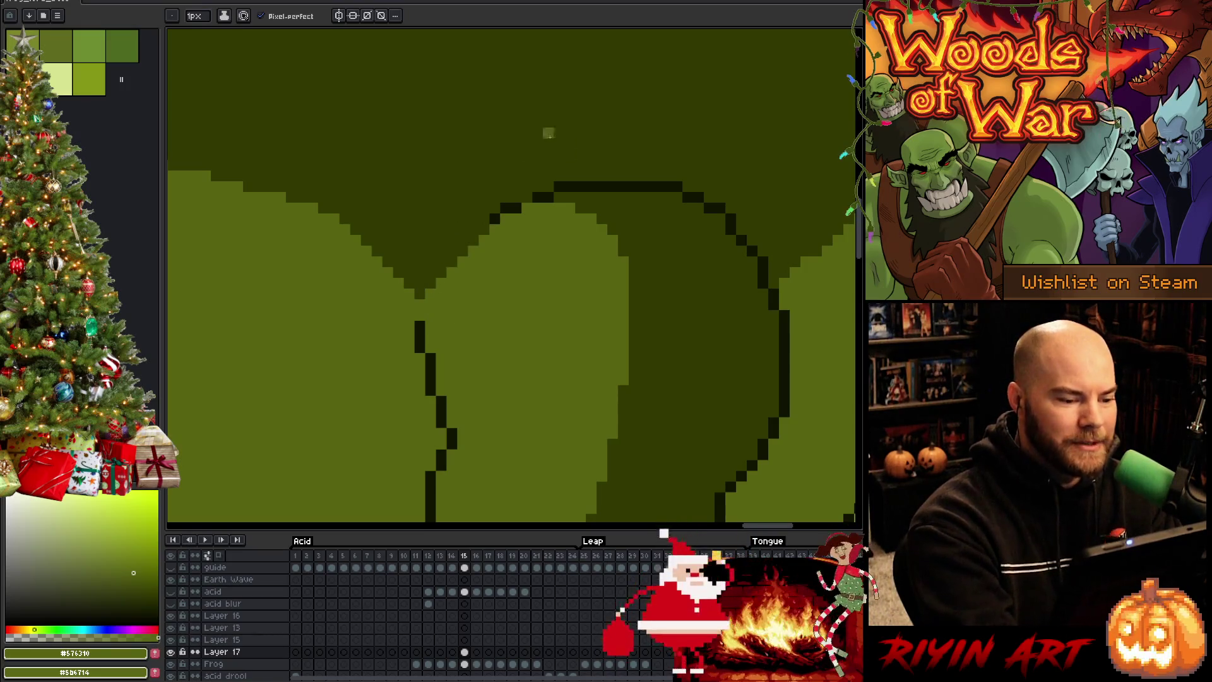
alt+click(460, 217)
mouse_move(494, 219)
mouse_down()
mouse_move(597, 187)
mouse_move(722, 203)
mouse_up()
Step: Paint out the upper-right and top outline pixels, darken the top edge, and save
click(741, 241)
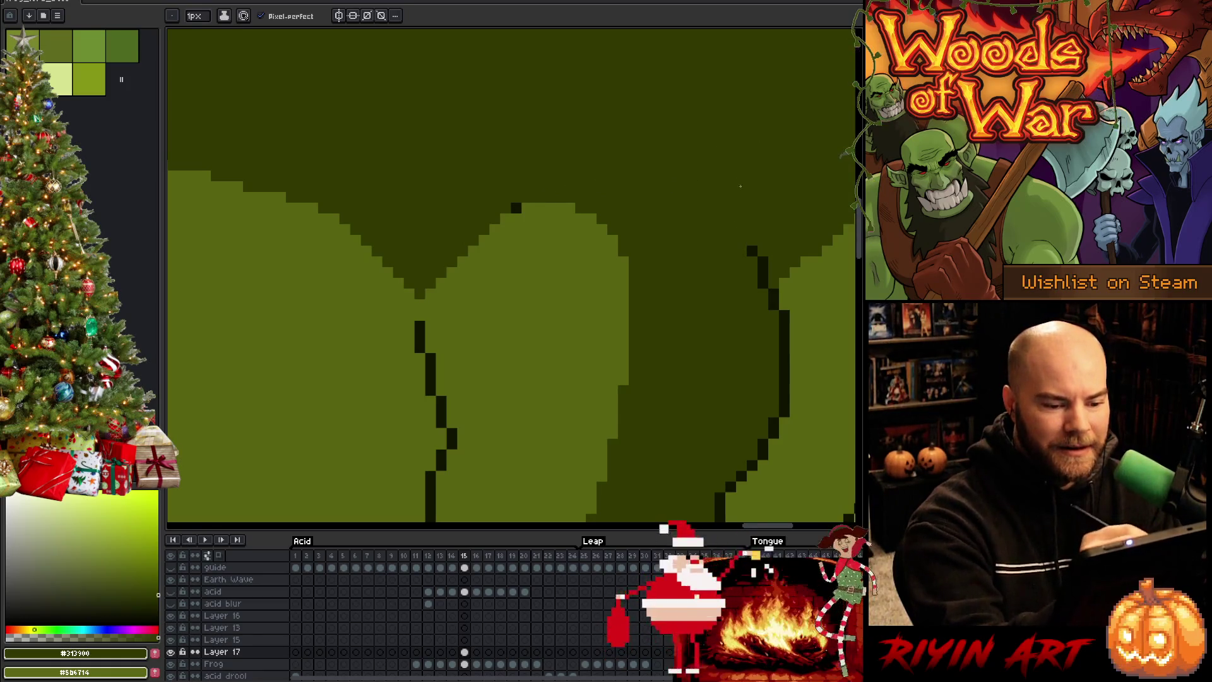
click(752, 251)
click(763, 261)
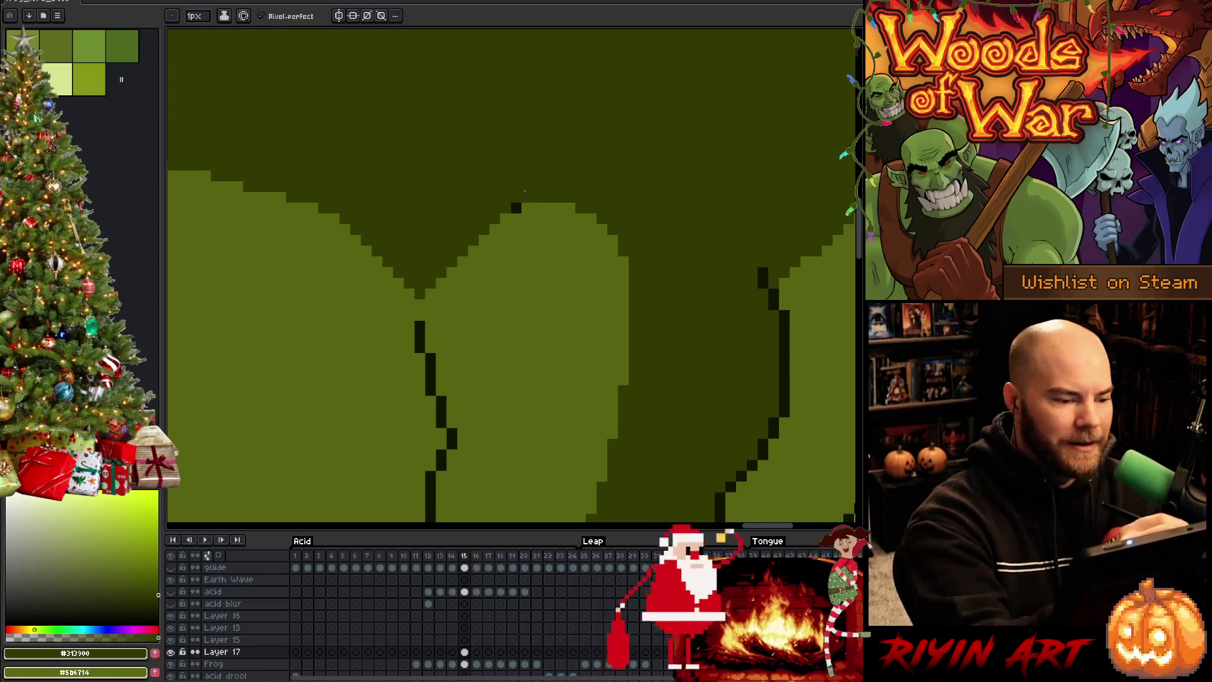
alt+click(535, 207)
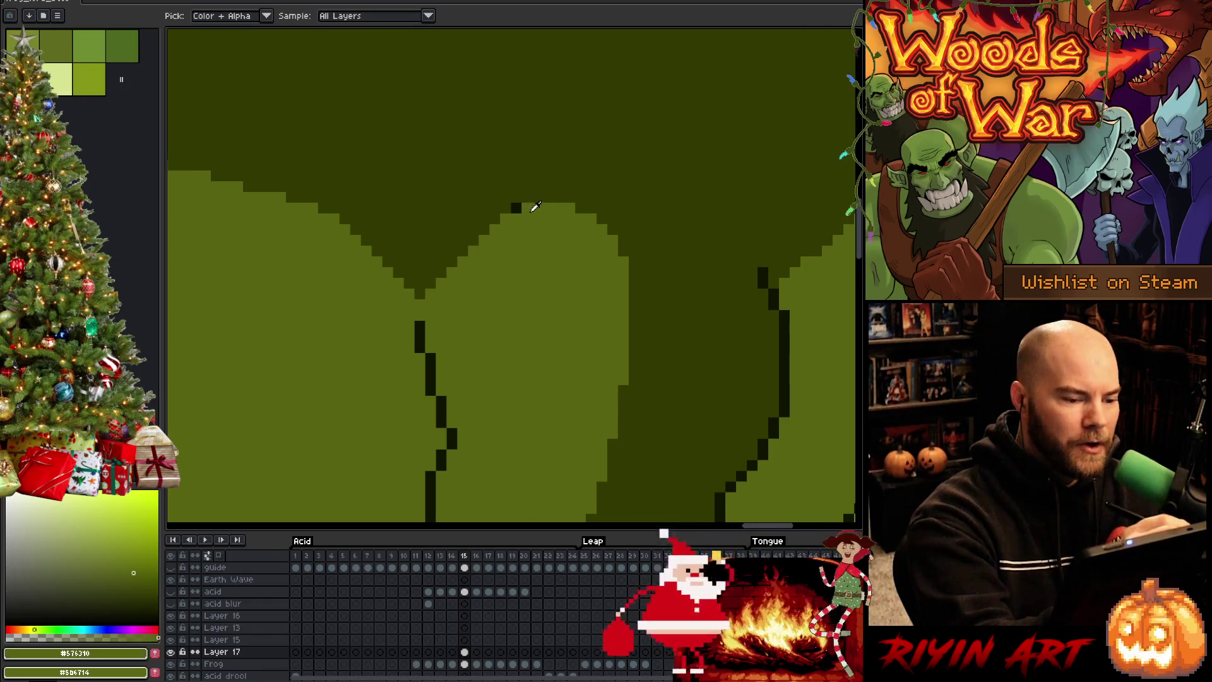
alt+click(528, 191)
click(516, 207)
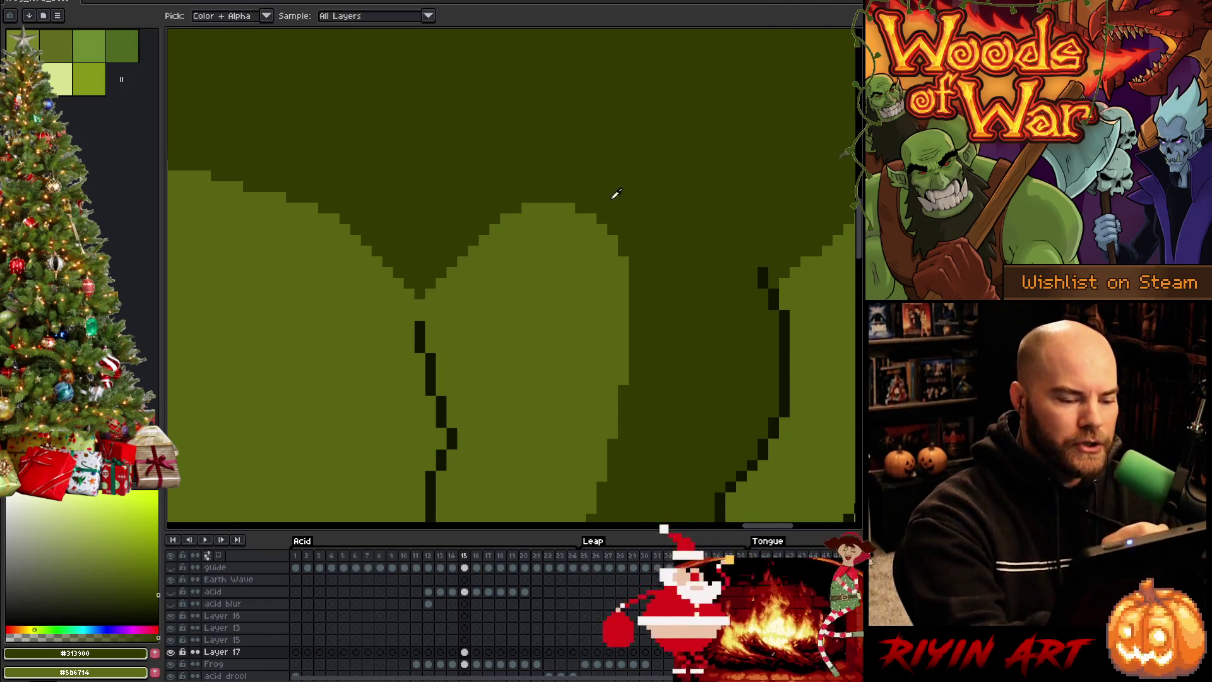
drag(527, 208, 592, 216)
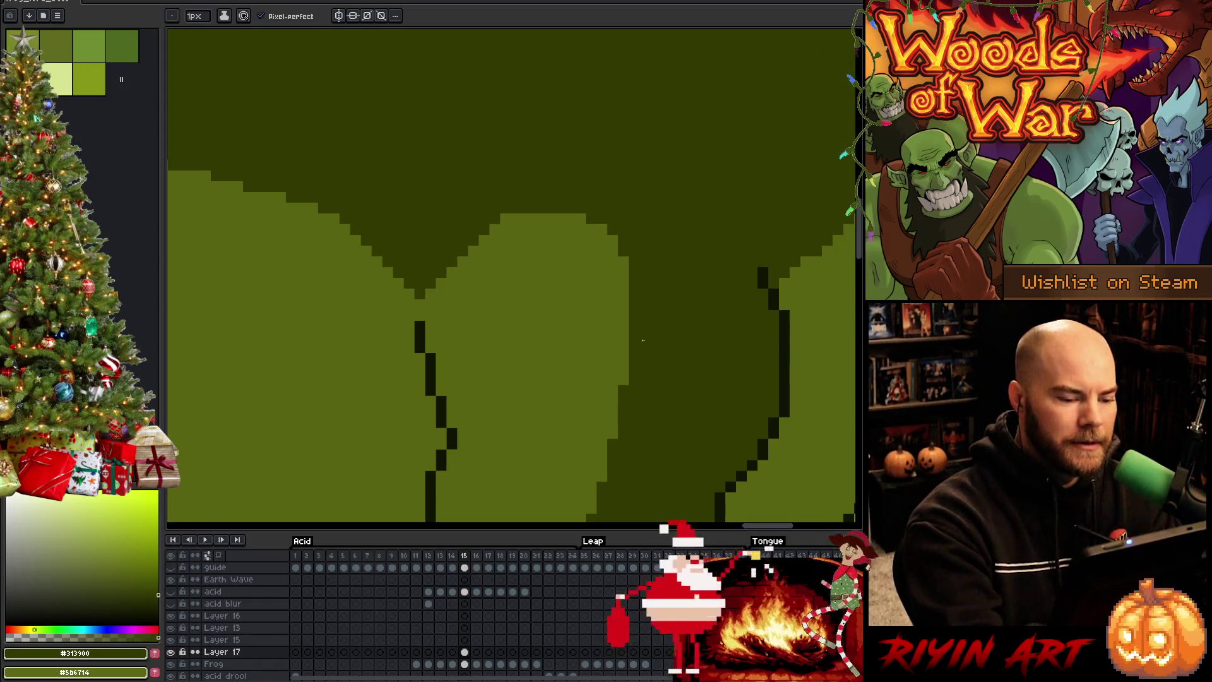
key(ctrl+s)
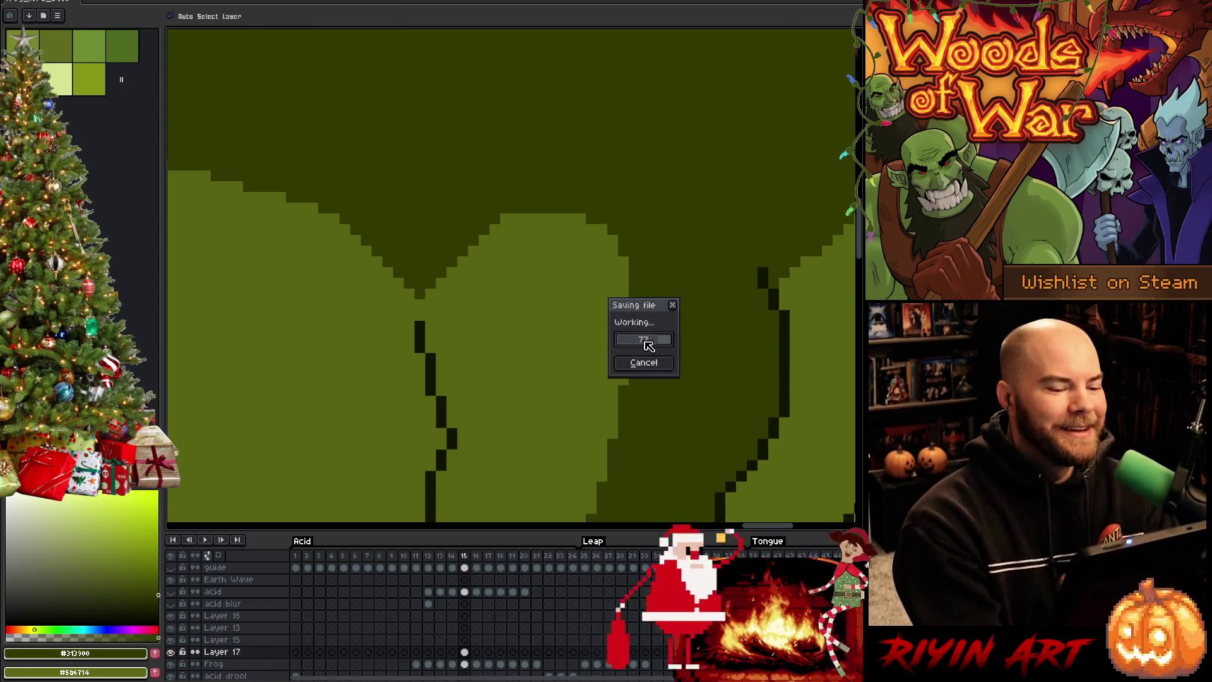
Step: Lighten the stair-stepped left edge and remaining lower outline pixels to light green, then save
alt+click(643, 340)
drag(484, 229, 437, 278)
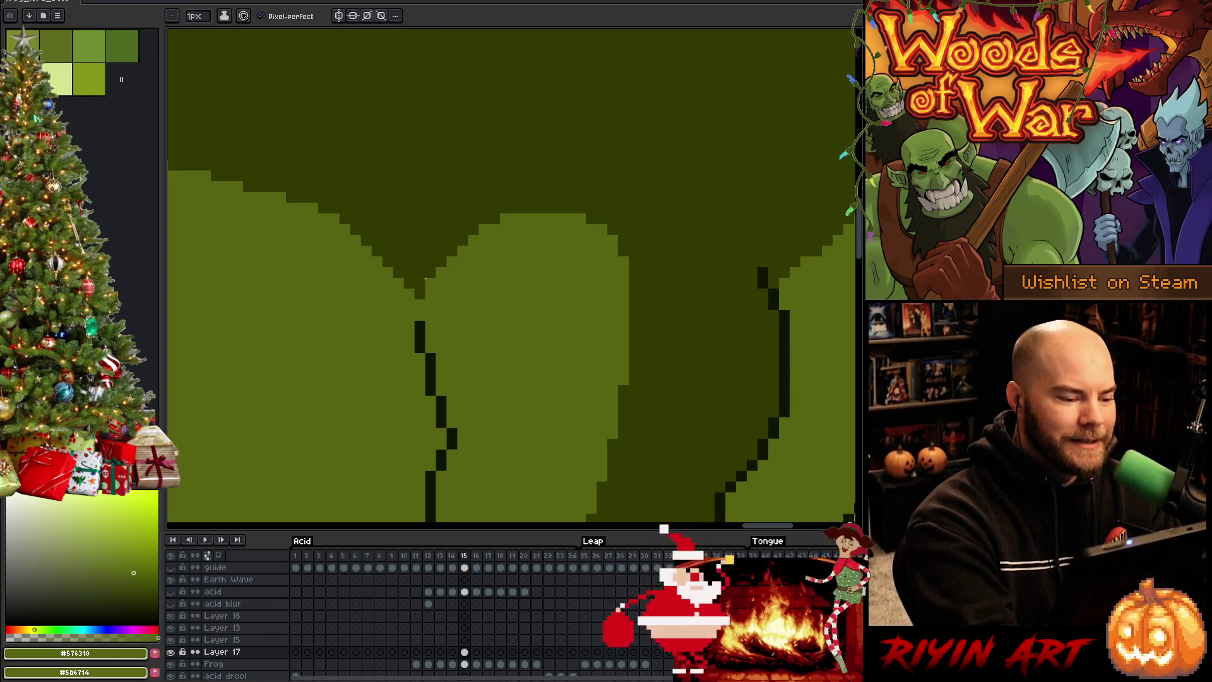
drag(421, 323, 421, 339)
click(420, 347)
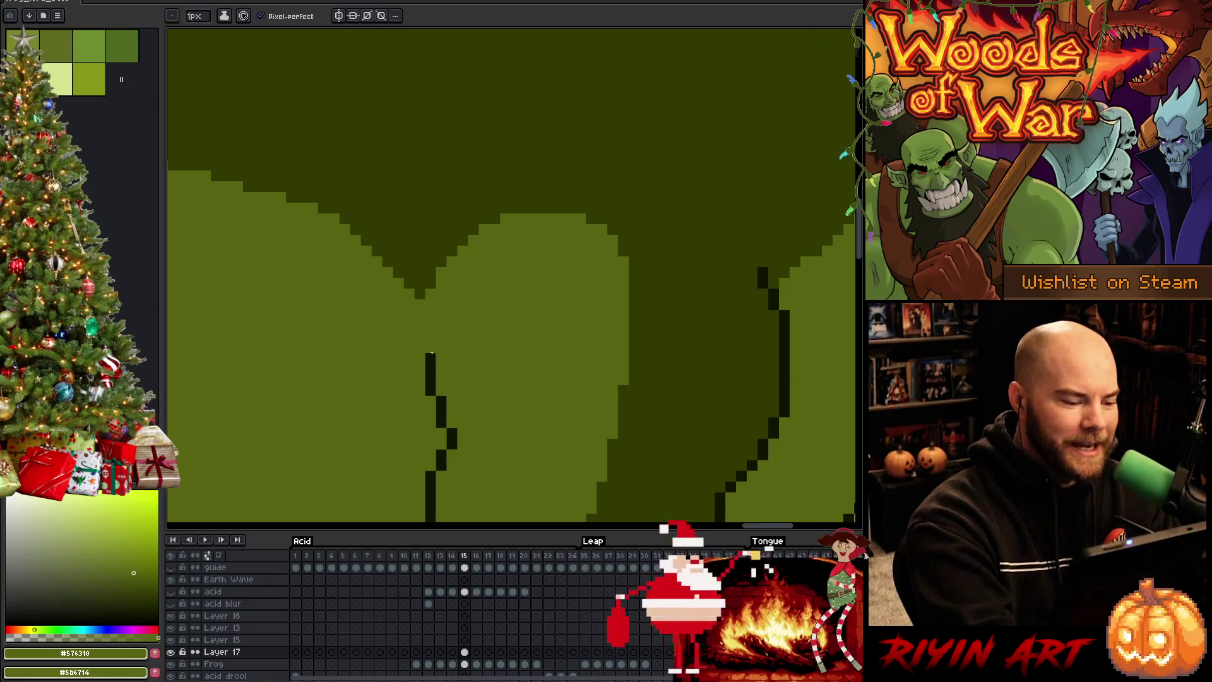
click(431, 357)
key(ctrl+s)
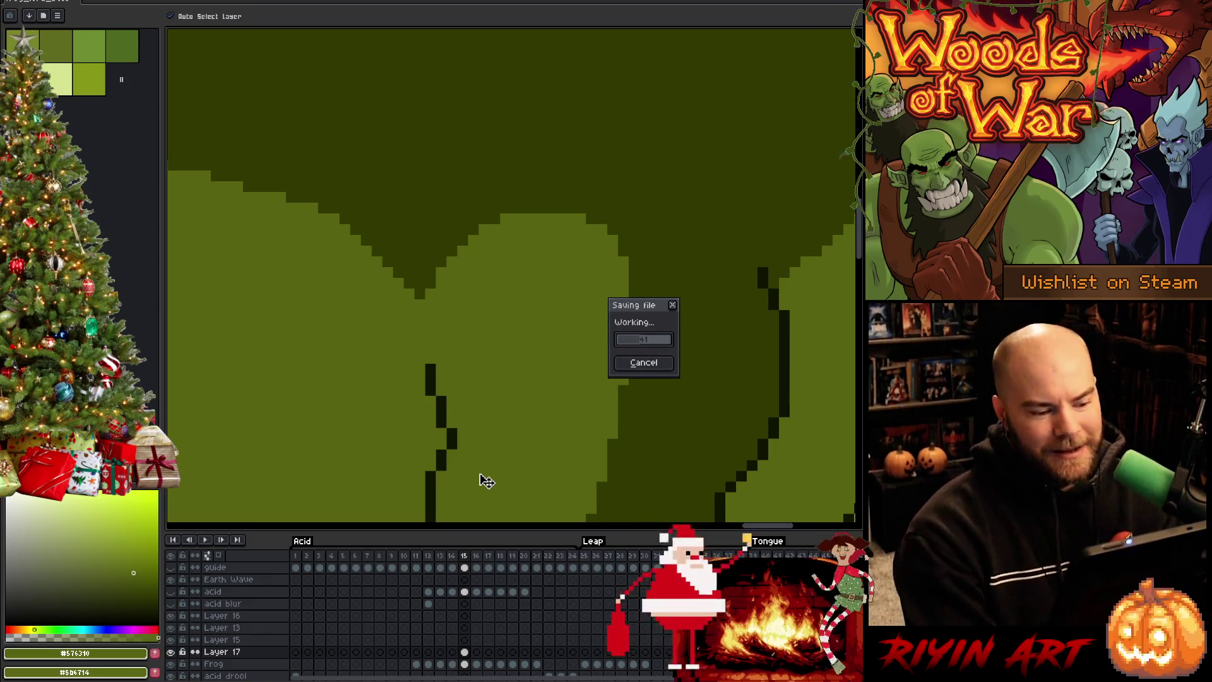
scroll(471, 428, down, 3)
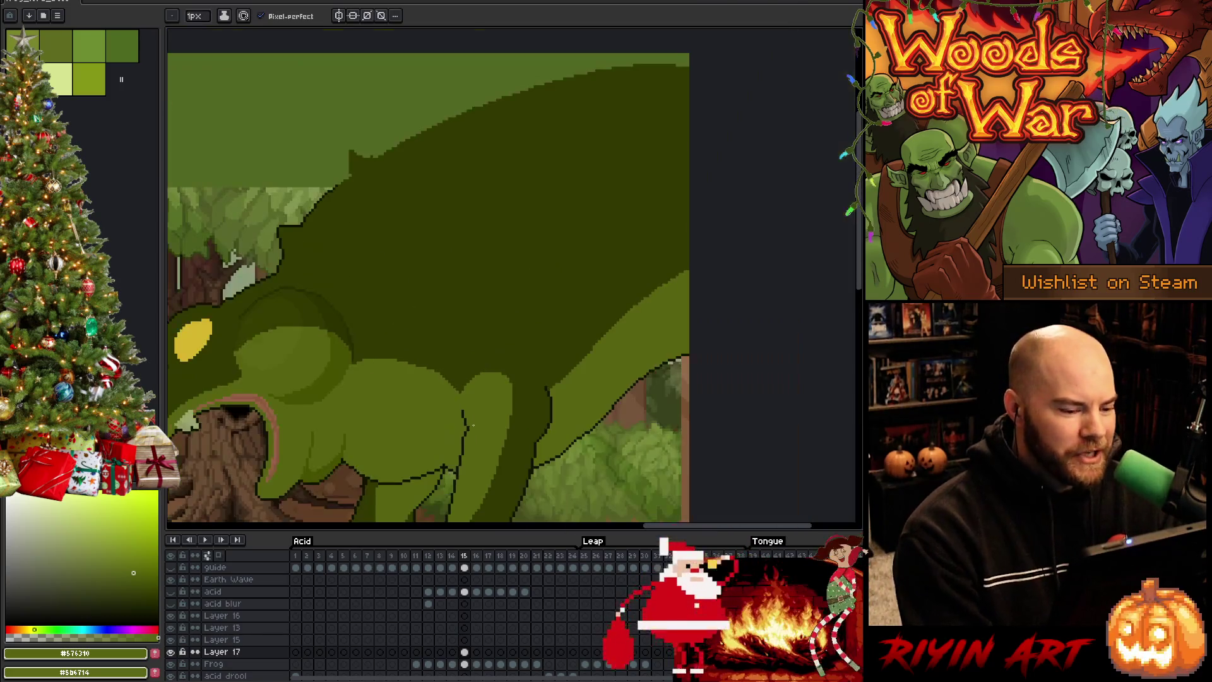
Step: Inspect the reworked shoulder and back up close, save, then zoom back to 100% on the frog
scroll(479, 449, up, 1)
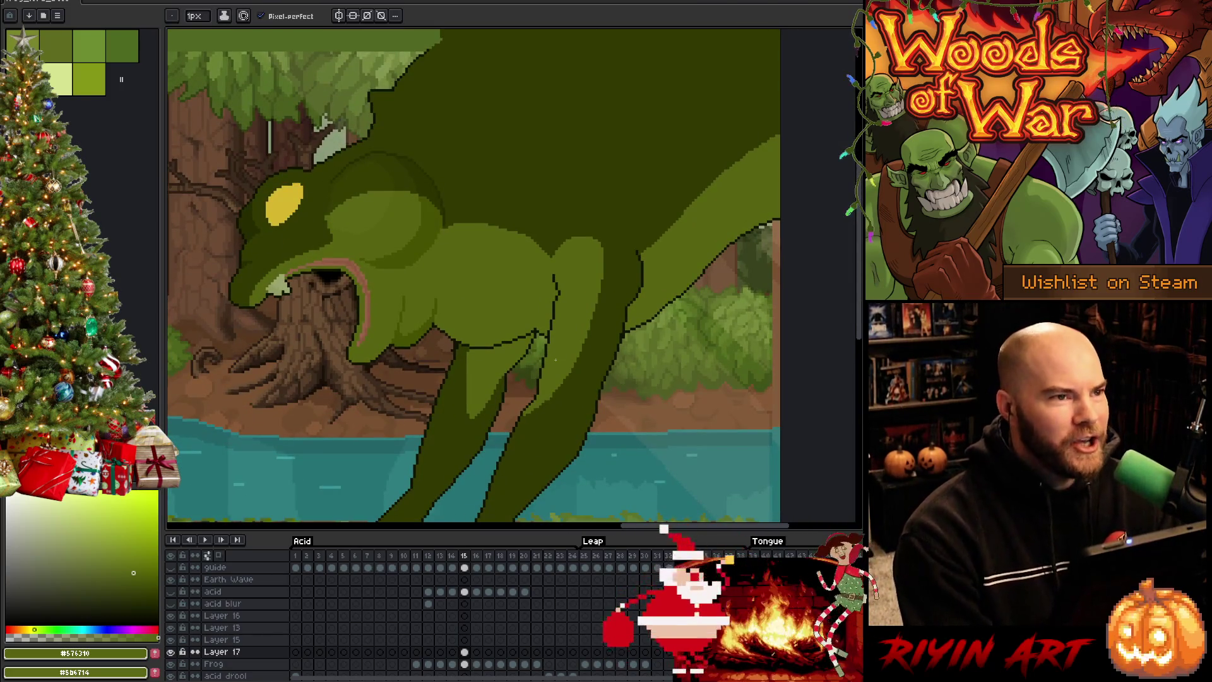
scroll(619, 255, up, 2)
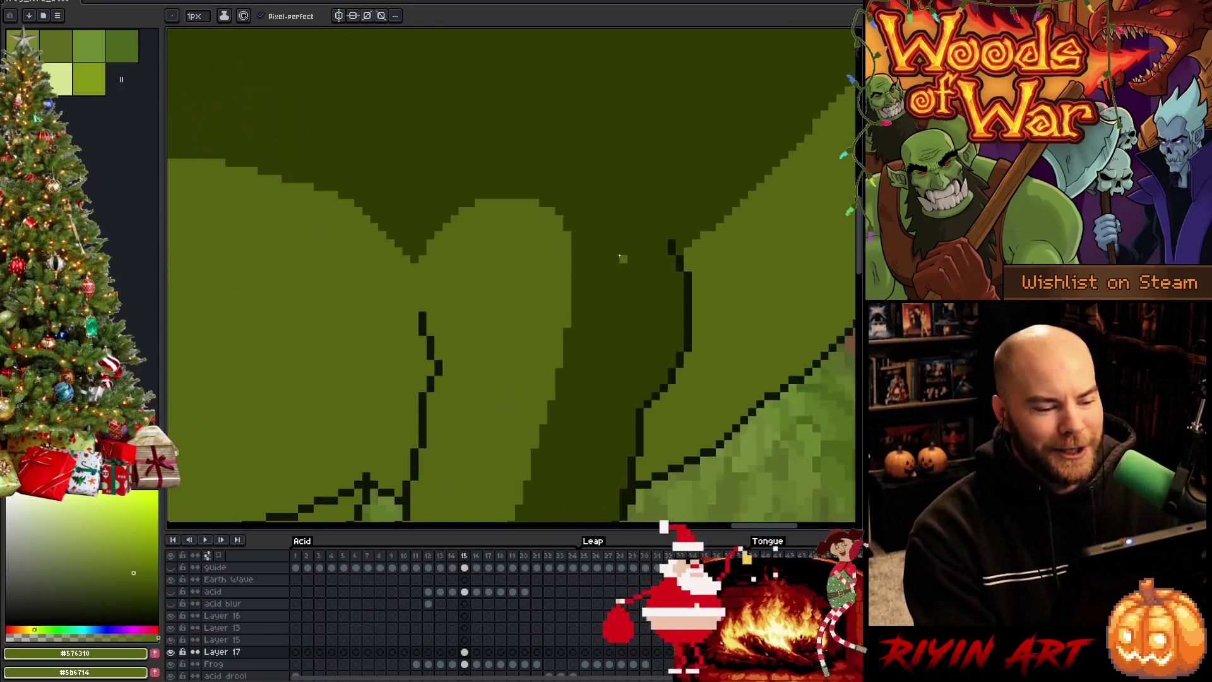
scroll(620, 255, down, 2)
scroll(619, 255, up, 2)
drag(619, 255, 460, 284)
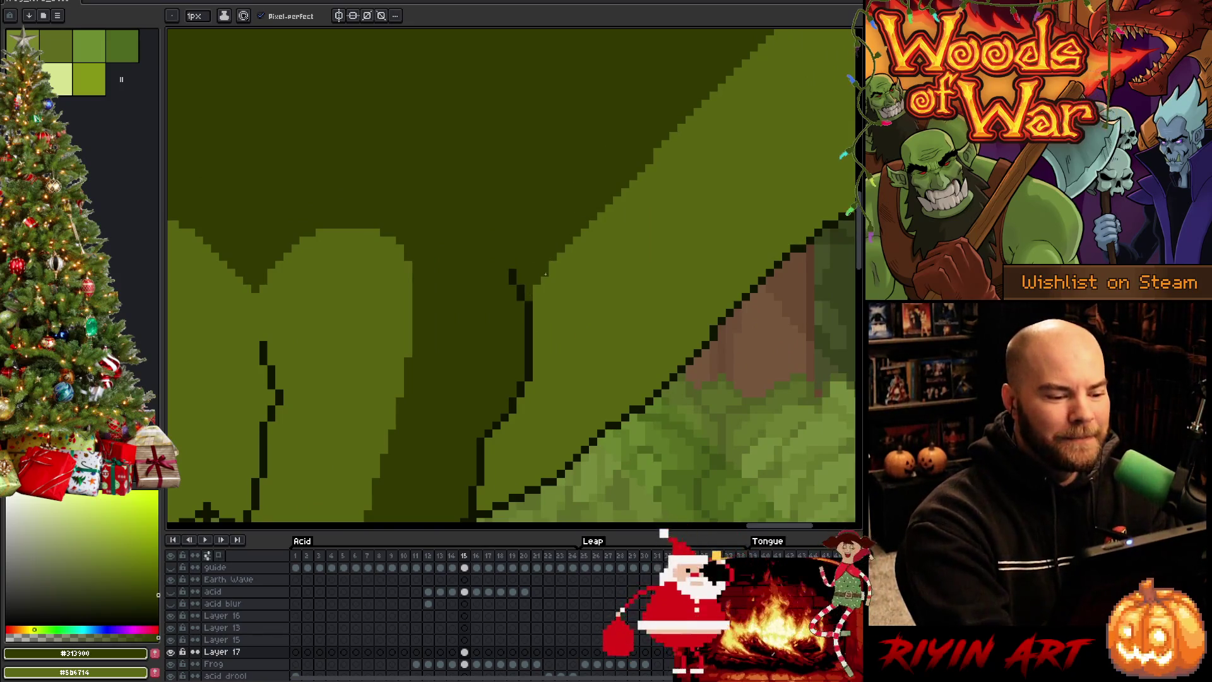
key(ctrl+s)
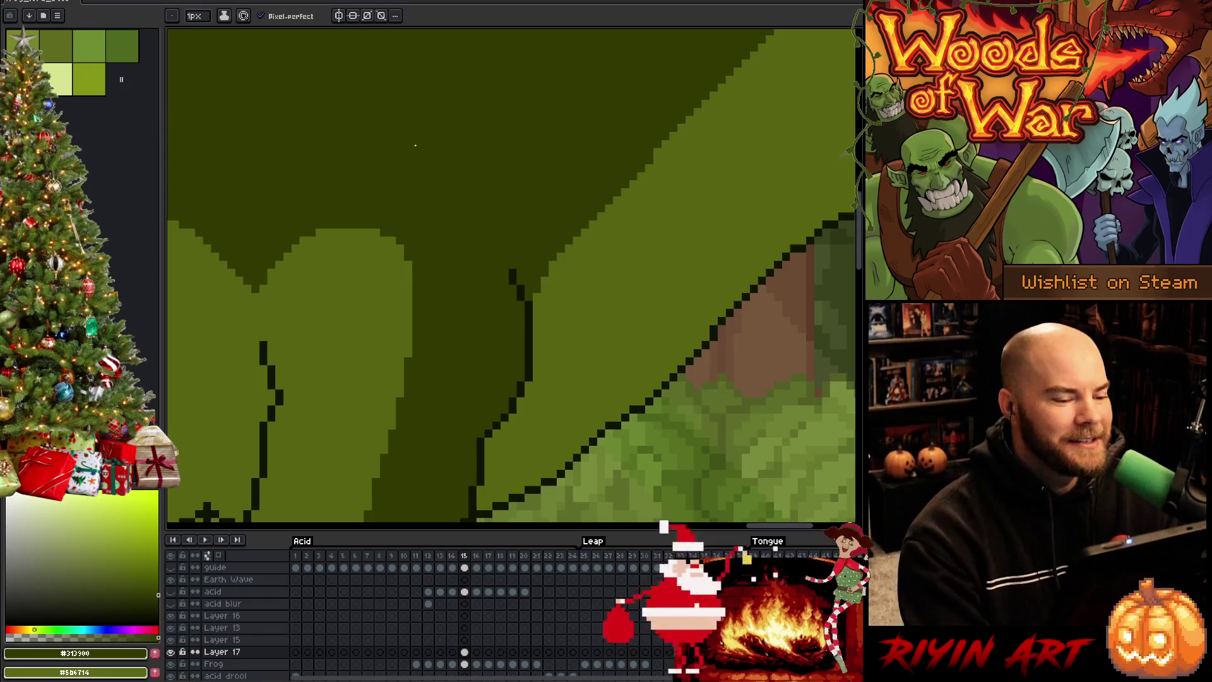
key(1)
drag(426, 330, 588, 291)
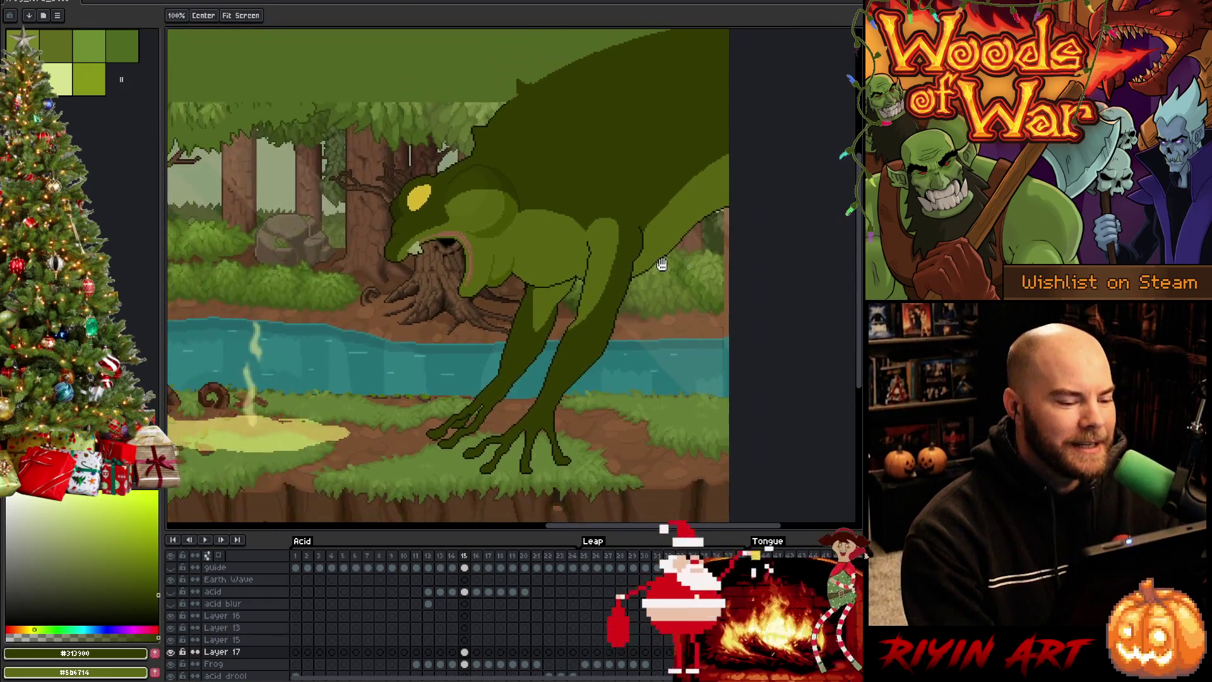
Step: Pick the frog's mid green and dark outline colour, adding a dark outline pixel on the leg
scroll(639, 300, up, 2)
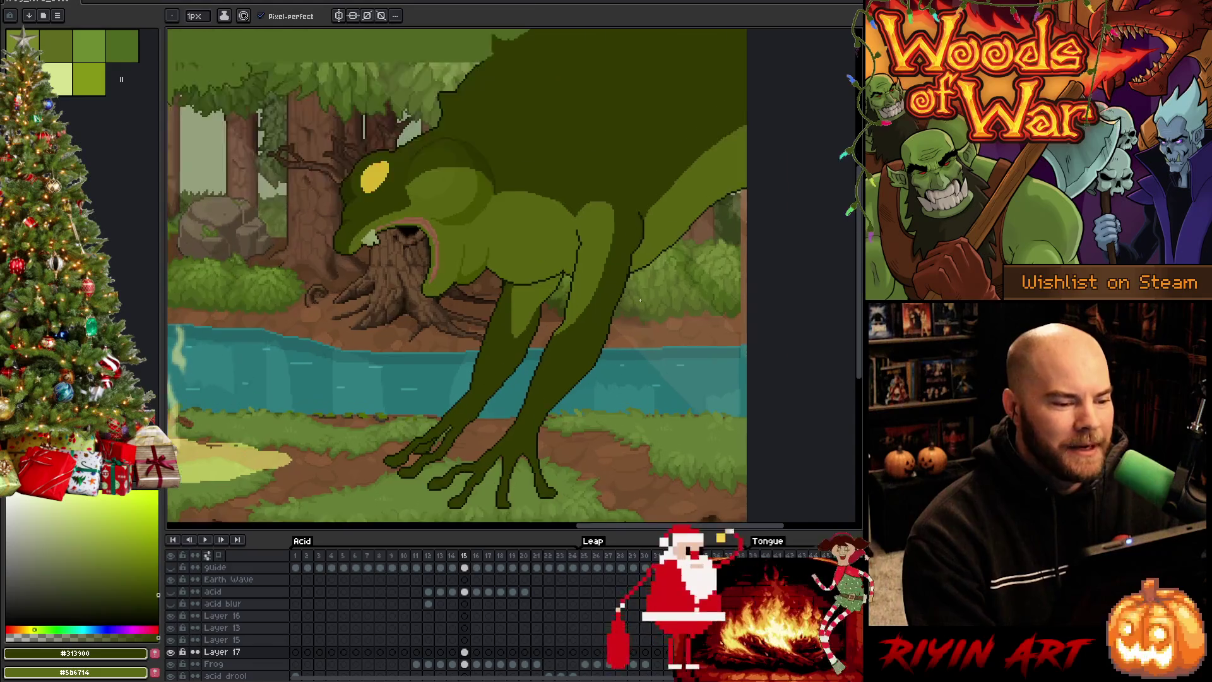
scroll(632, 296, down, 2)
scroll(582, 288, up, 4)
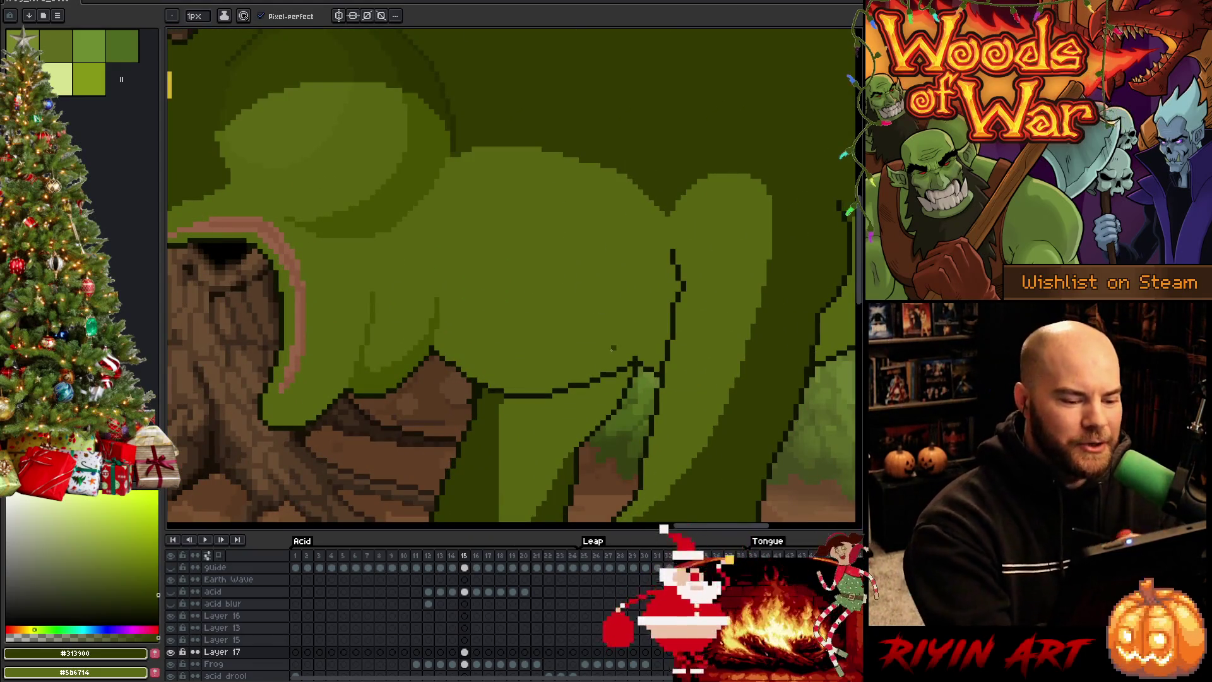
alt+click(640, 337)
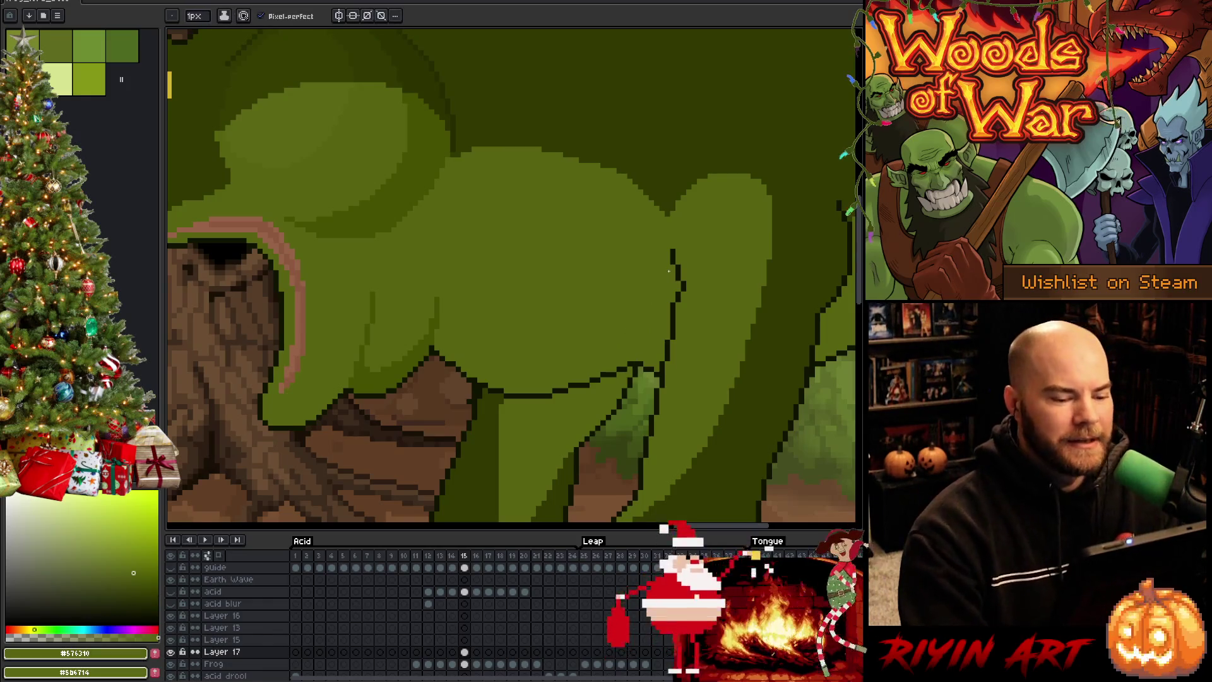
scroll(619, 307, down, 3)
drag(619, 307, 490, 324)
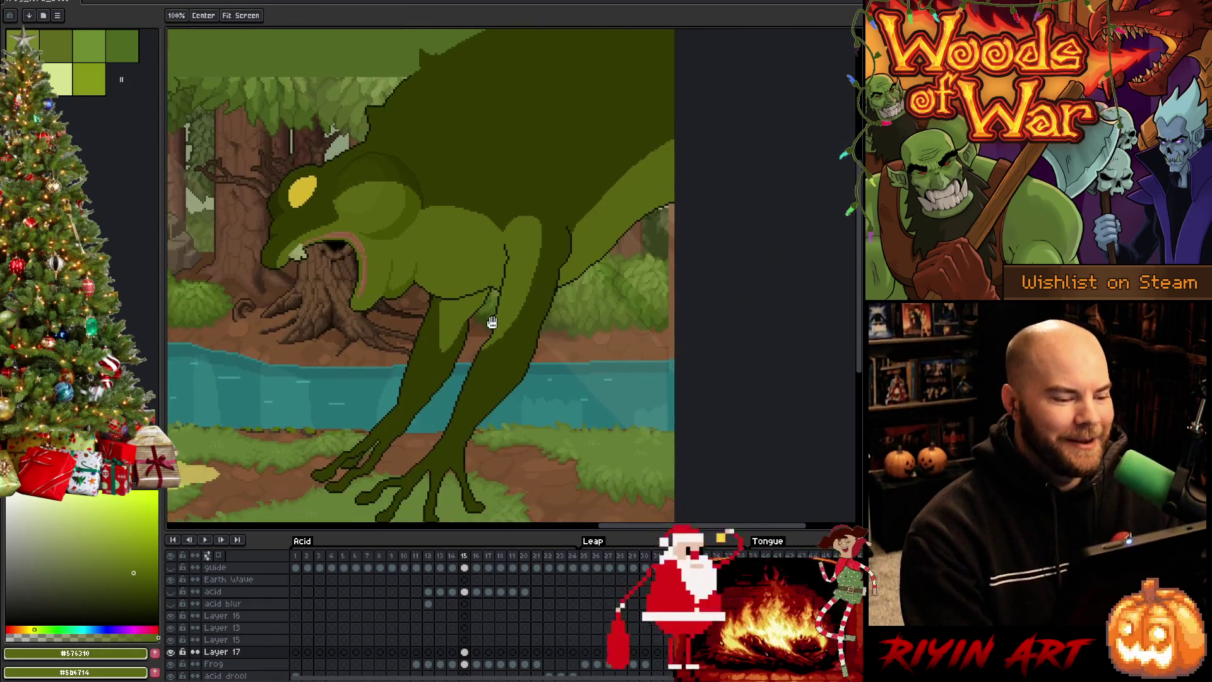
scroll(465, 285, up, 3)
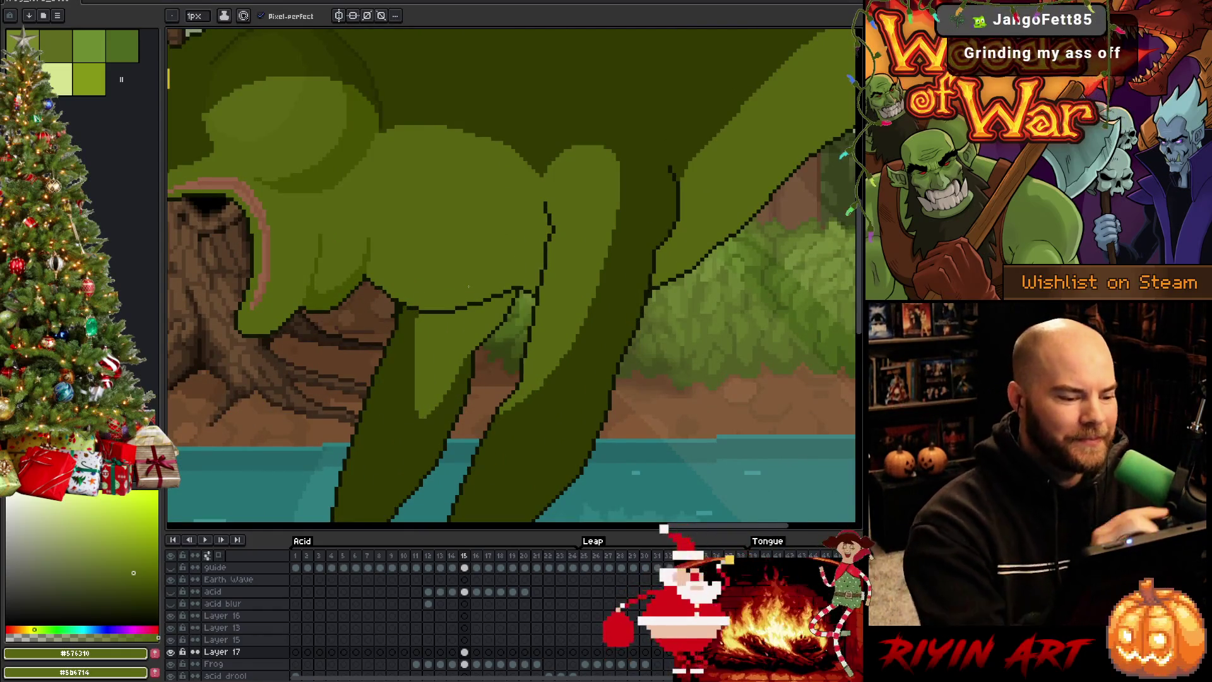
key(alt)
alt+click(454, 303)
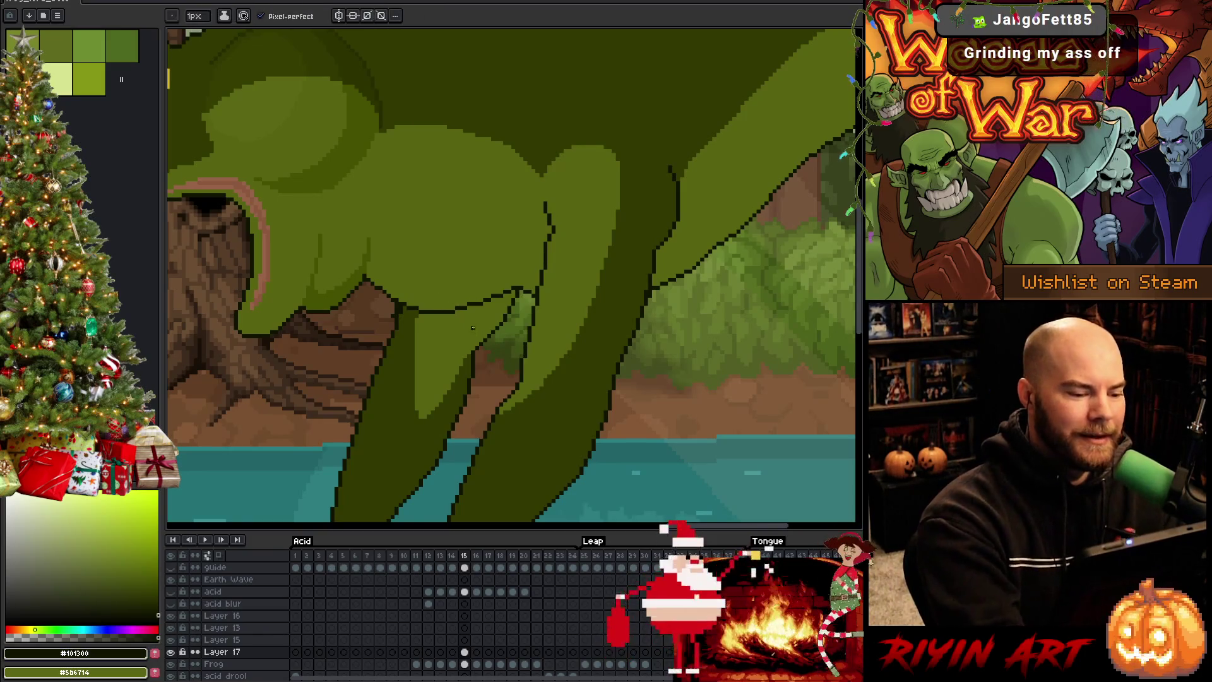
scroll(454, 304, up, 3)
click(451, 450)
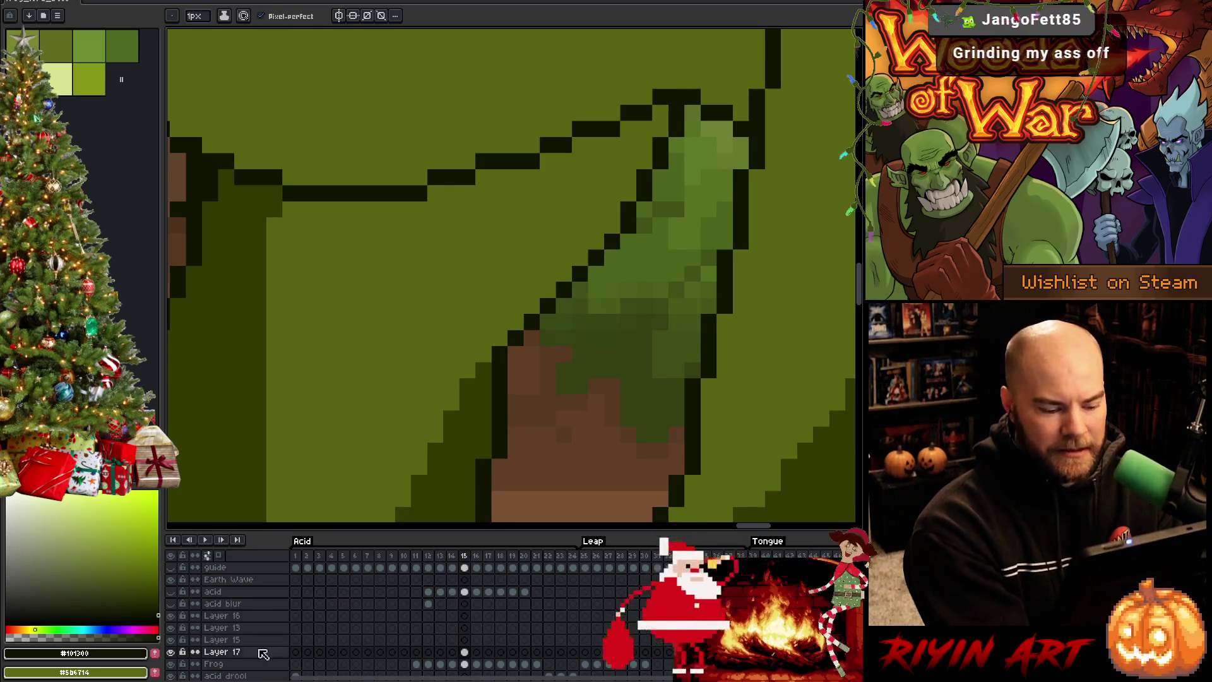
Step: Merge Layer 17 down into Frog and extend the outline stepping up to the leg's top
click(233, 654)
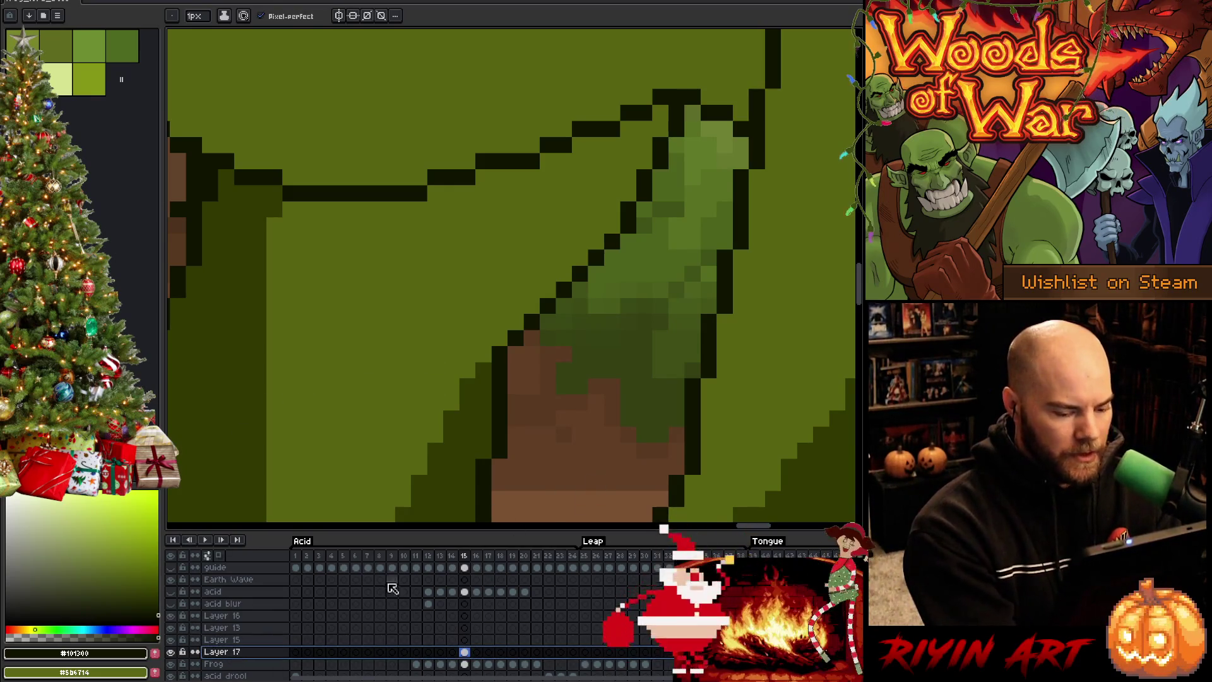
key(ctrl+e)
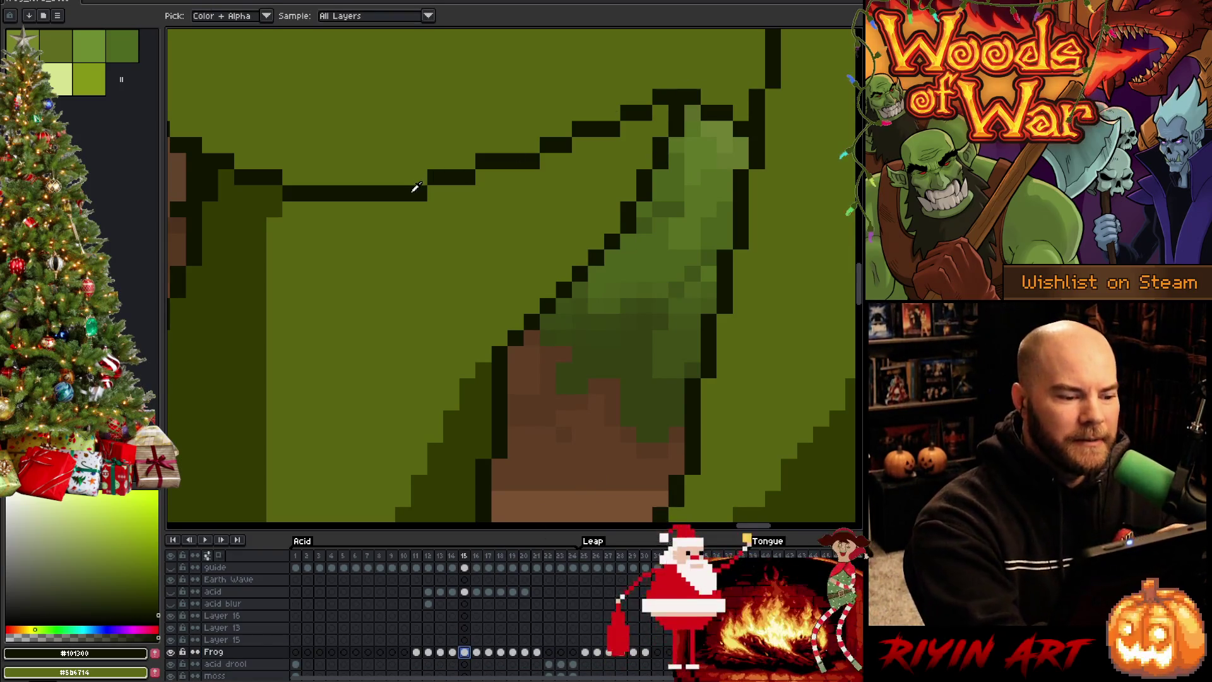
click(450, 193)
drag(450, 193, 726, 142)
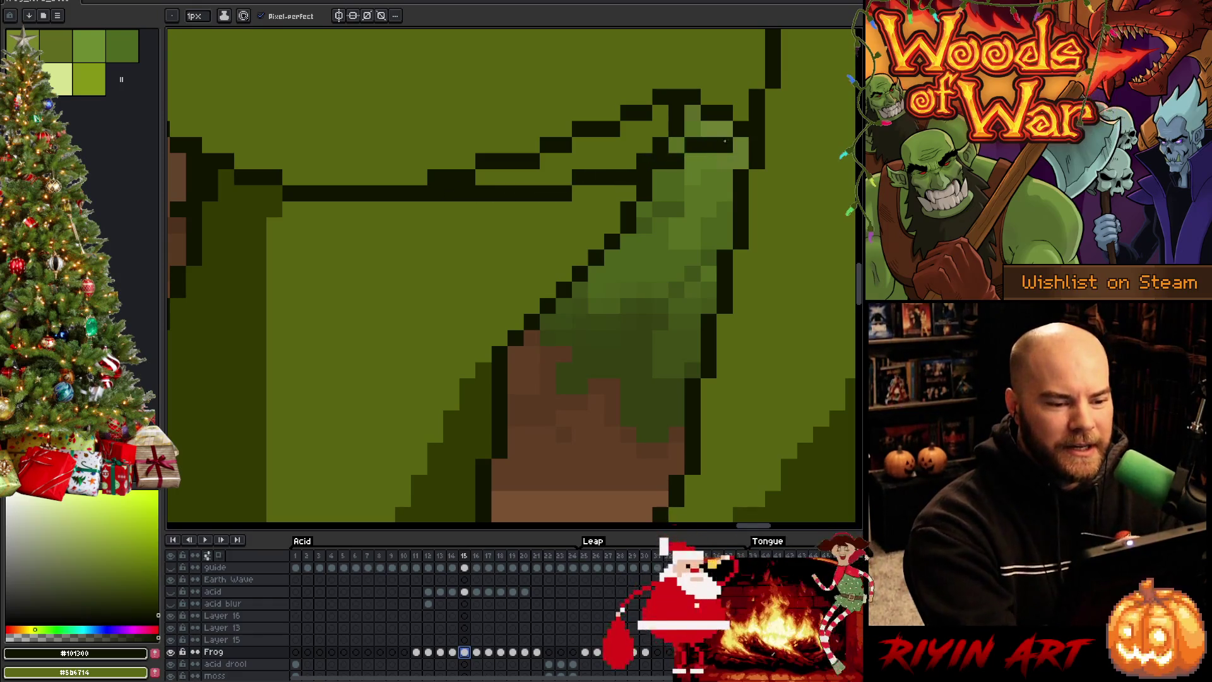
Step: Cover the excess and stray outline pixels above the leg with the frog's mid green
key(alt)
click(728, 63)
mouse_move(628, 112)
mouse_down()
mouse_move(707, 112)
mouse_move(659, 98)
mouse_move(673, 132)
mouse_move(451, 167)
mouse_up()
click(708, 129)
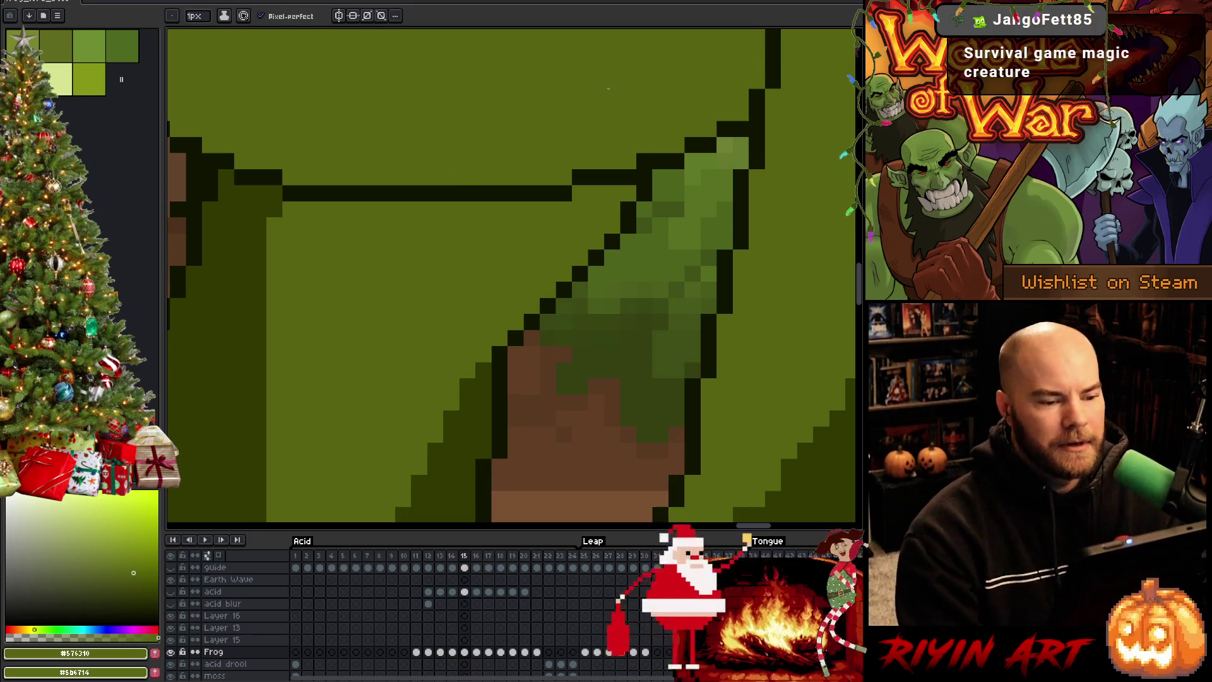
scroll(627, 115, down, 3)
scroll(627, 115, down, 2)
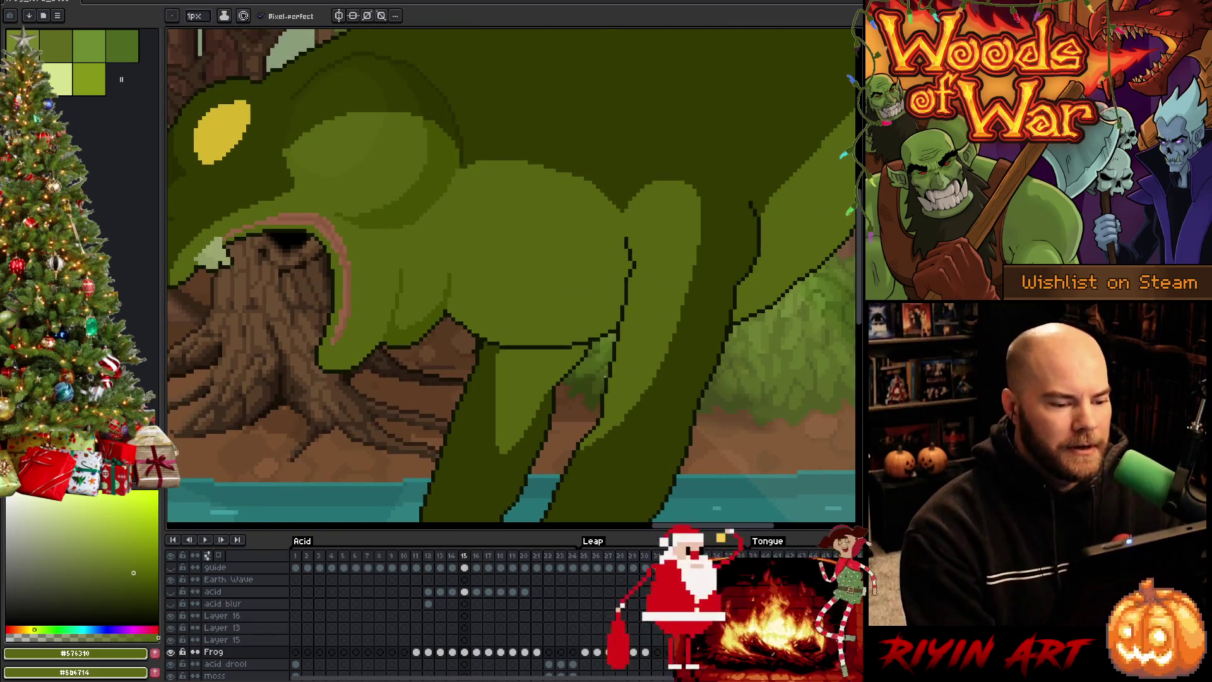
scroll(675, 350, down, 1)
scroll(609, 413, up, 1)
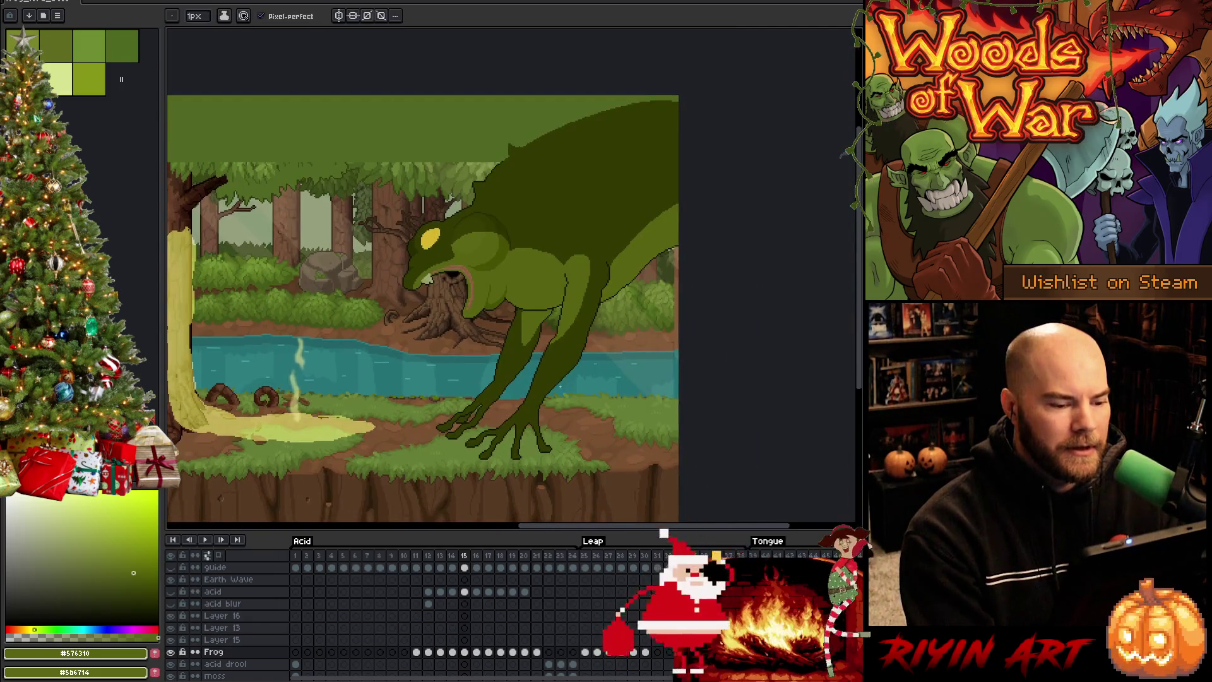
scroll(609, 280, up, 3)
Step: Thicken the diagonal leg outline, paint stray pixels green for a single-pixel edge, and save
scroll(610, 280, up, 1)
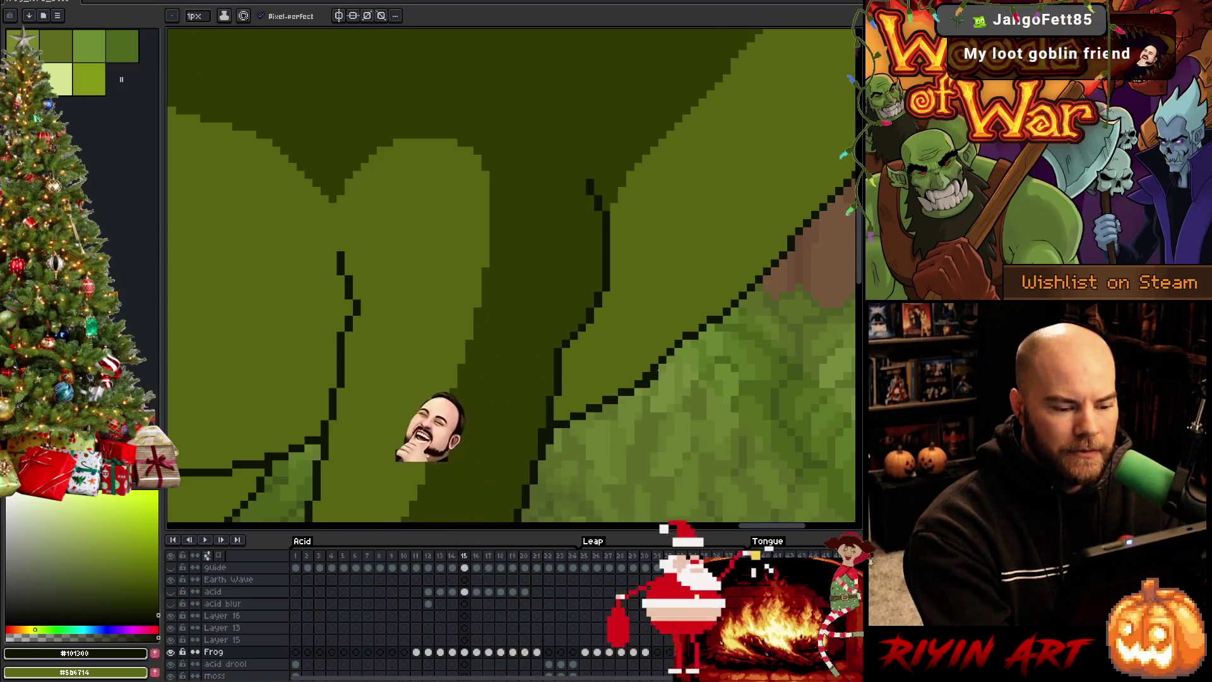
drag(687, 352, 665, 373)
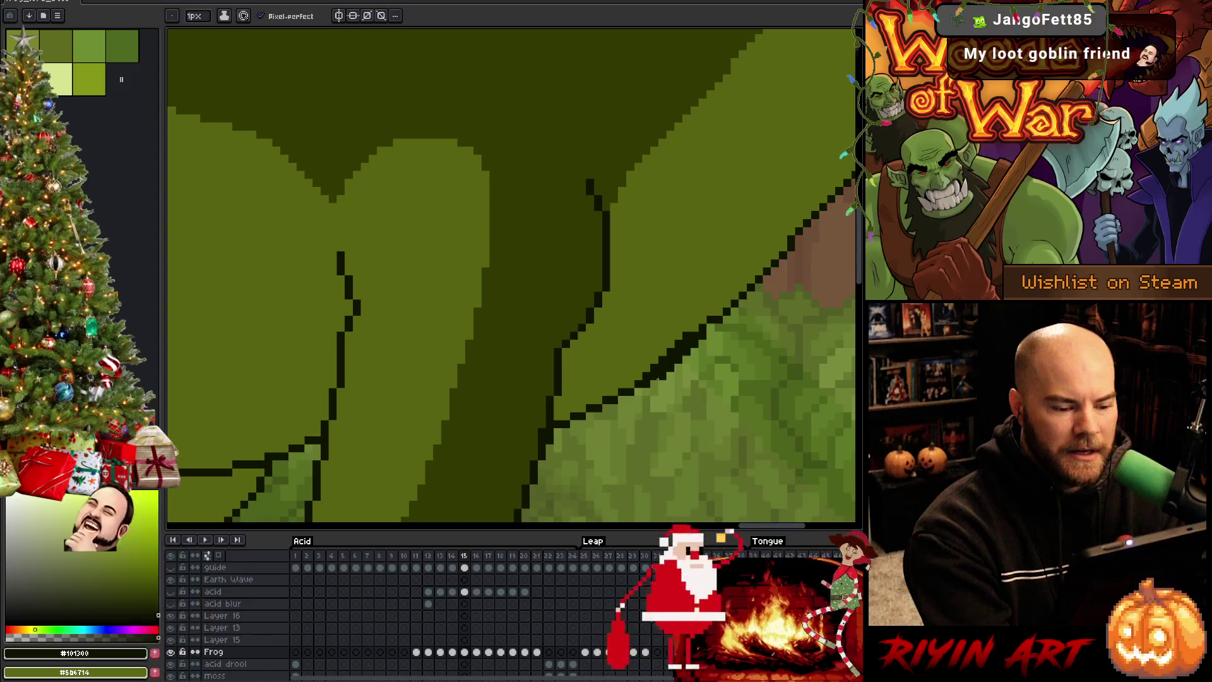
alt+click(670, 335)
mouse_move(684, 331)
mouse_down()
mouse_move(662, 359)
mouse_move(693, 334)
mouse_up()
click(671, 351)
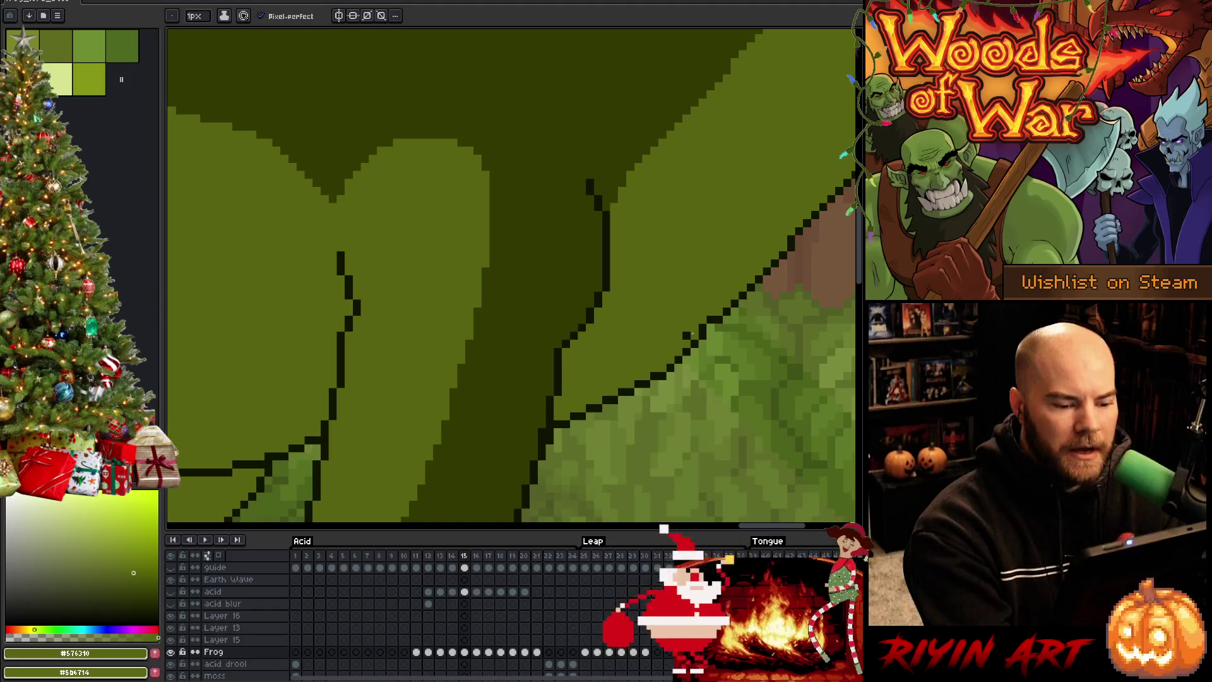
click(686, 336)
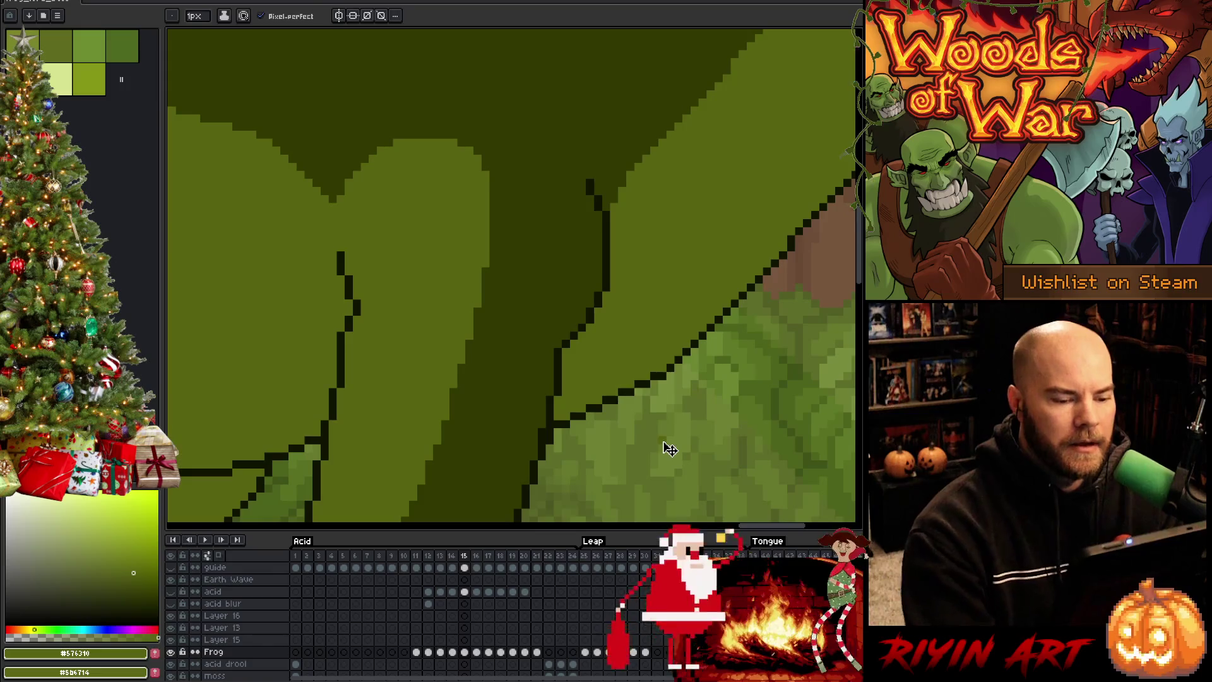
key(ctrl+s)
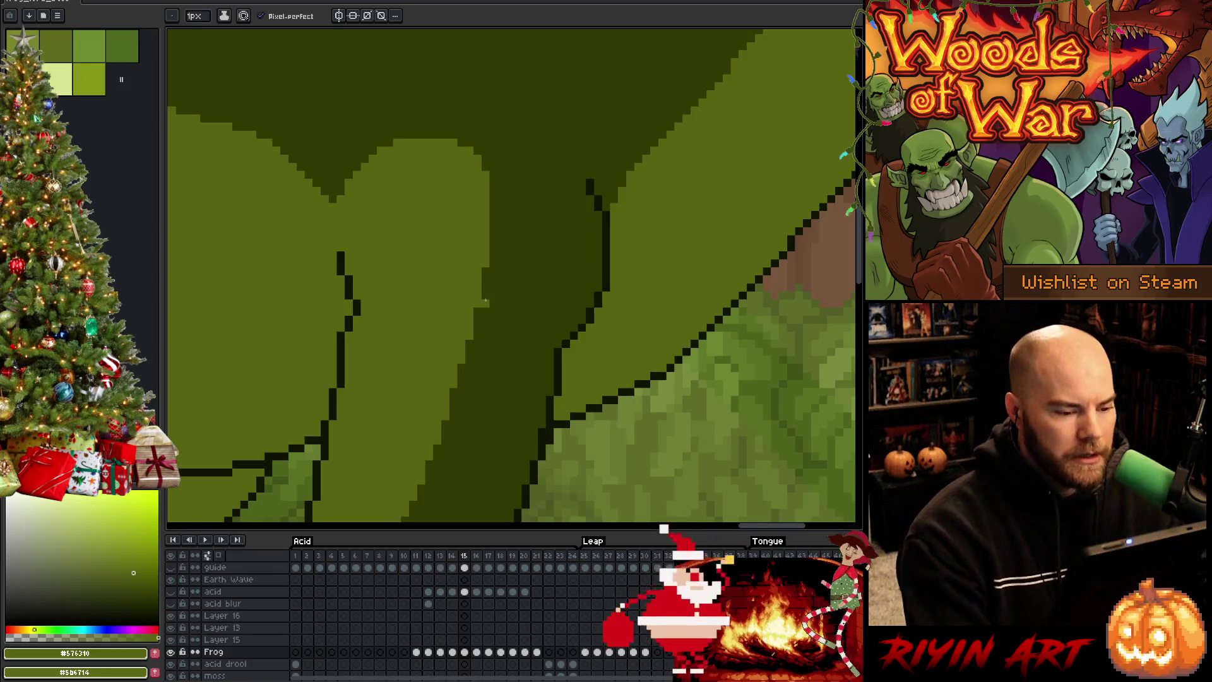
scroll(534, 255, down, 3)
drag(458, 340, 528, 314)
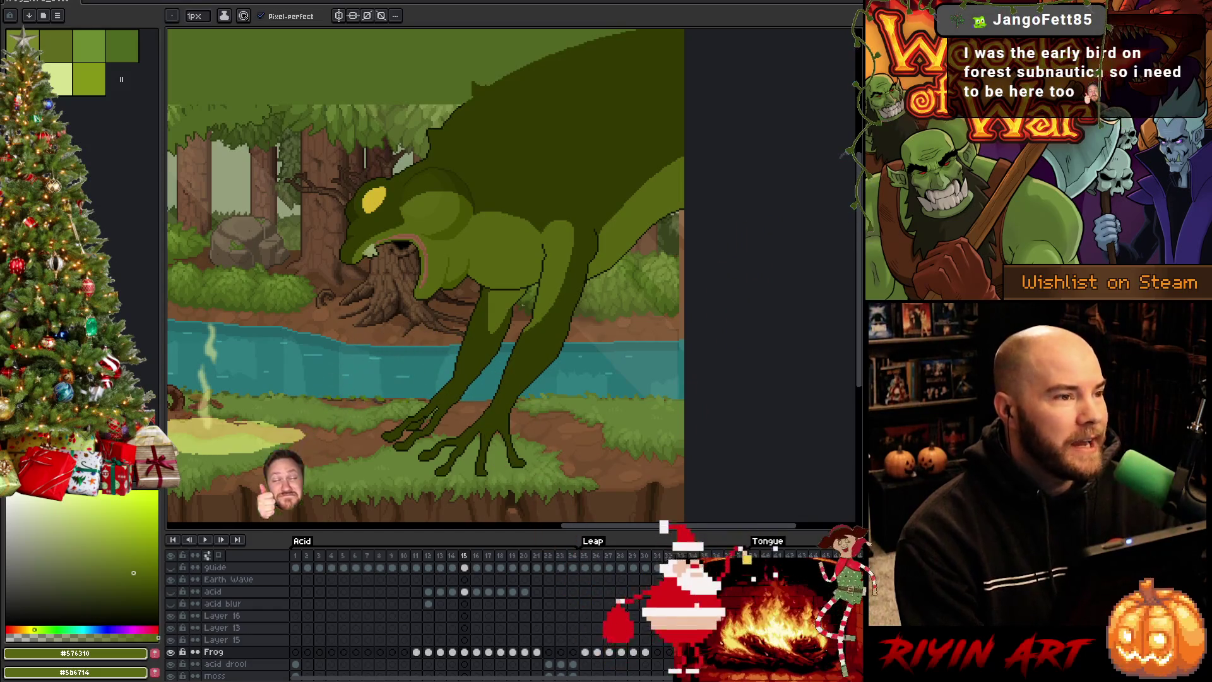
scroll(523, 305, up, 2)
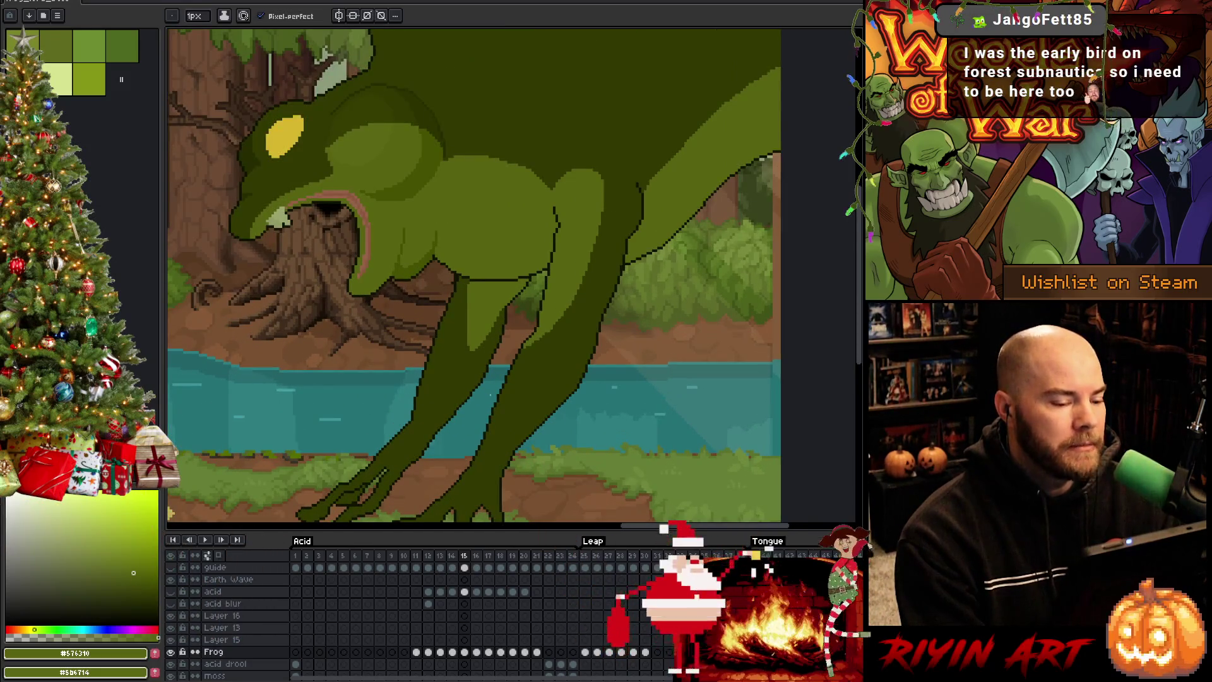
scroll(535, 413, up, 2)
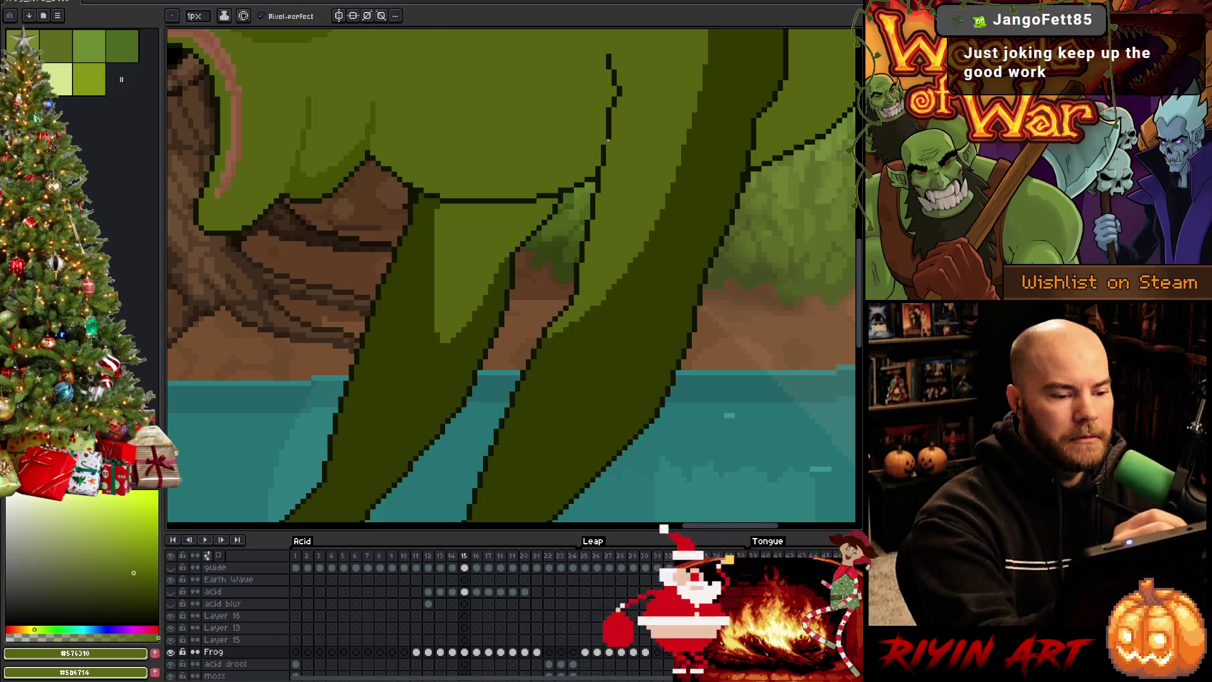
Step: Pick the frog's mid green, stroke lighter shading along the leg outline, and save
alt+click(605, 149)
alt+click(611, 246)
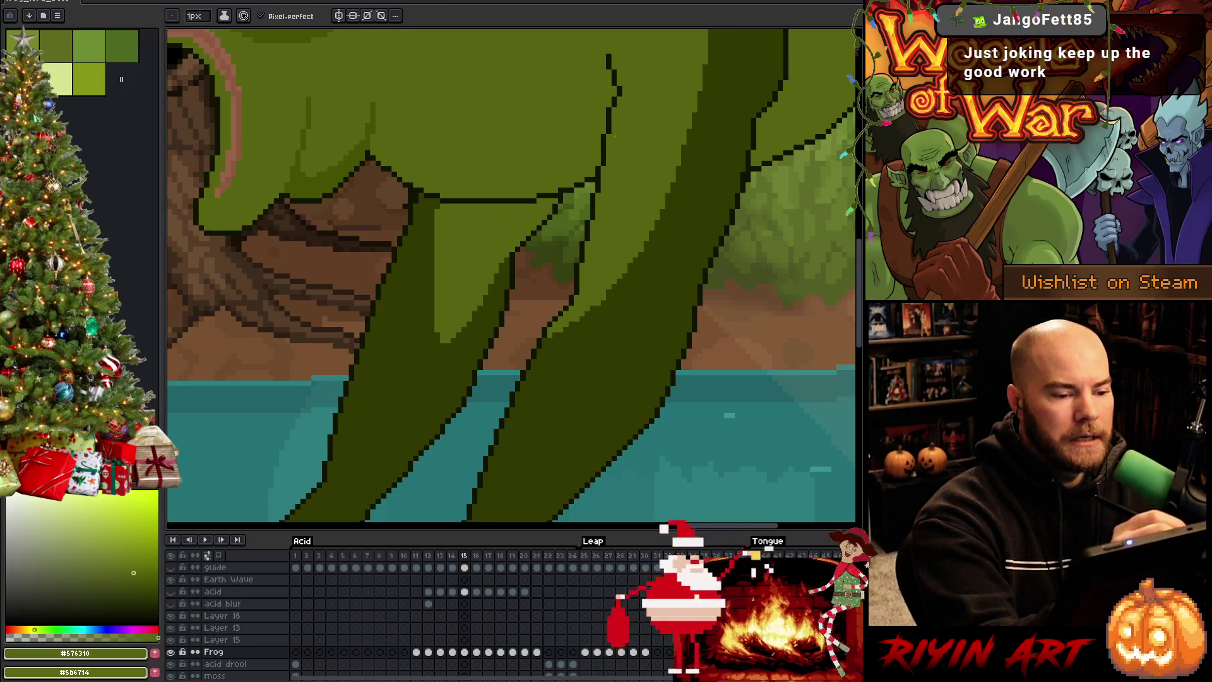
drag(595, 306, 550, 335)
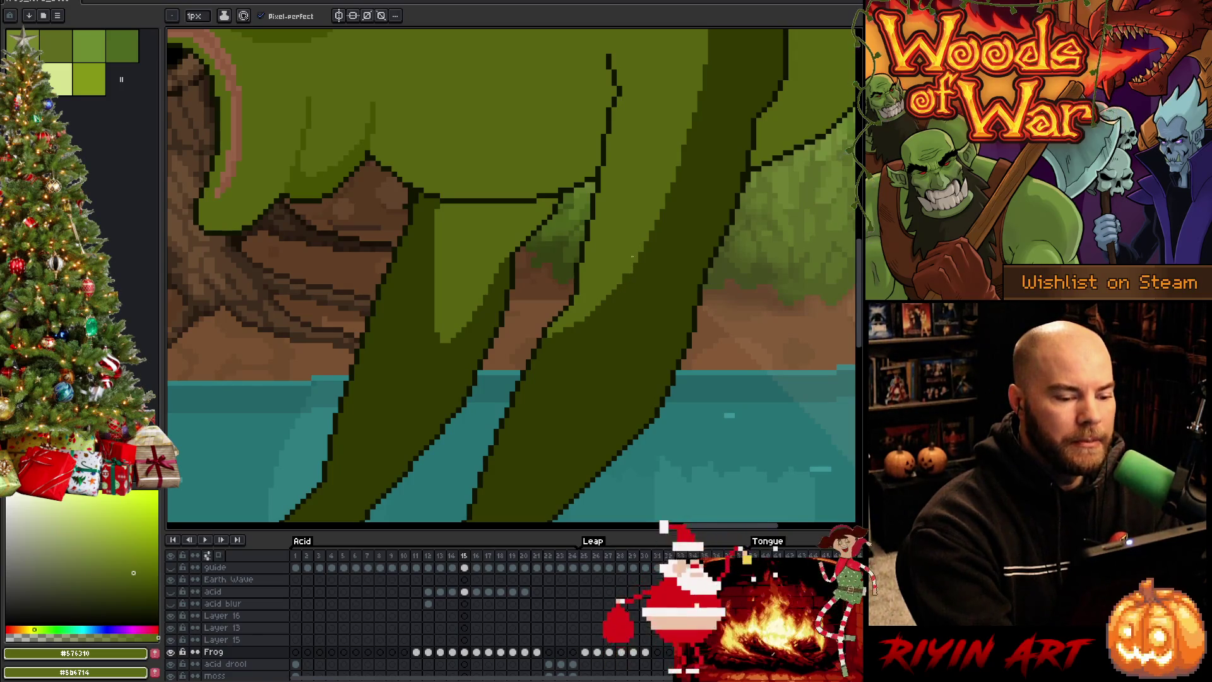
key(ctrl+s)
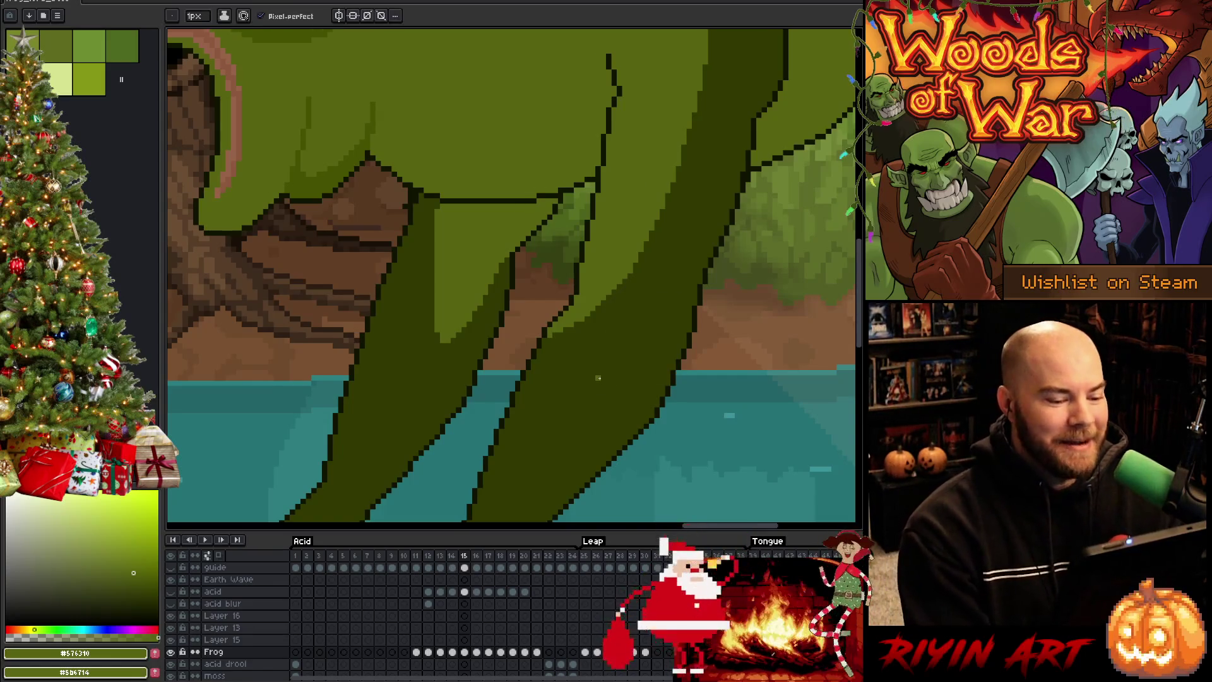
scroll(598, 378, down, 3)
scroll(543, 347, up, 3)
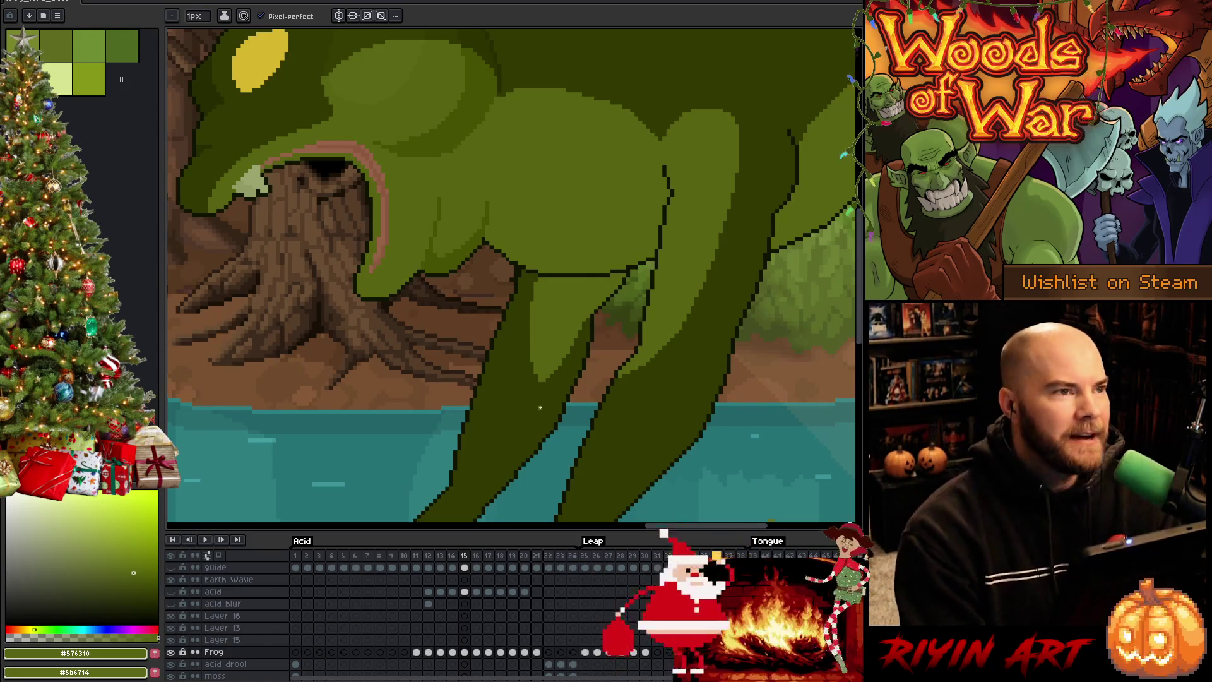
Step: Save, compare frame 15's pose against frame 14, save again, and switch to Visual Studio Code
key(ctrl+s)
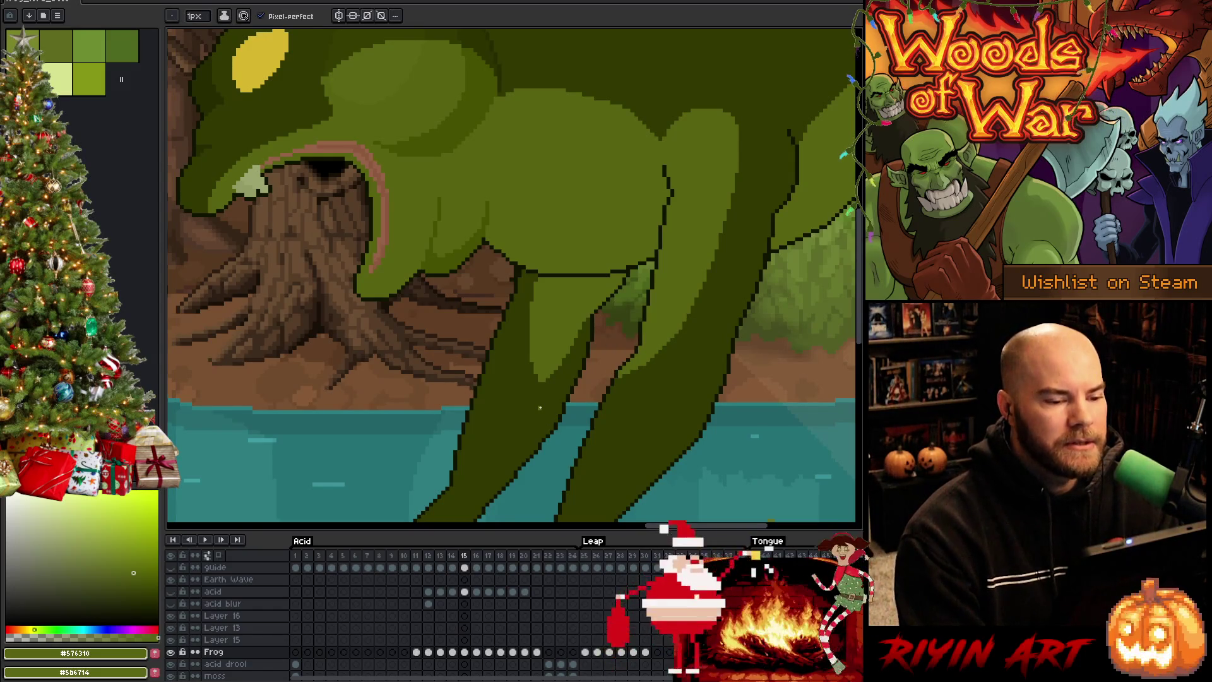
key(Left)
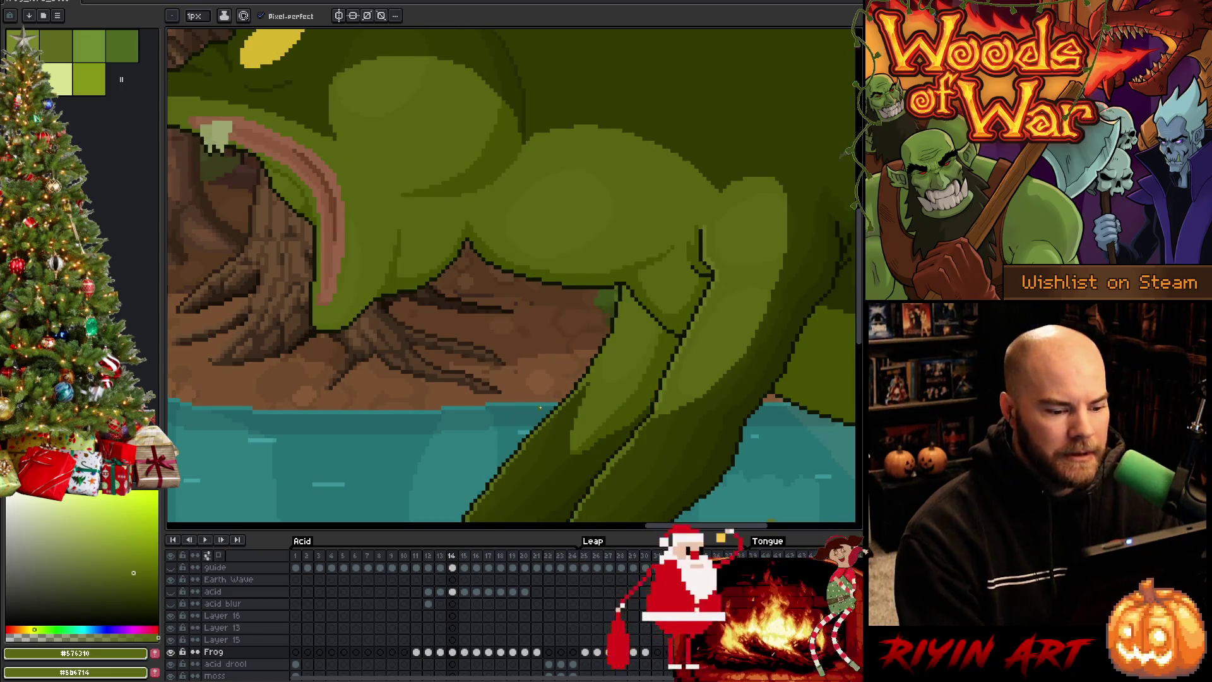
key(Right)
alt+click(622, 270)
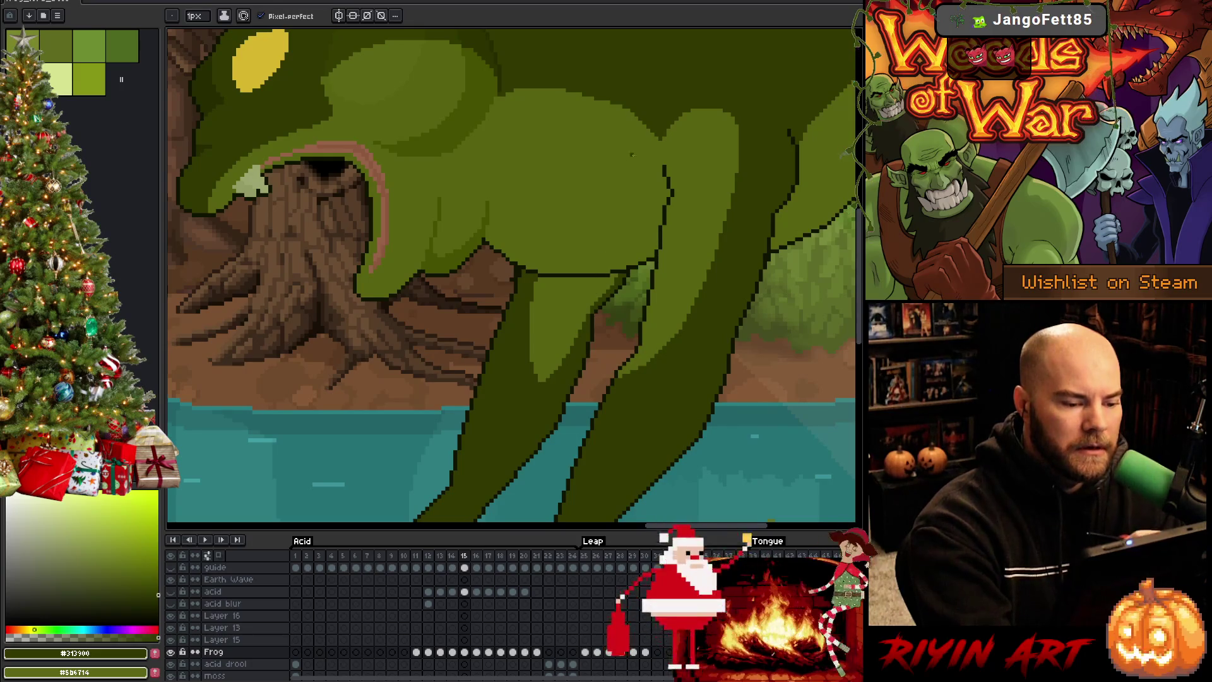
key(ctrl+s)
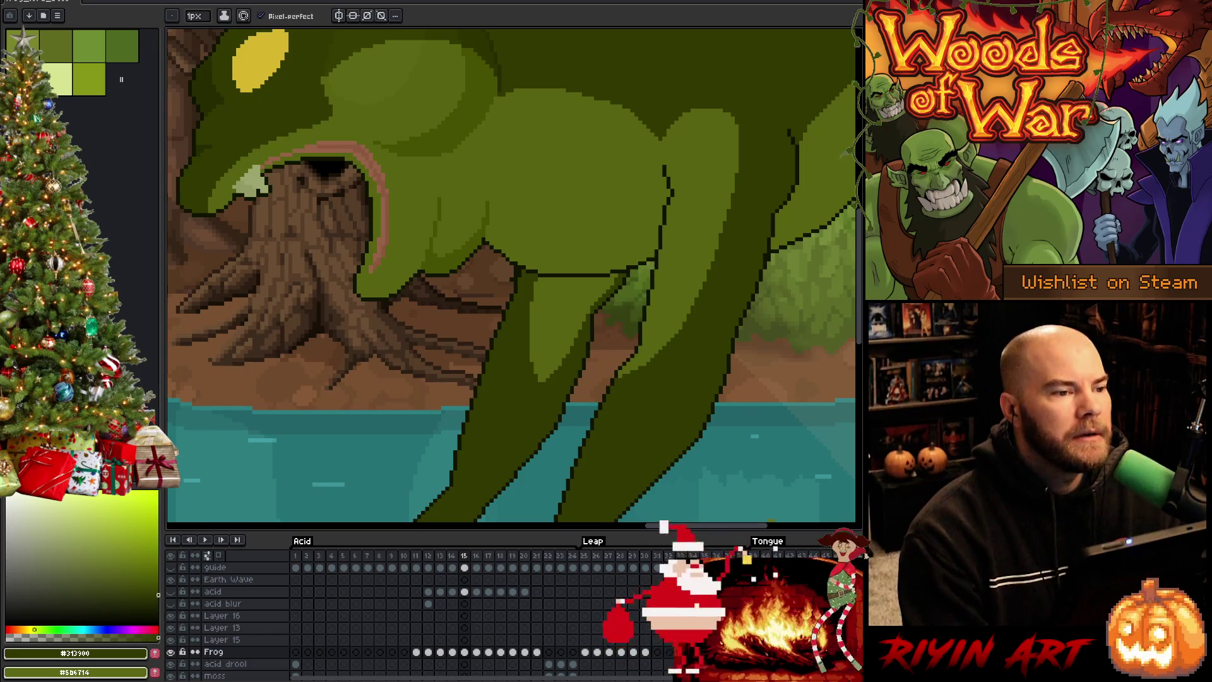
key(alt+Tab)
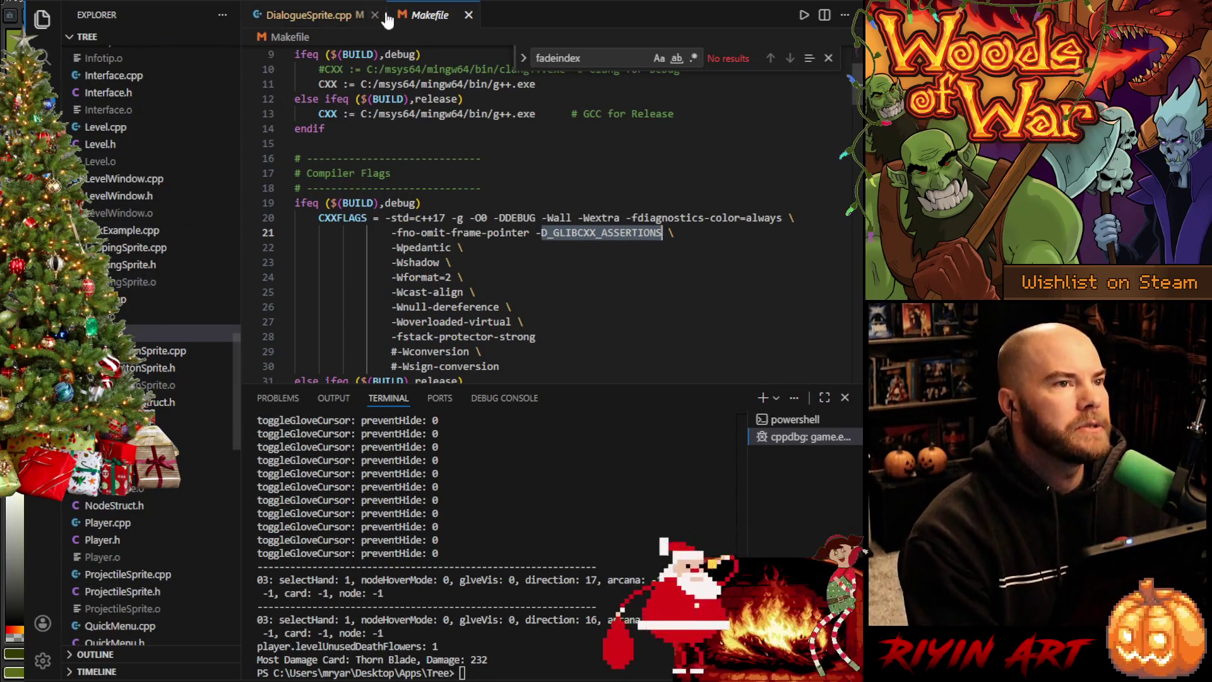
Step: Open Player.h from the project files and scroll down to the boss reveal defaults
scroll(157, 372, down, 6)
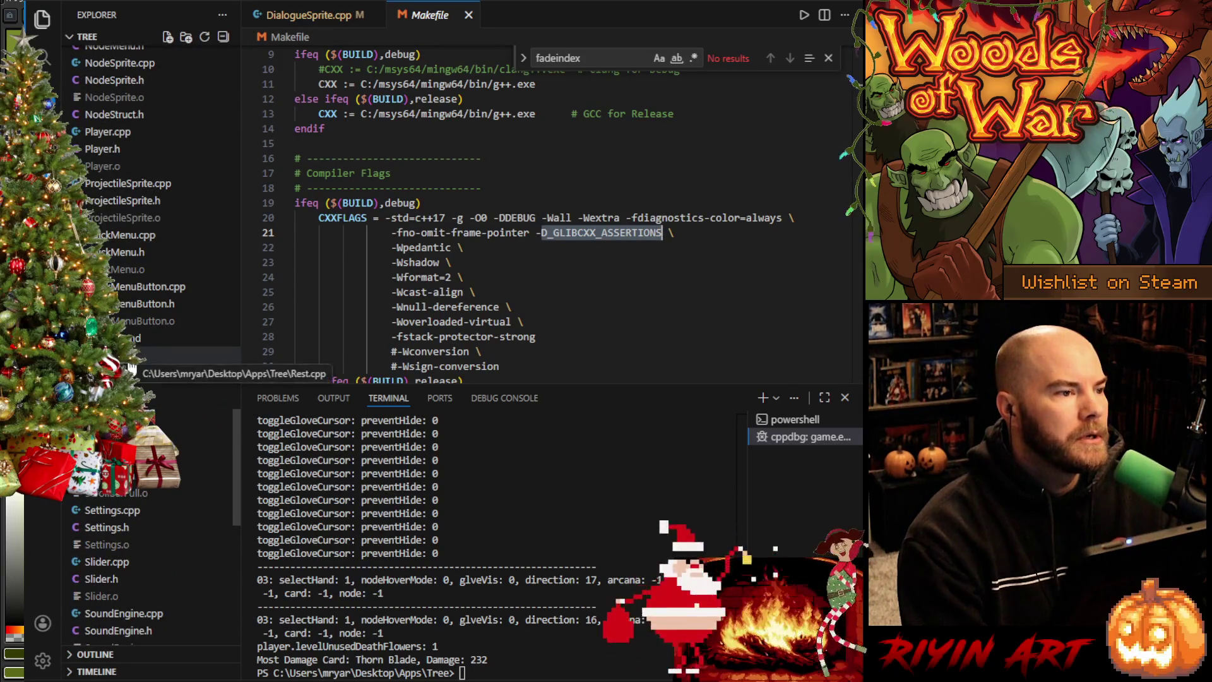
scroll(131, 366, up, 2)
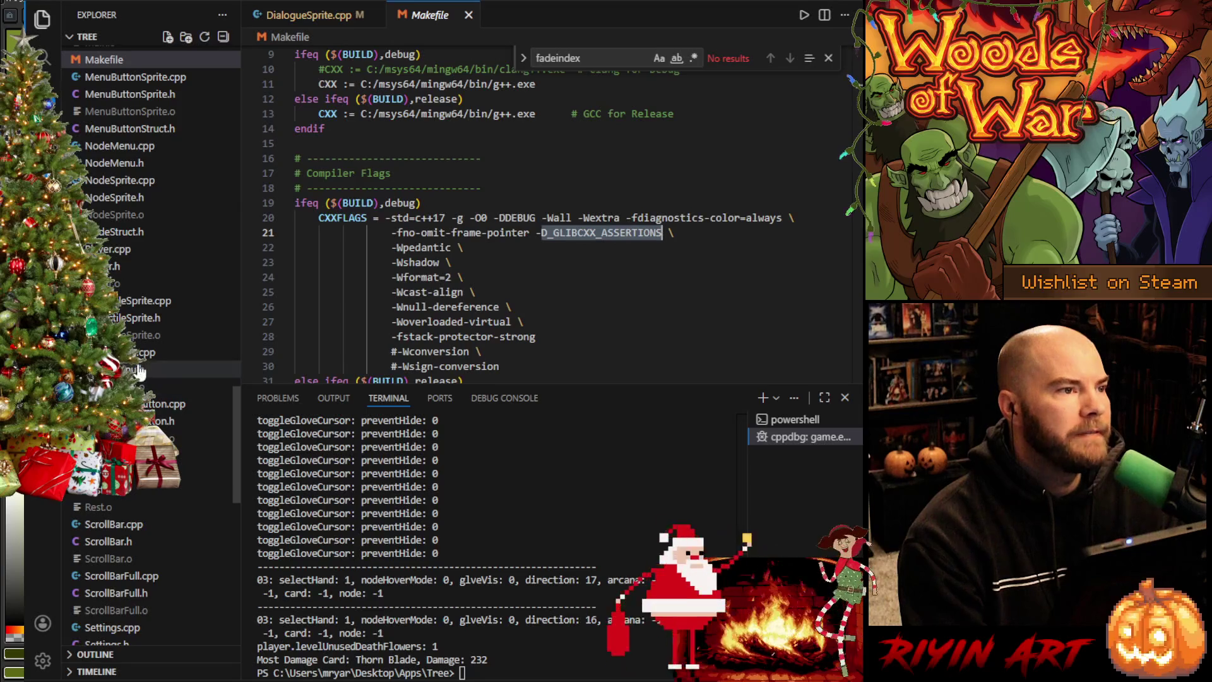
click(133, 250)
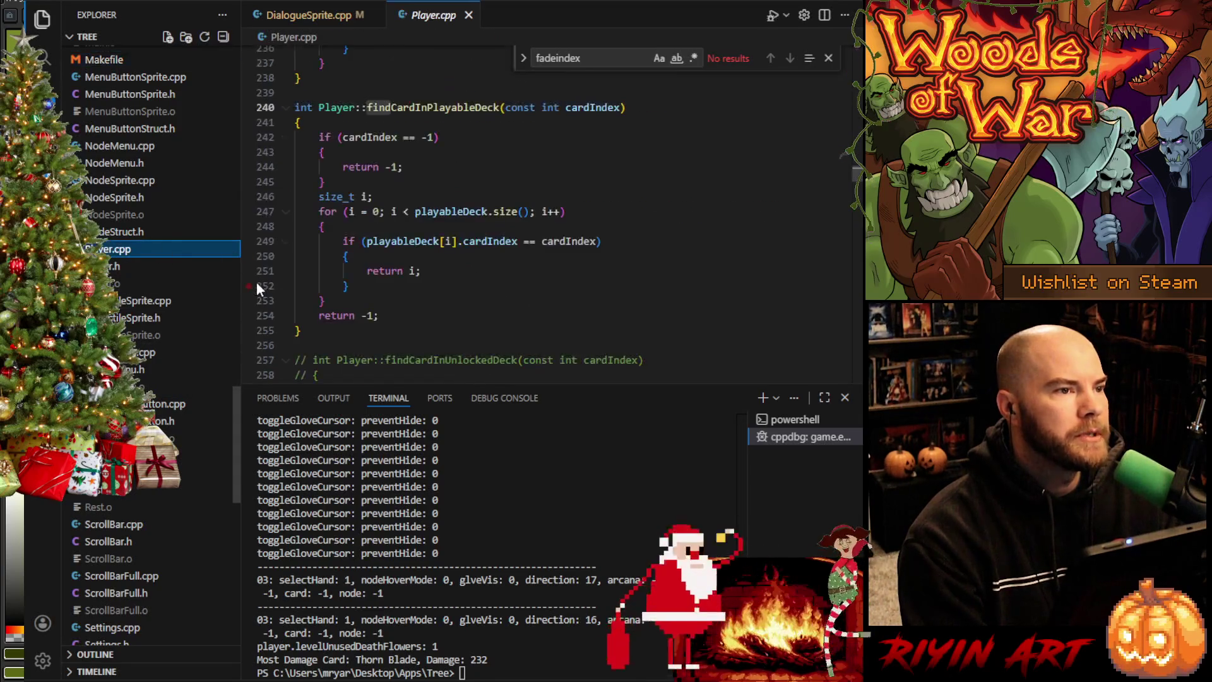
click(134, 266)
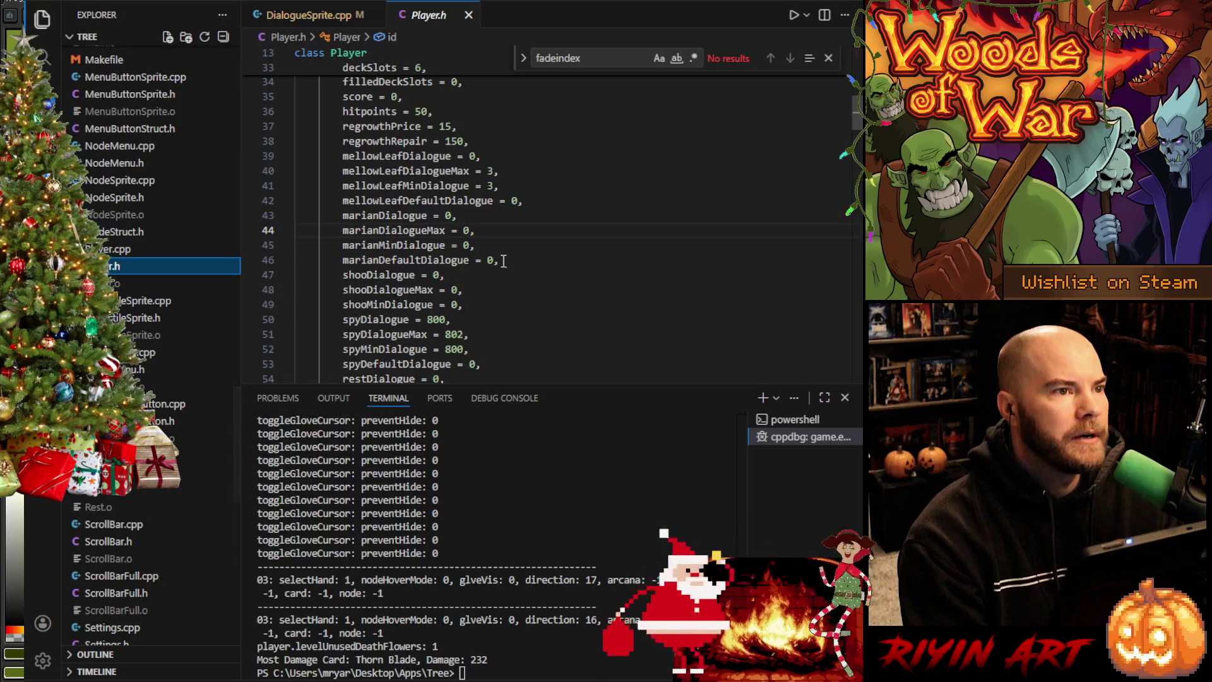
scroll(491, 272, up, 2)
scroll(488, 271, down, 5)
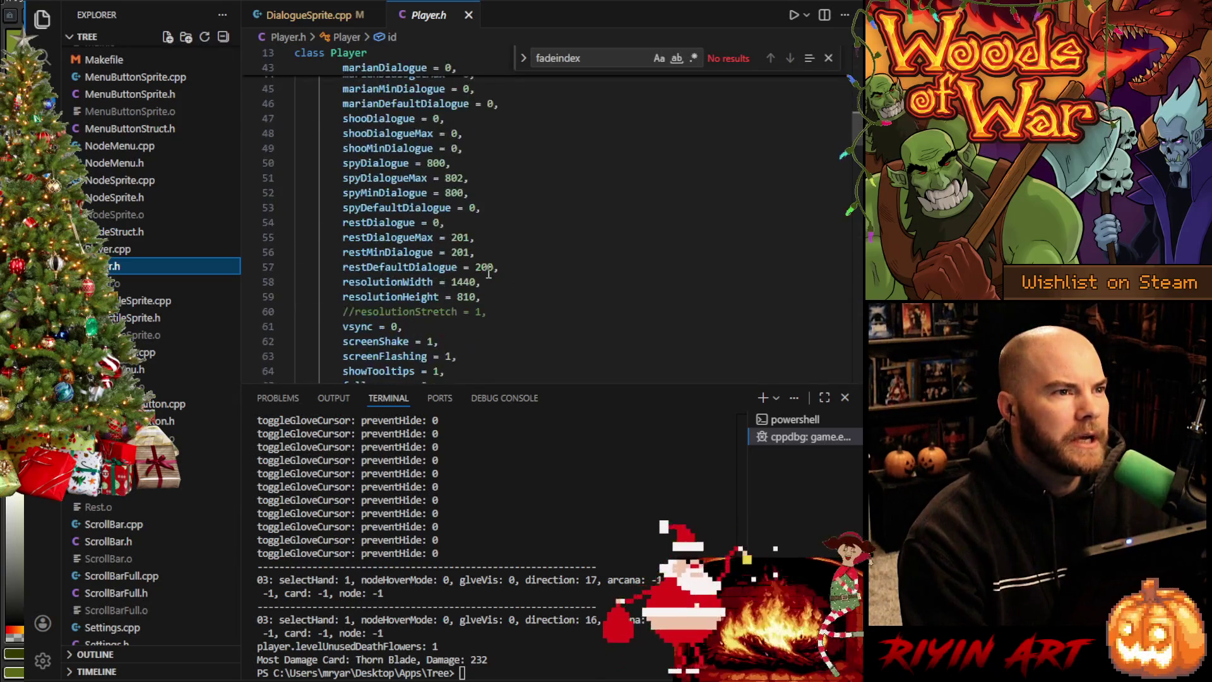
scroll(488, 273, down, 3)
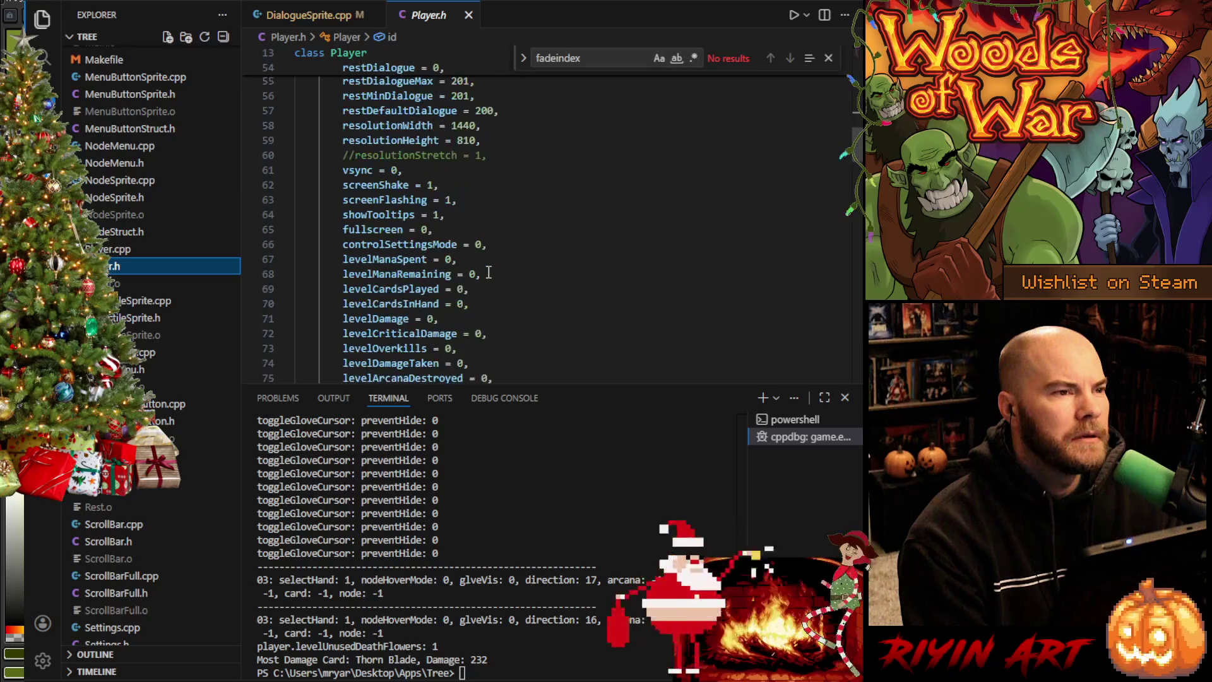
scroll(488, 273, down, 3)
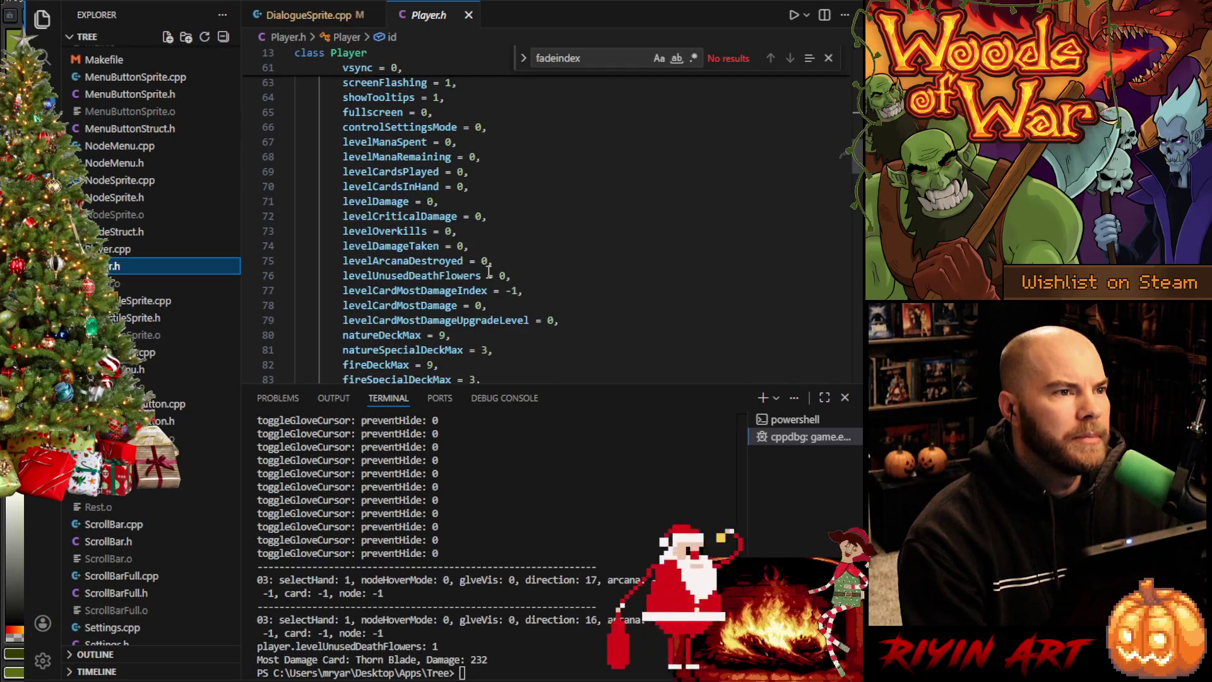
scroll(488, 272, down, 2)
scroll(489, 271, down, 4)
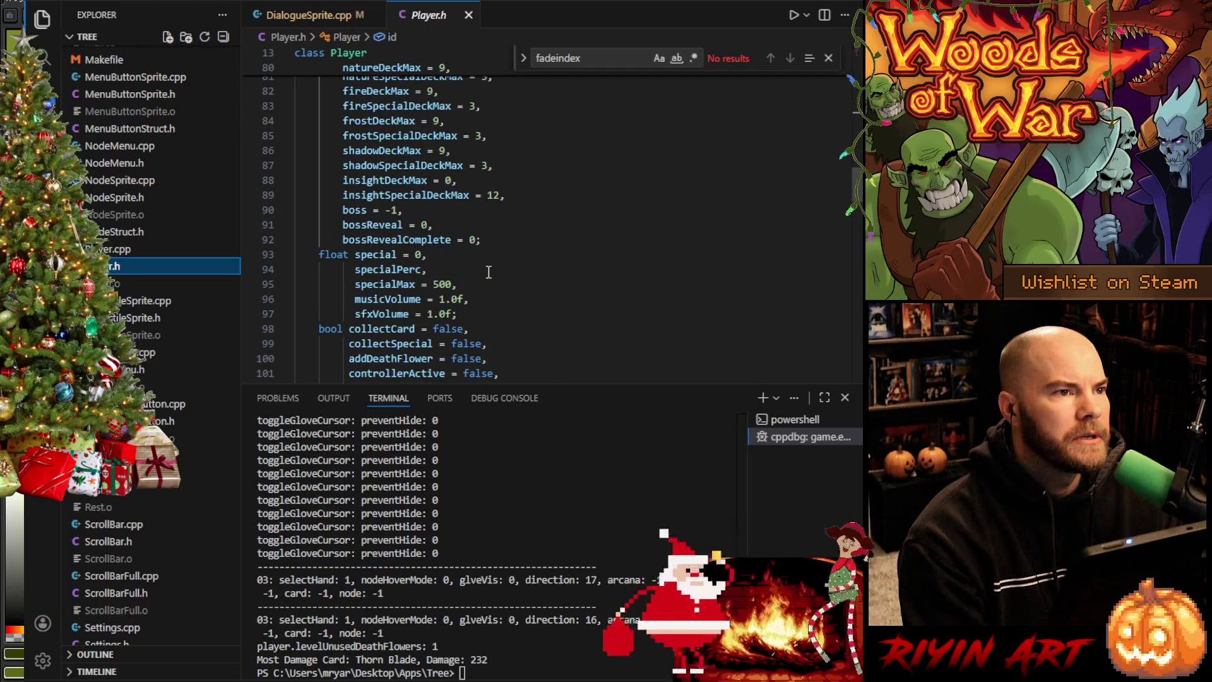
Step: Set bossReveal and bossRevealComplete to 1 and save Player.h
click(428, 225)
key(BackSpace)
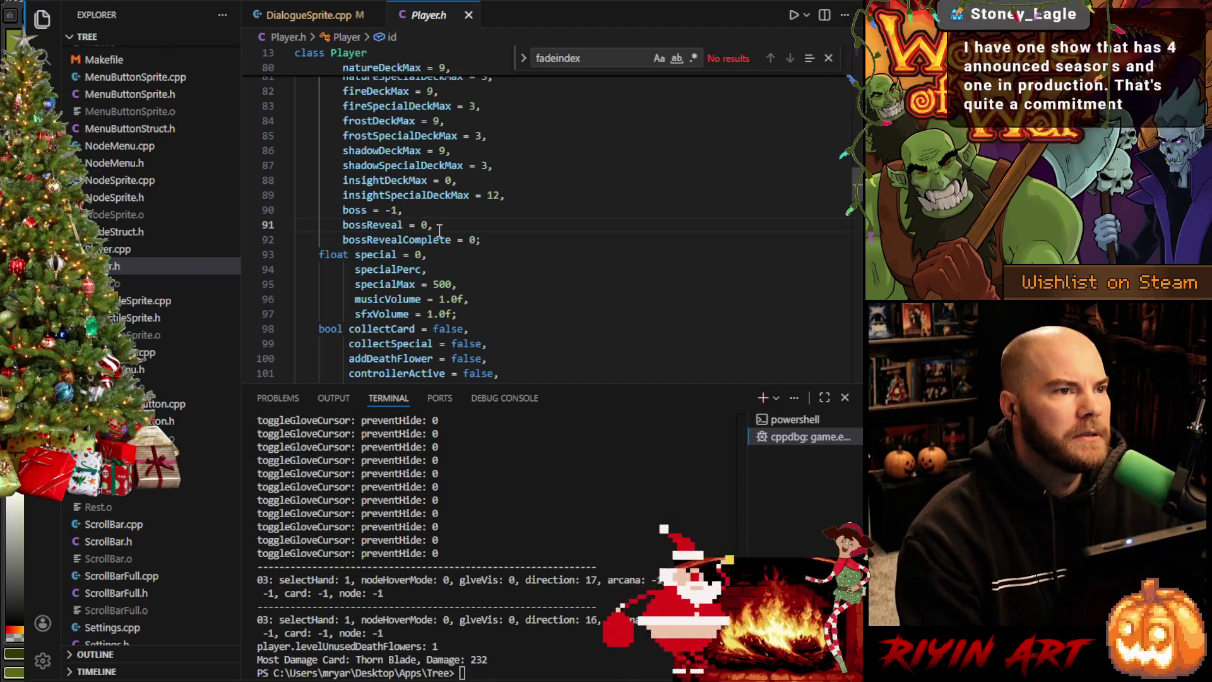
text(1)
double_click(473, 239)
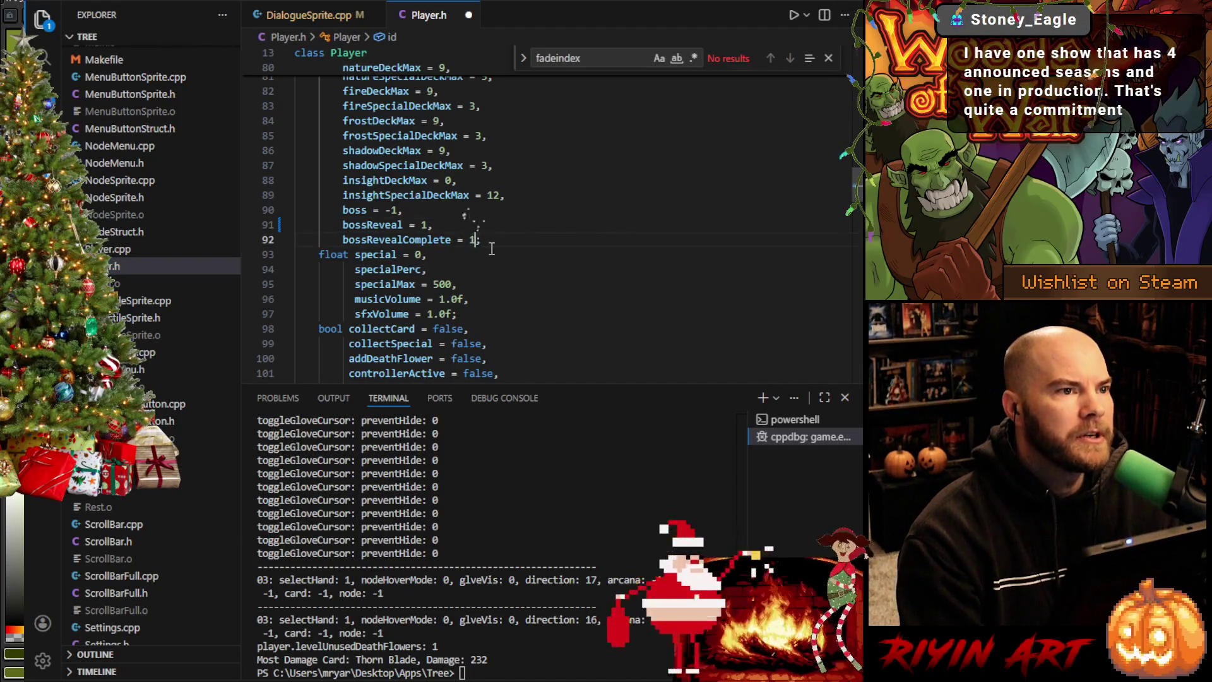
text(1)
key(ctrl+s)
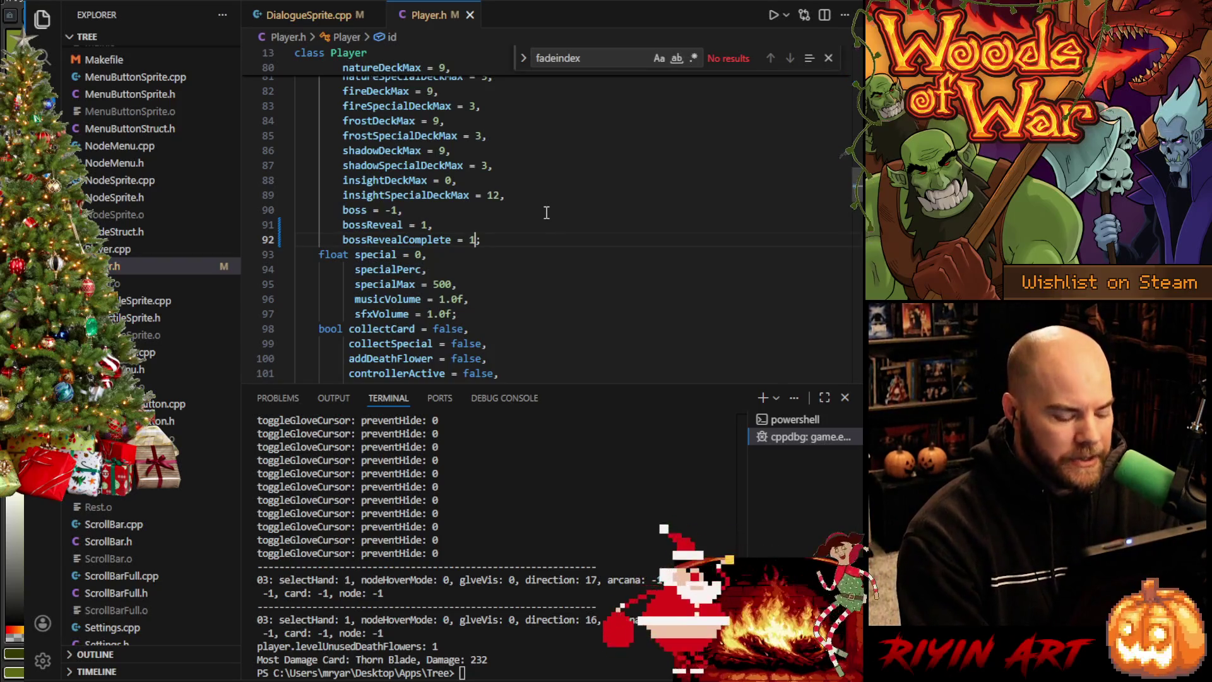
Step: Build the game, delete the stale Player.o, and rebuild so Player.cpp recompiles
key(ctrl+shift+b)
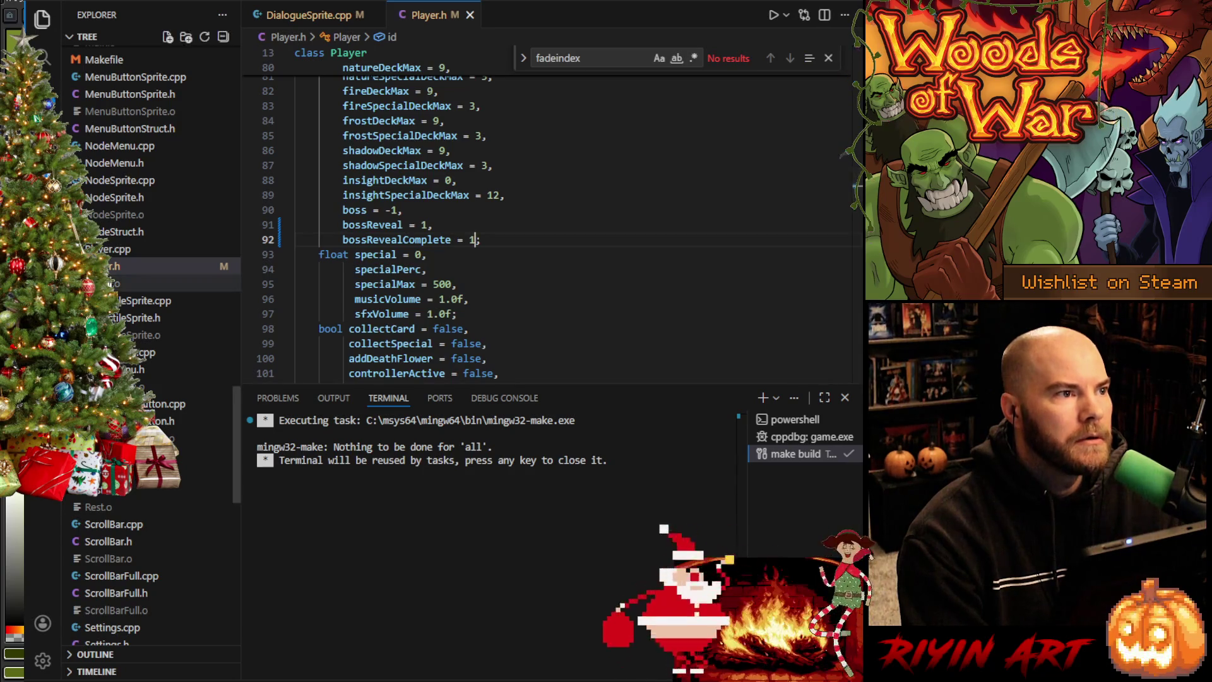
click(113, 283)
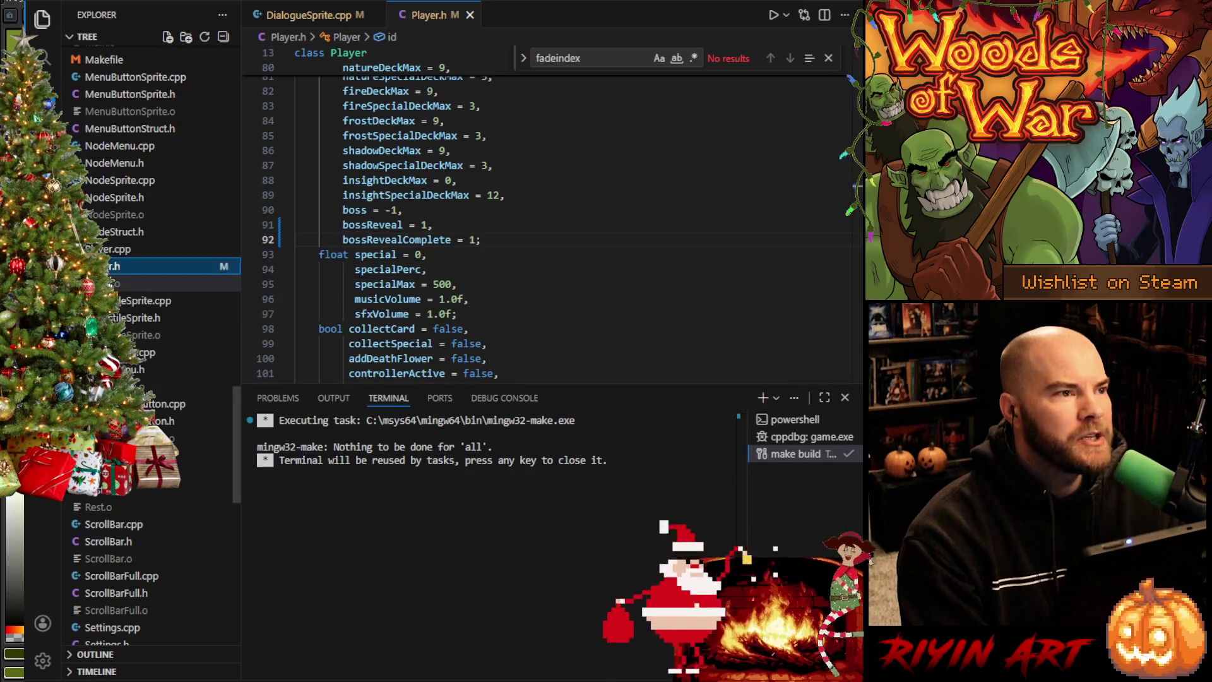
right_click(113, 283)
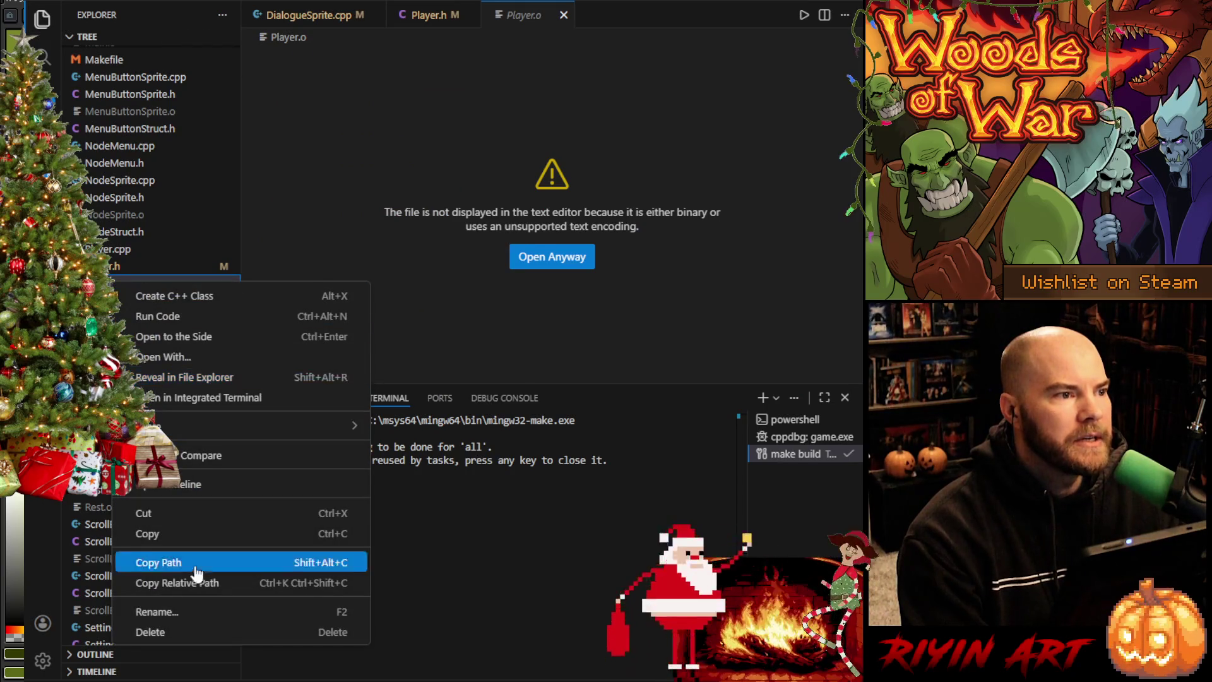
click(181, 634)
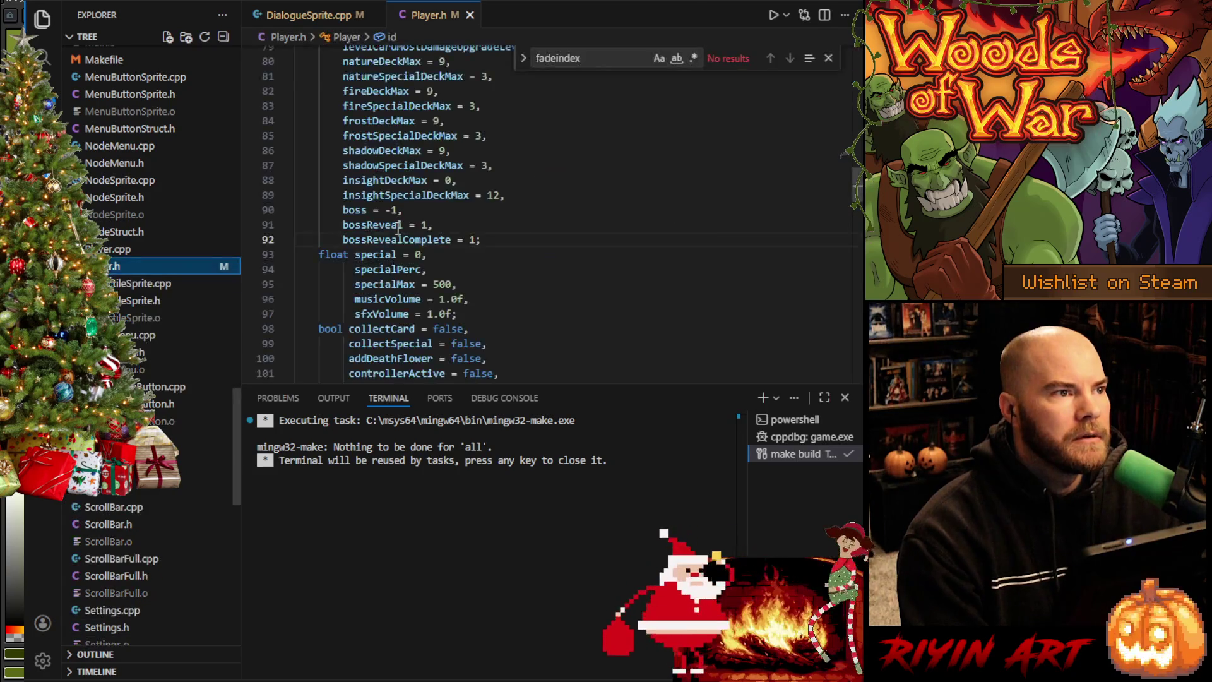
key(ctrl+shift+b)
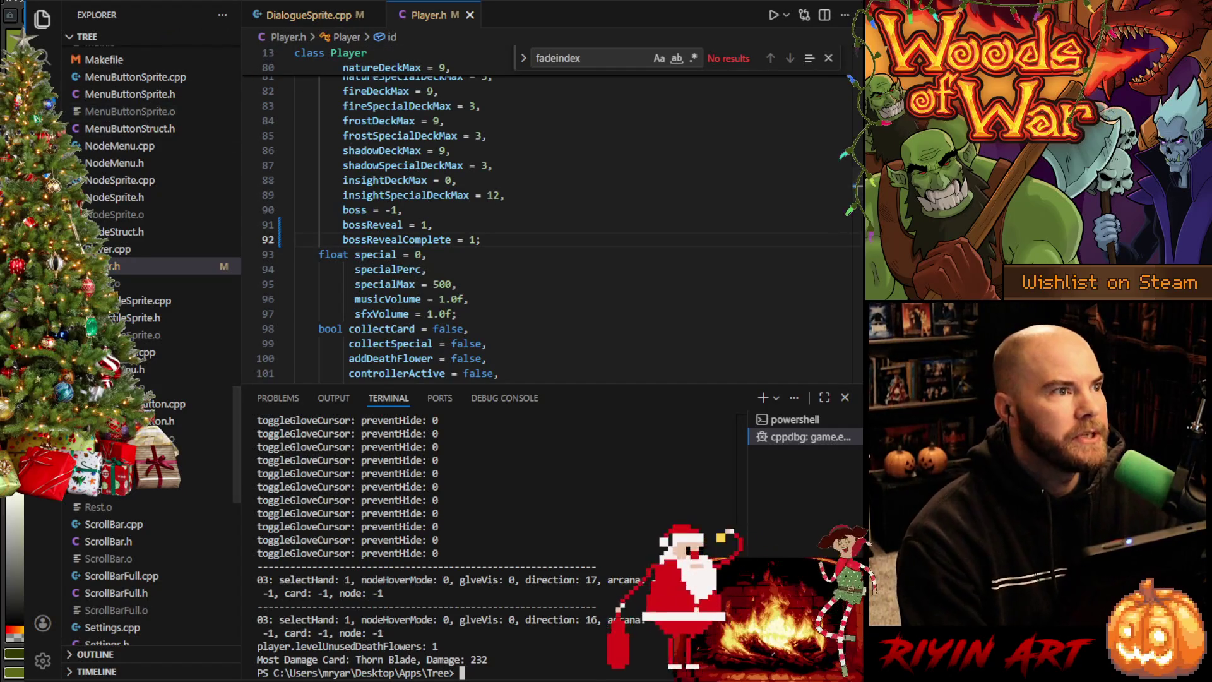
key(ctrl+shift+d)
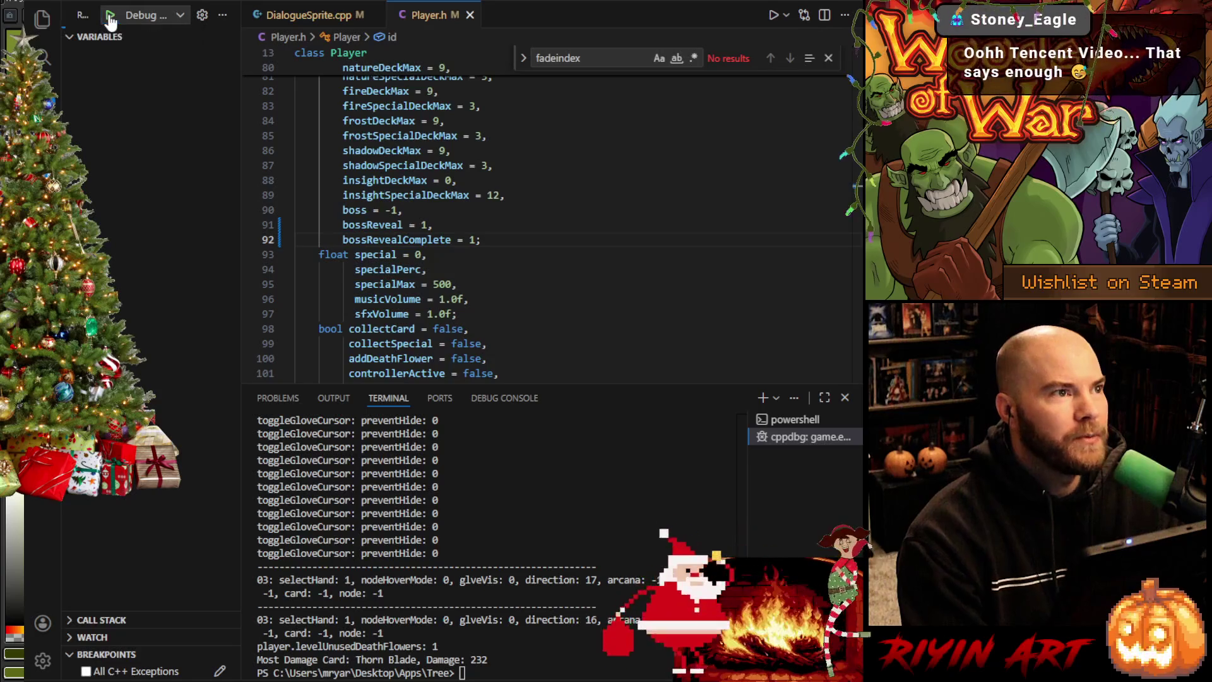
Step: Launch Woods of War under the debugger, load the save, dismiss Run the Gauntlet, and quit
click(109, 17)
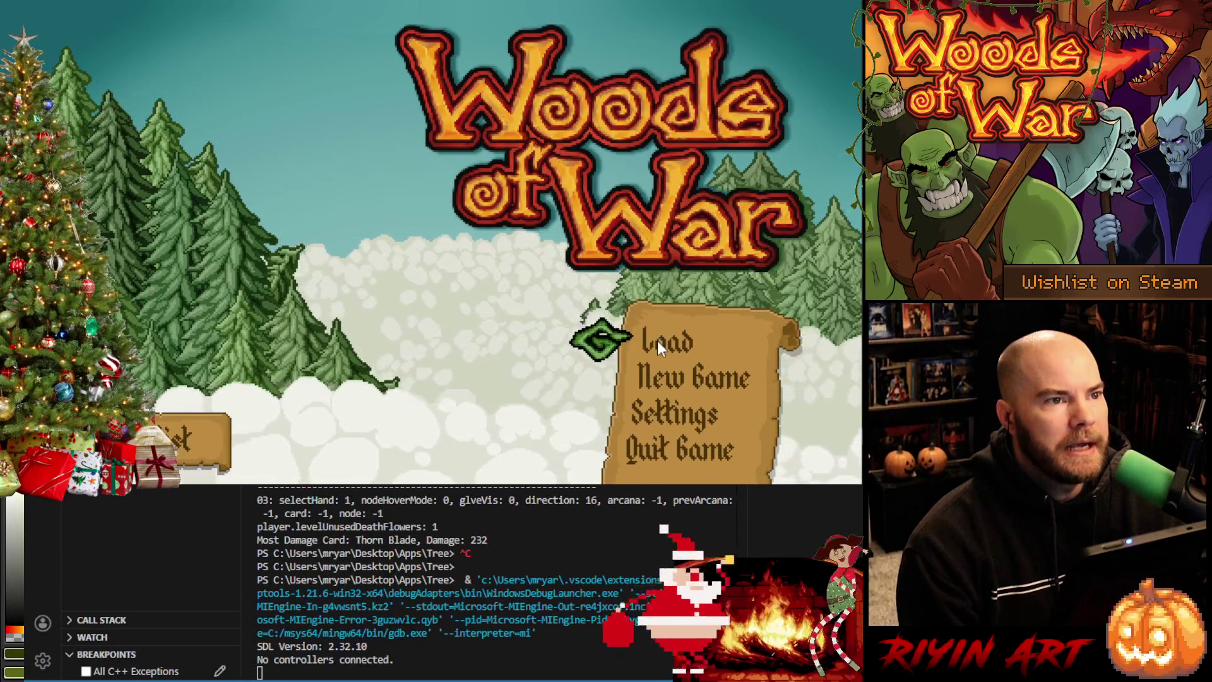
click(657, 342)
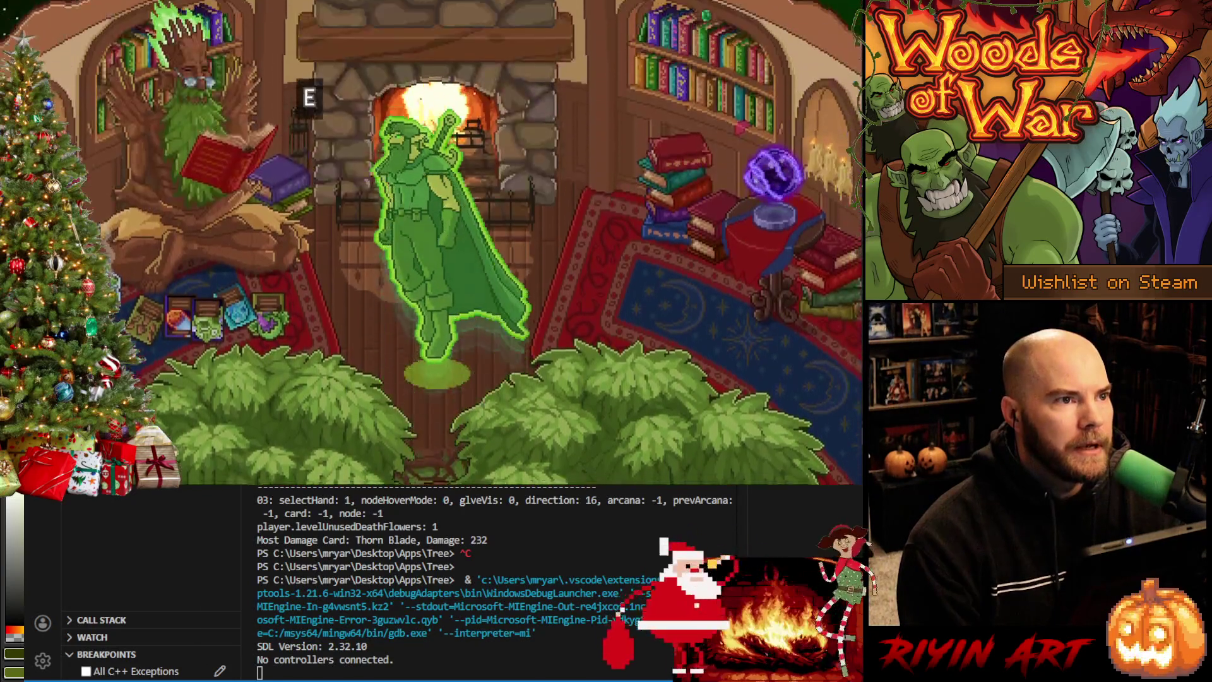
key(Escape)
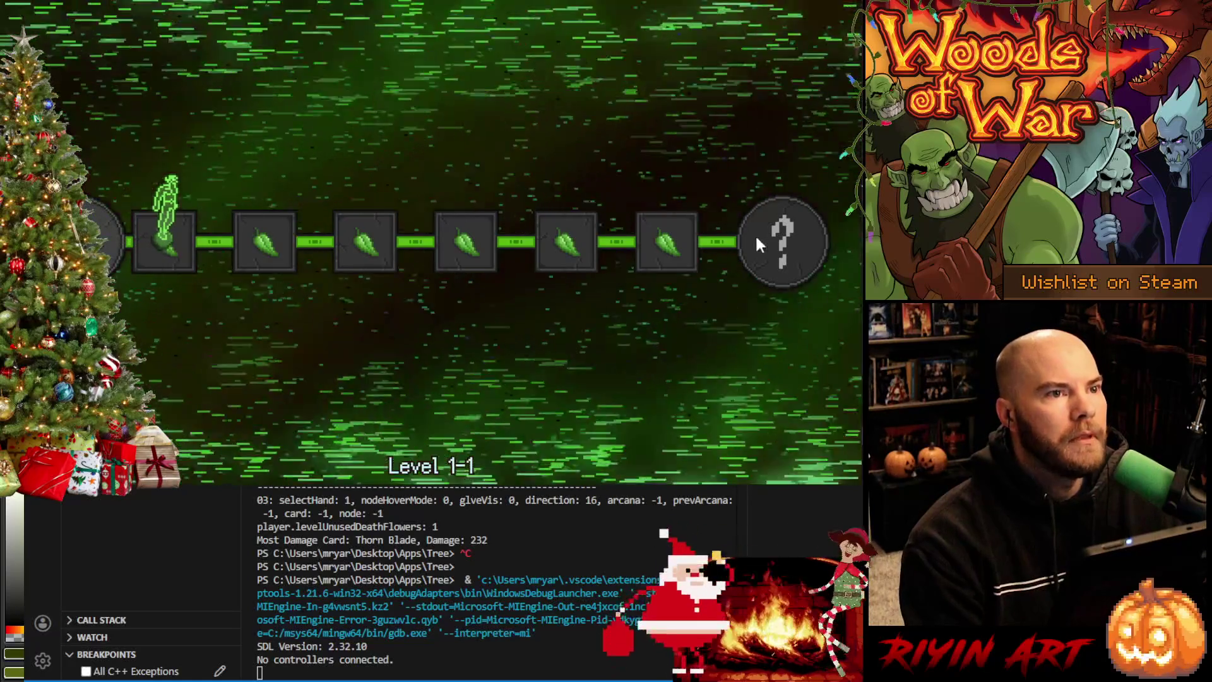
key(alt+F4)
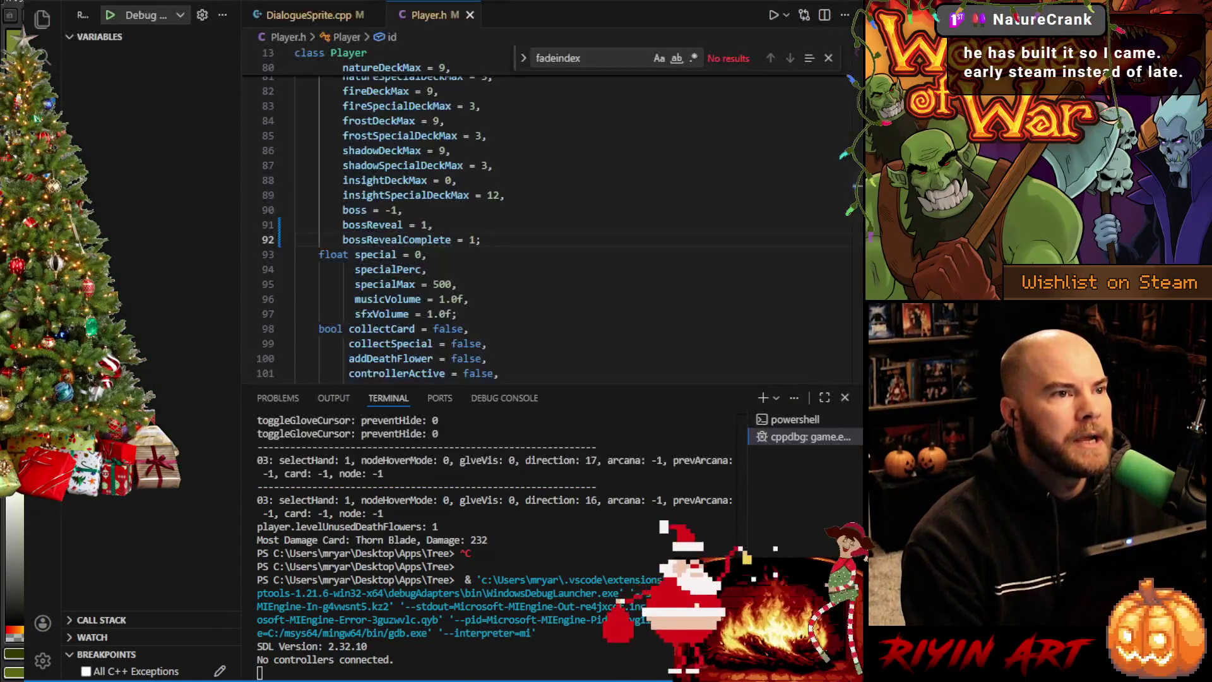
Step: Select bossReveal in Player.h, search the project for it, and open the StageMap.cpp match
click(43, 19)
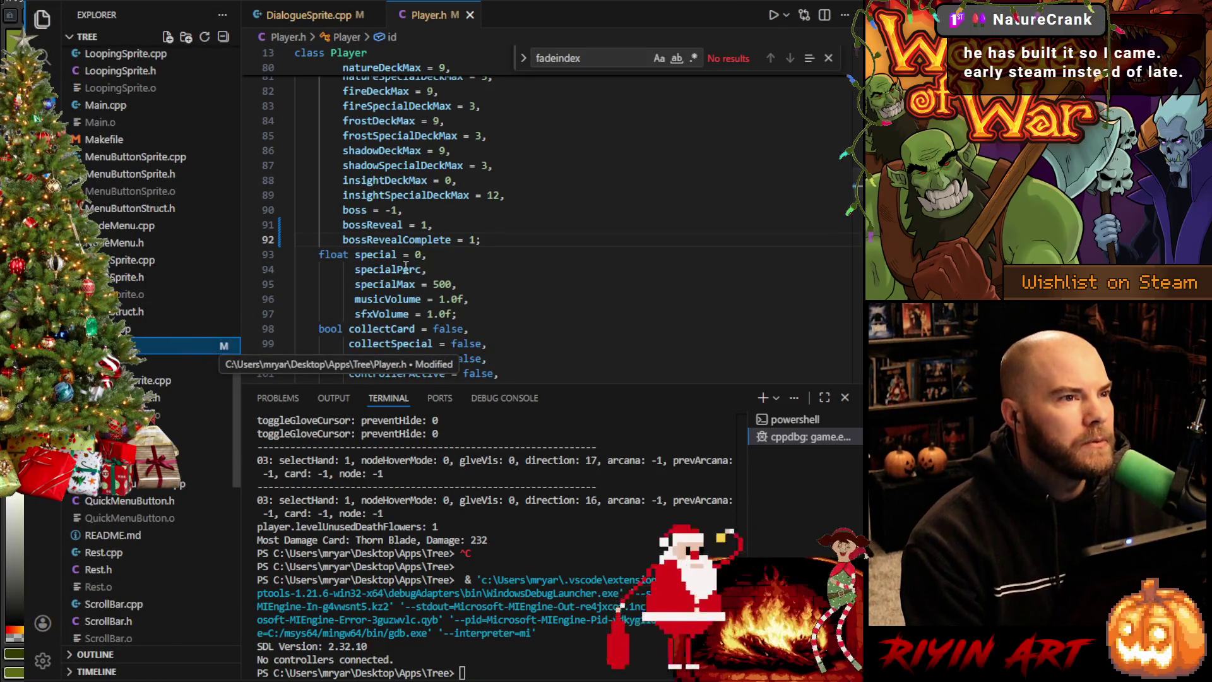
click(491, 237)
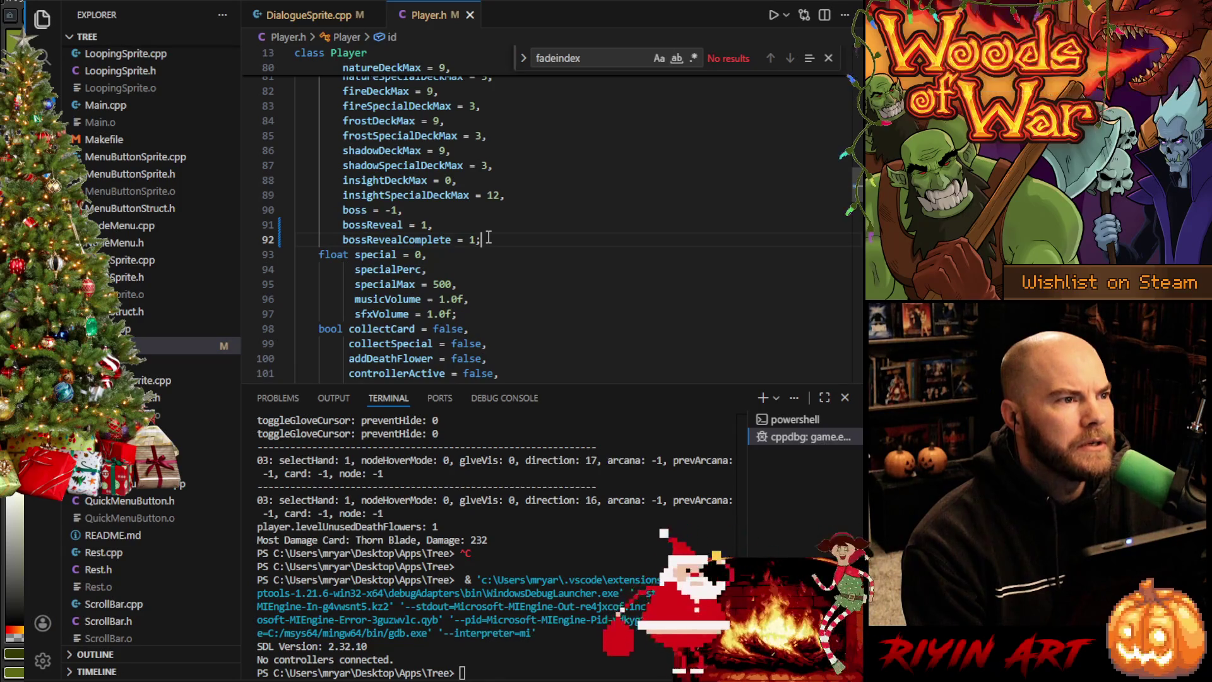
drag(491, 237, 391, 196)
double_click(379, 225)
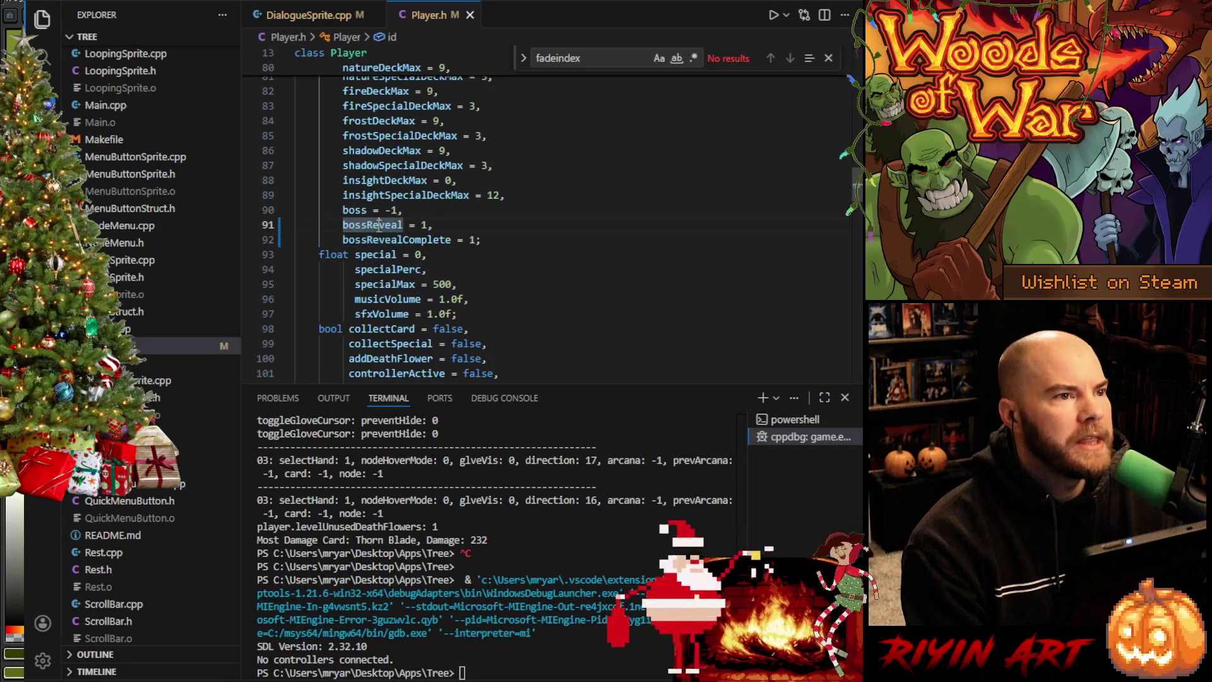
key(ctrl+shift+f)
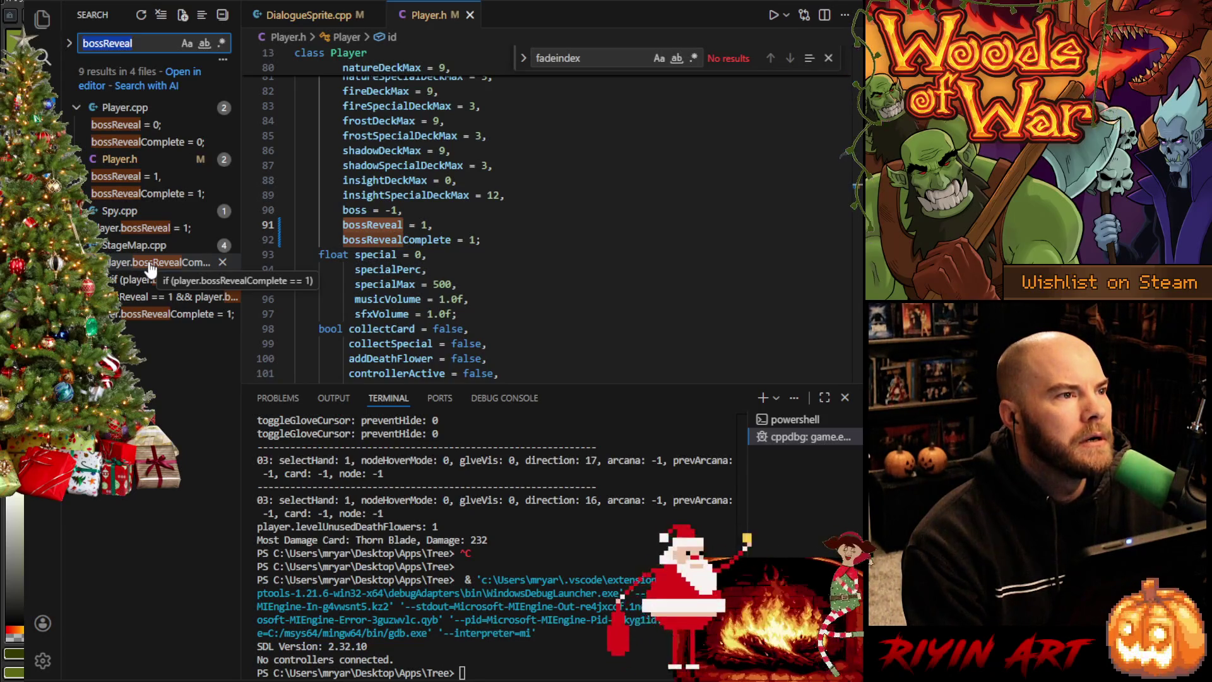
click(149, 265)
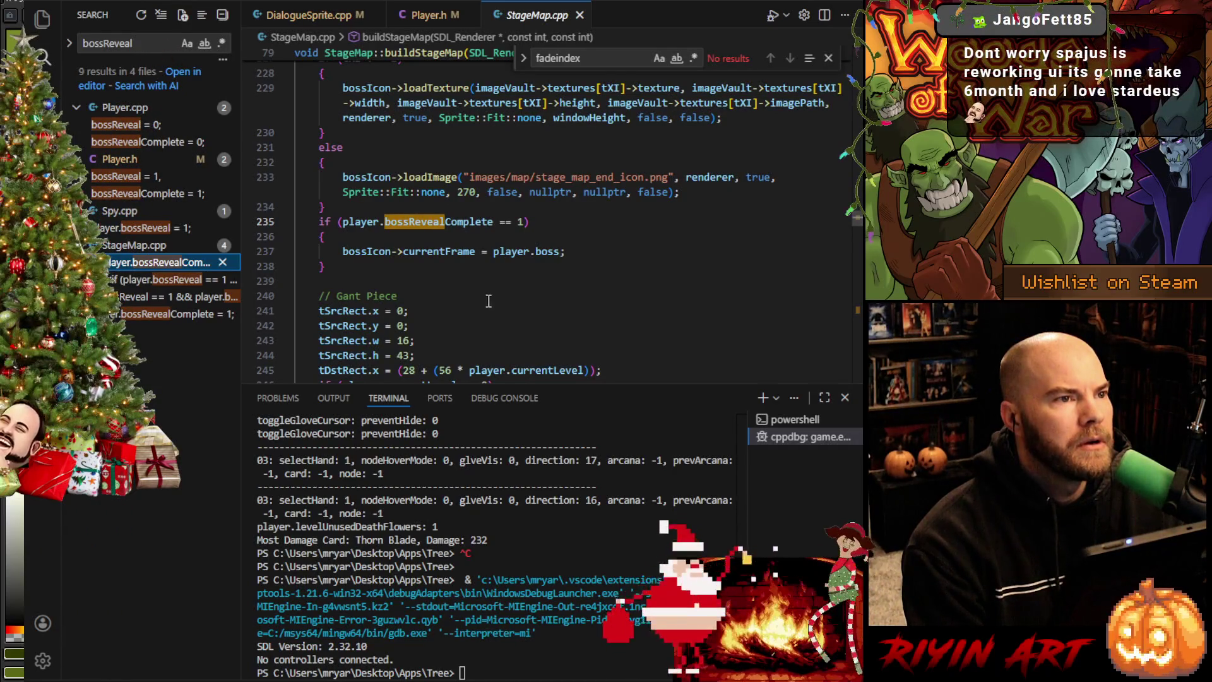
Step: Step through the bossReveal matches in StageMap.cpp, then return to the Player.h declarations
click(138, 282)
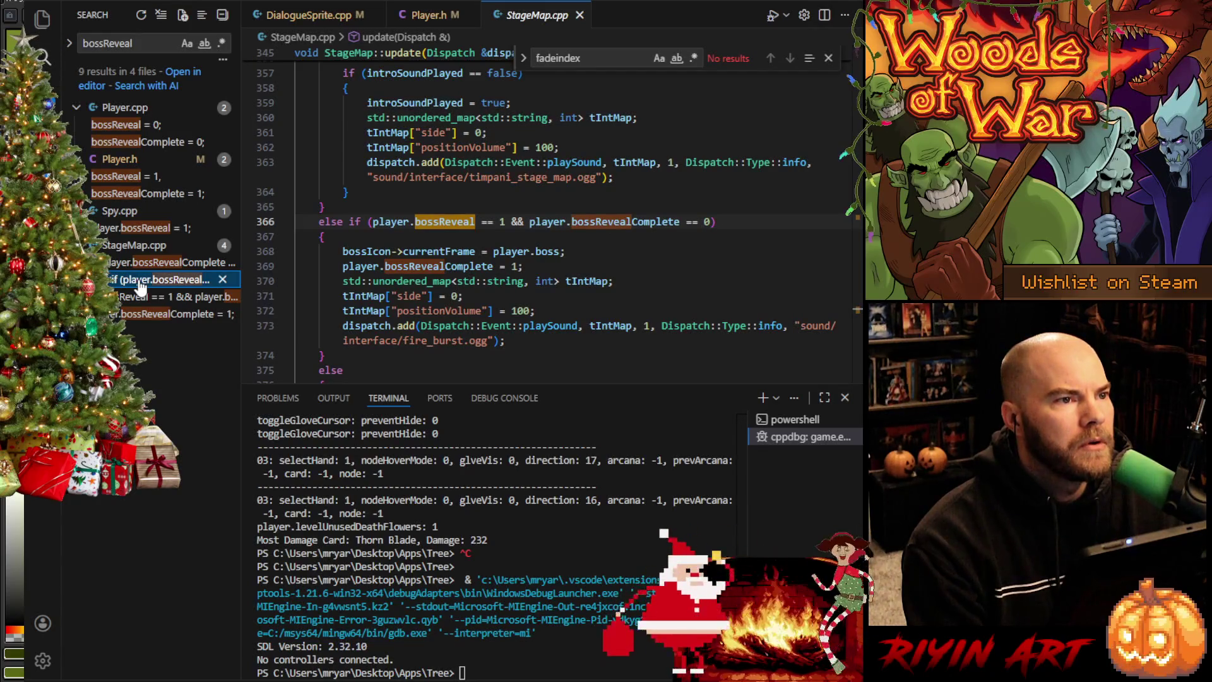
scroll(436, 293, down, 1)
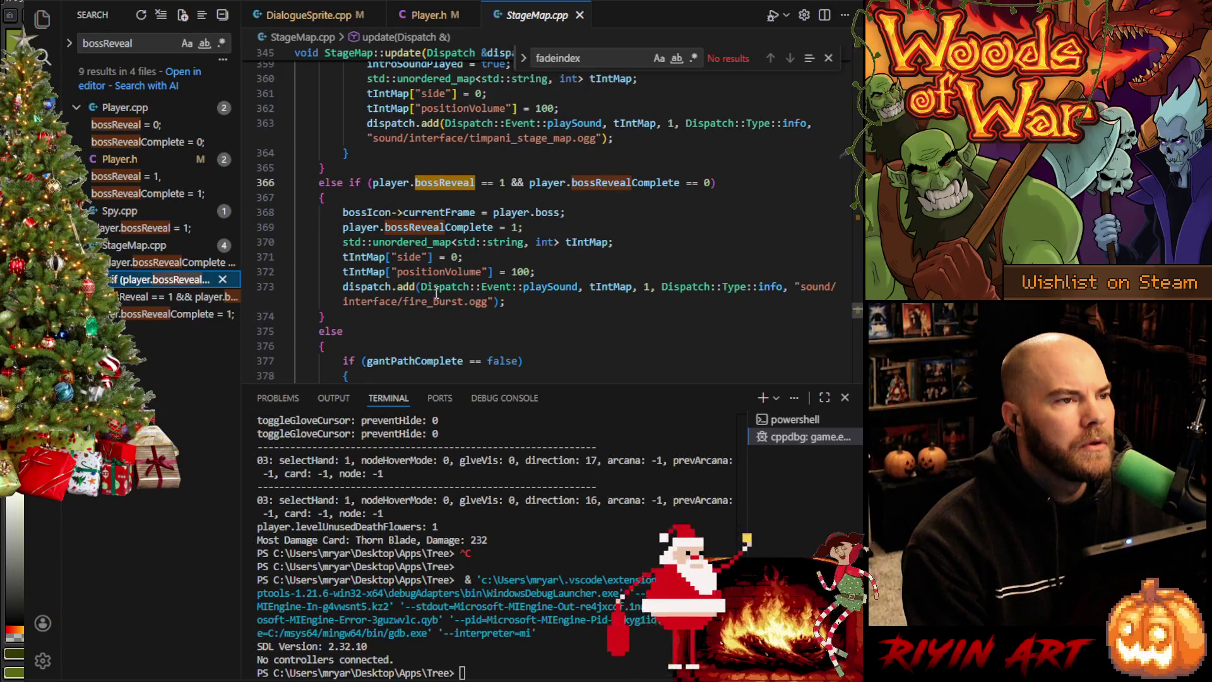
scroll(435, 292, up, 3)
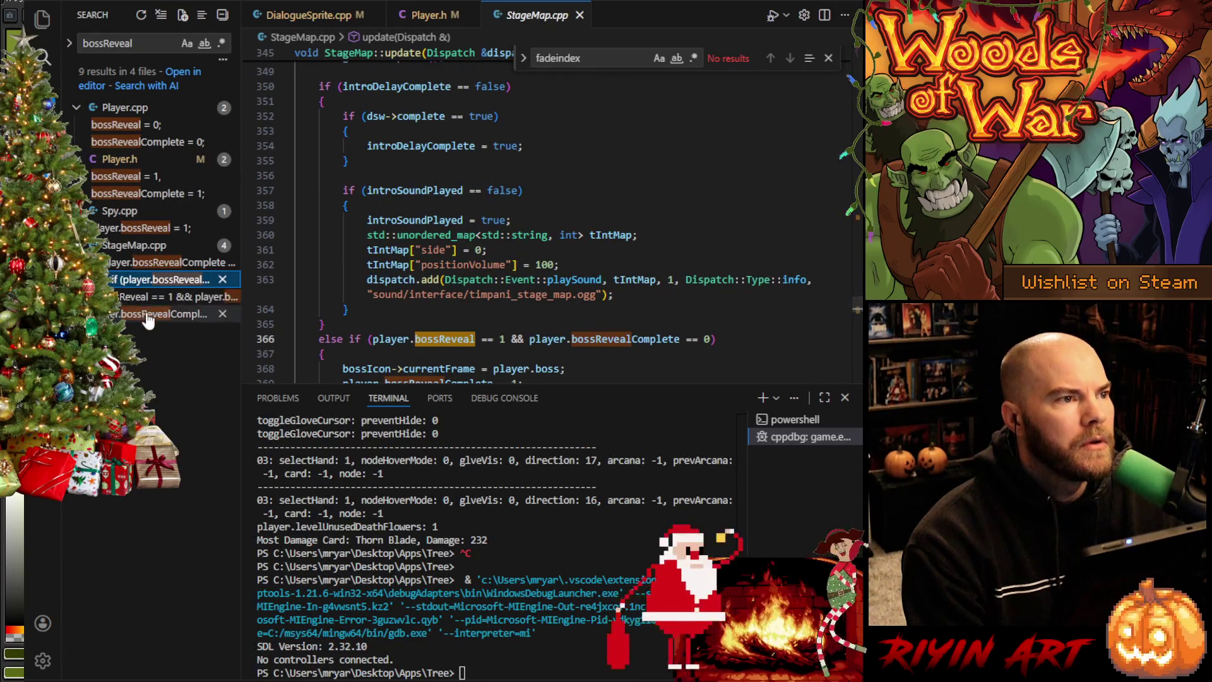
click(140, 296)
click(144, 319)
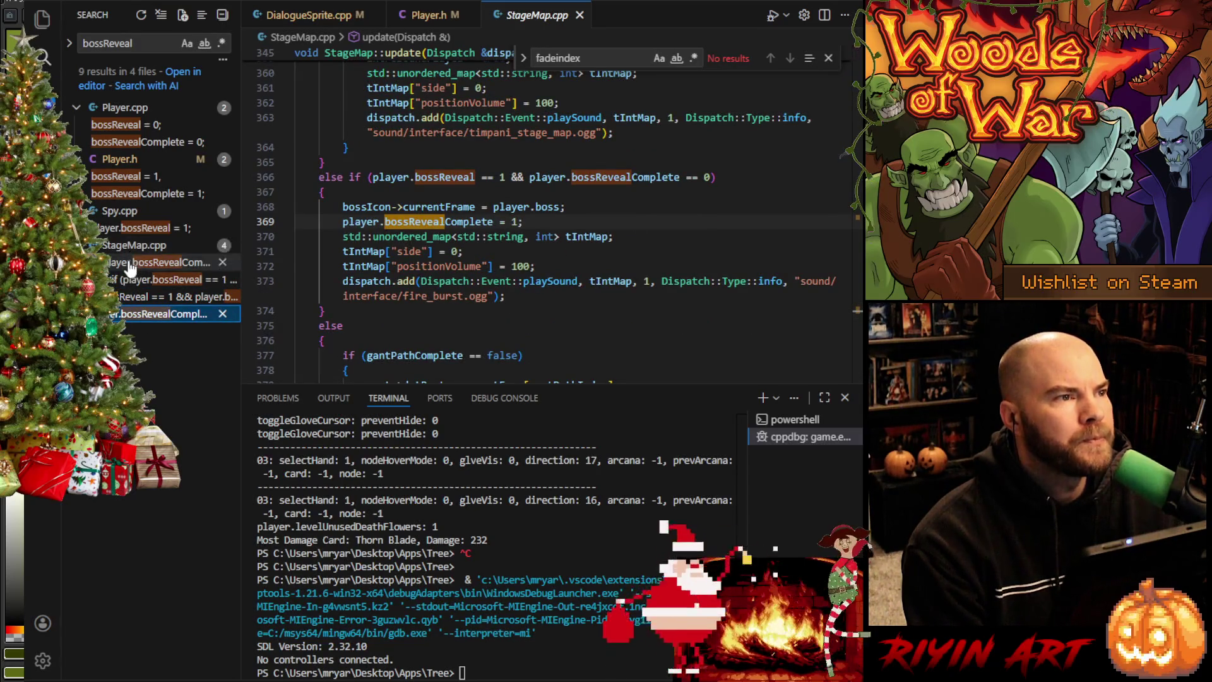
click(129, 267)
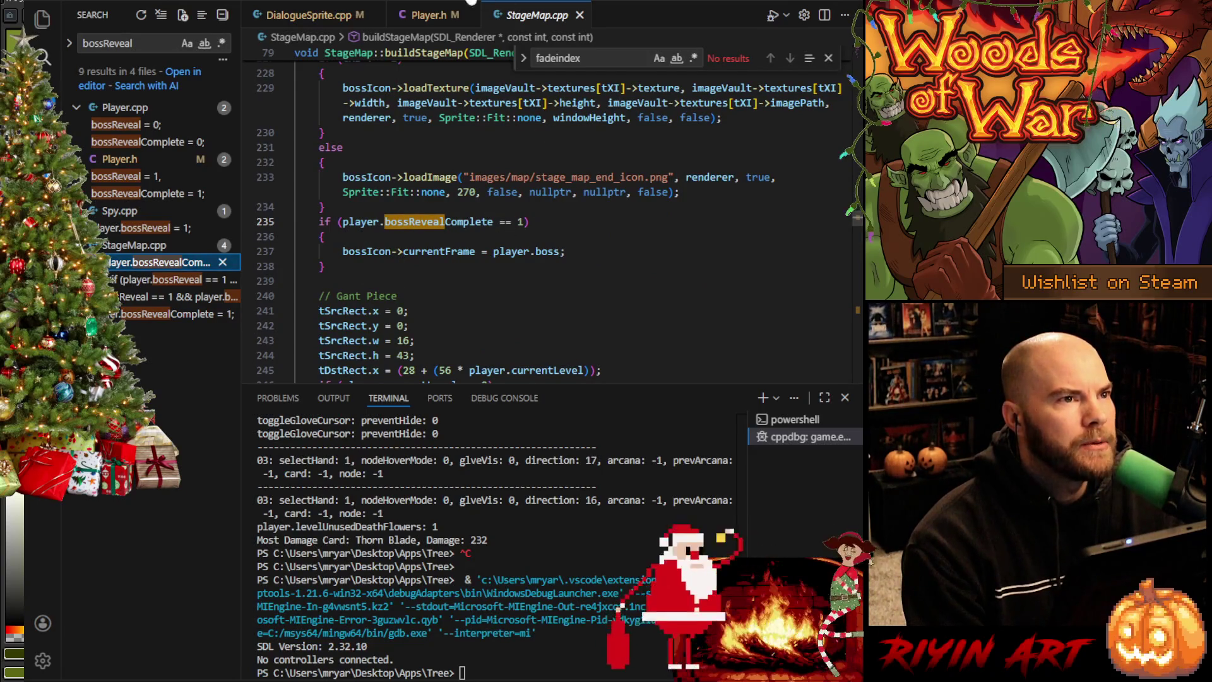
click(427, 17)
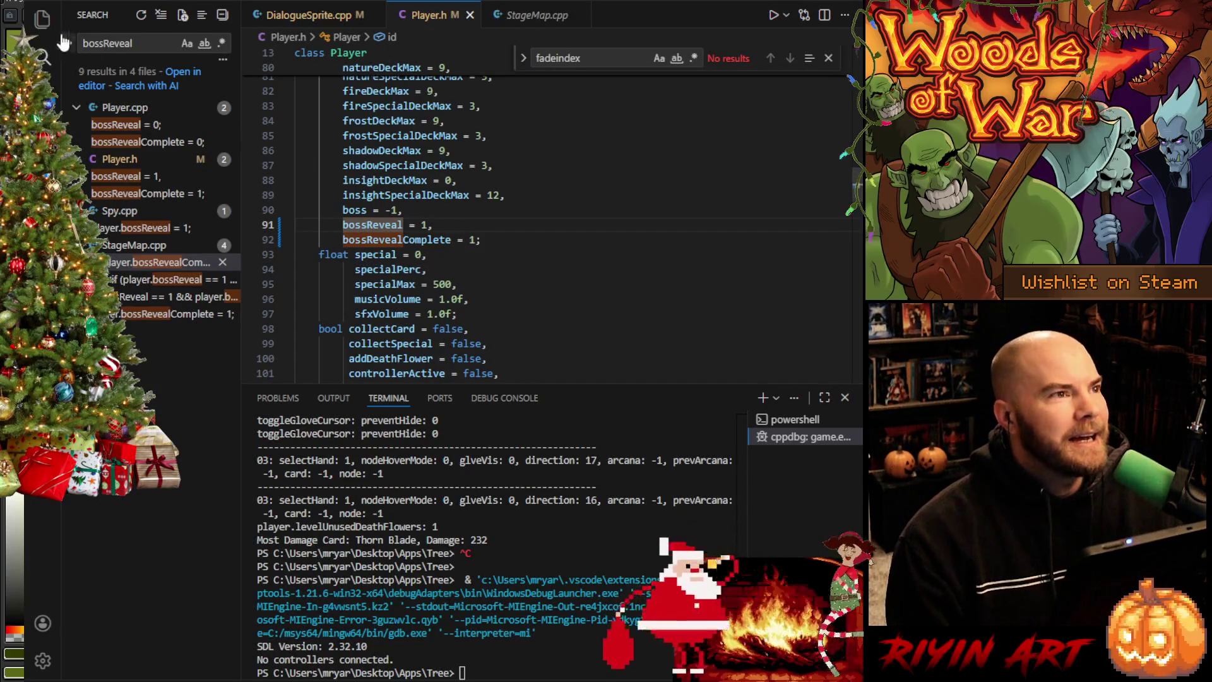
click(41, 28)
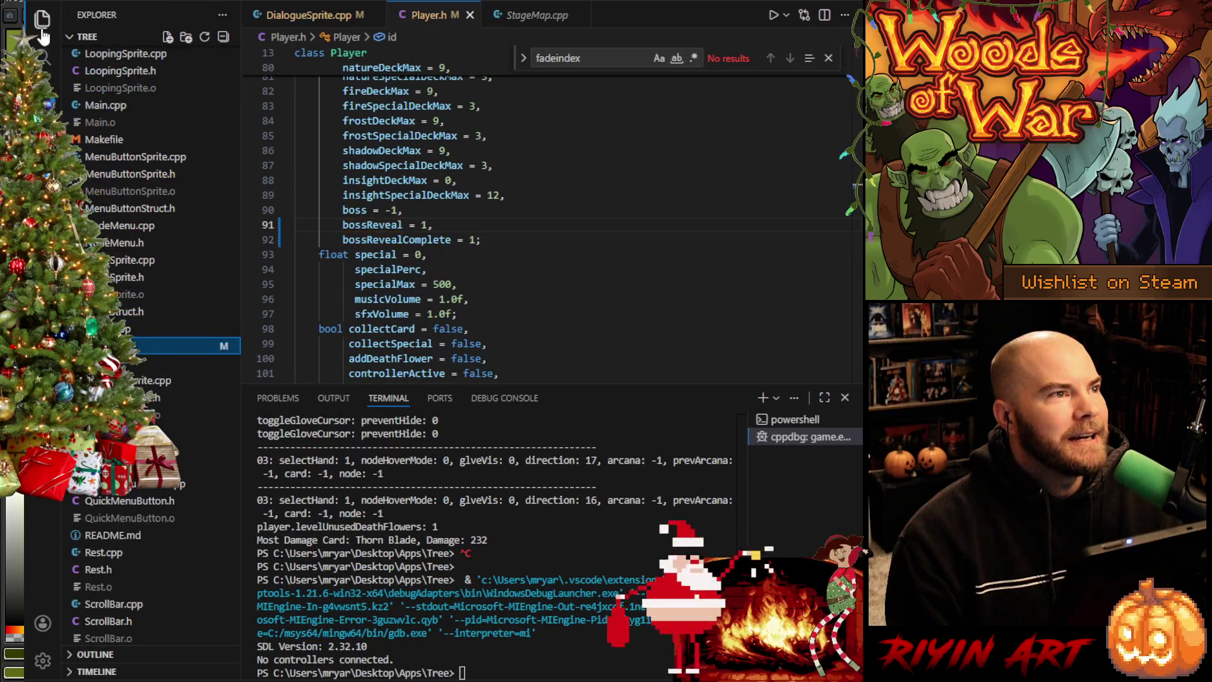
Step: Open Player.cpp and start a new in-file search for 'bossreveal'
click(161, 329)
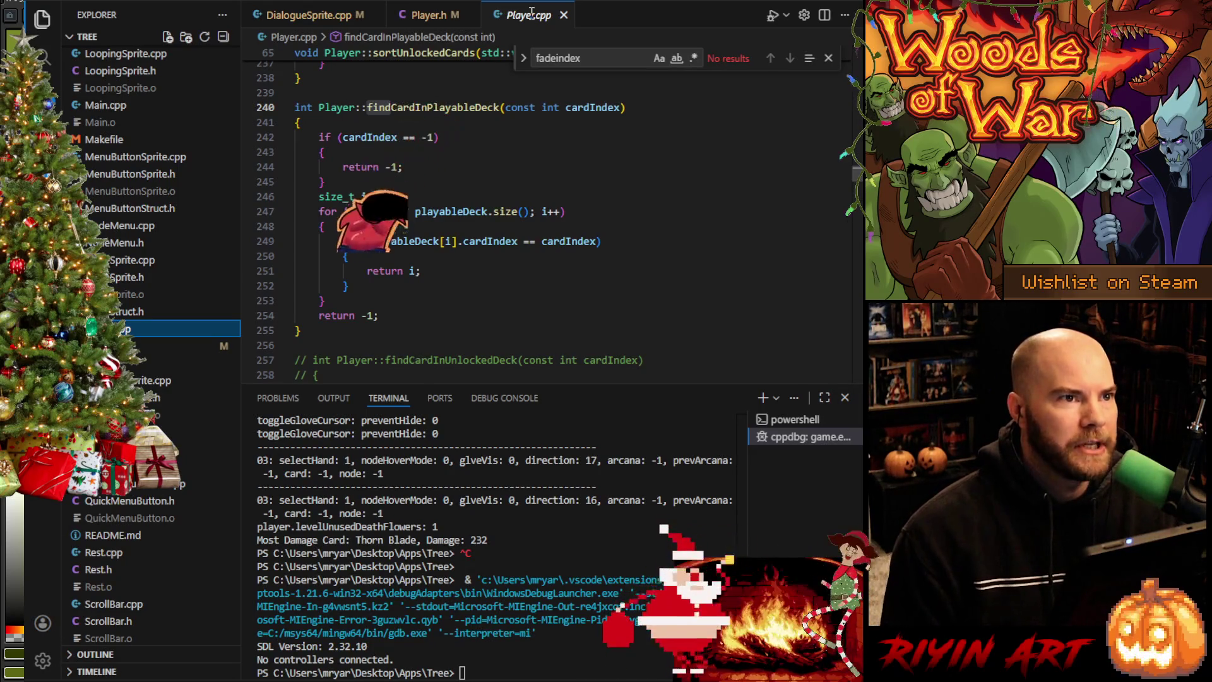
key(ctrl+f)
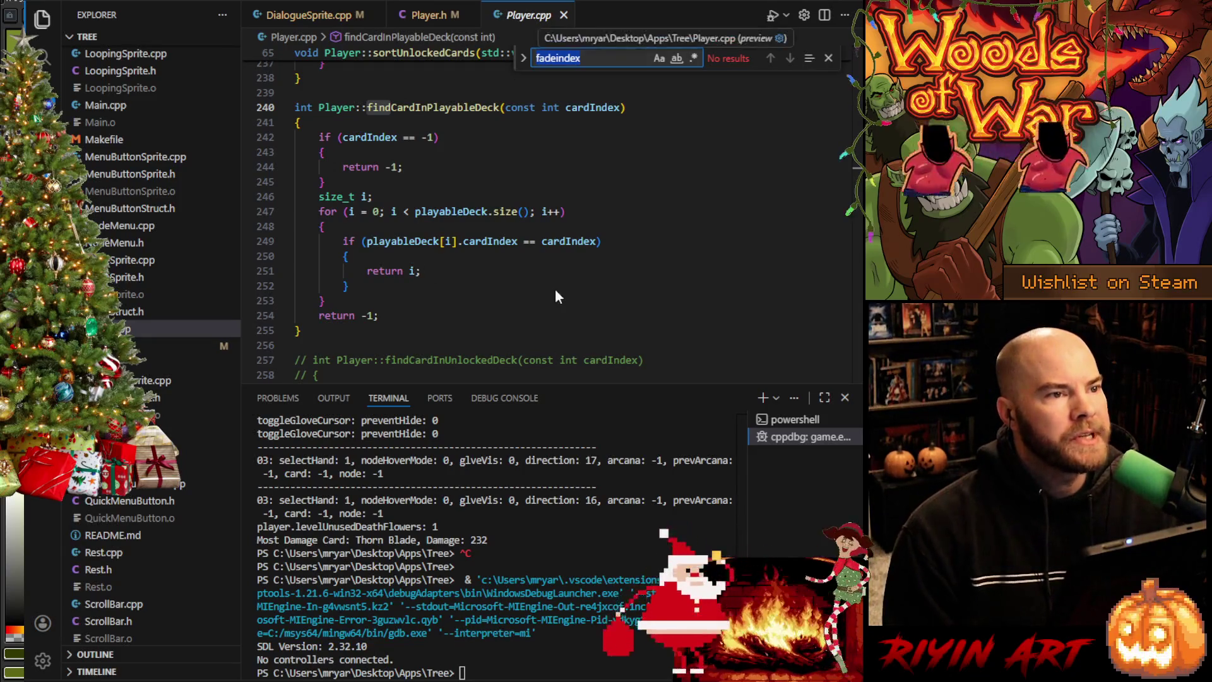
click(557, 359)
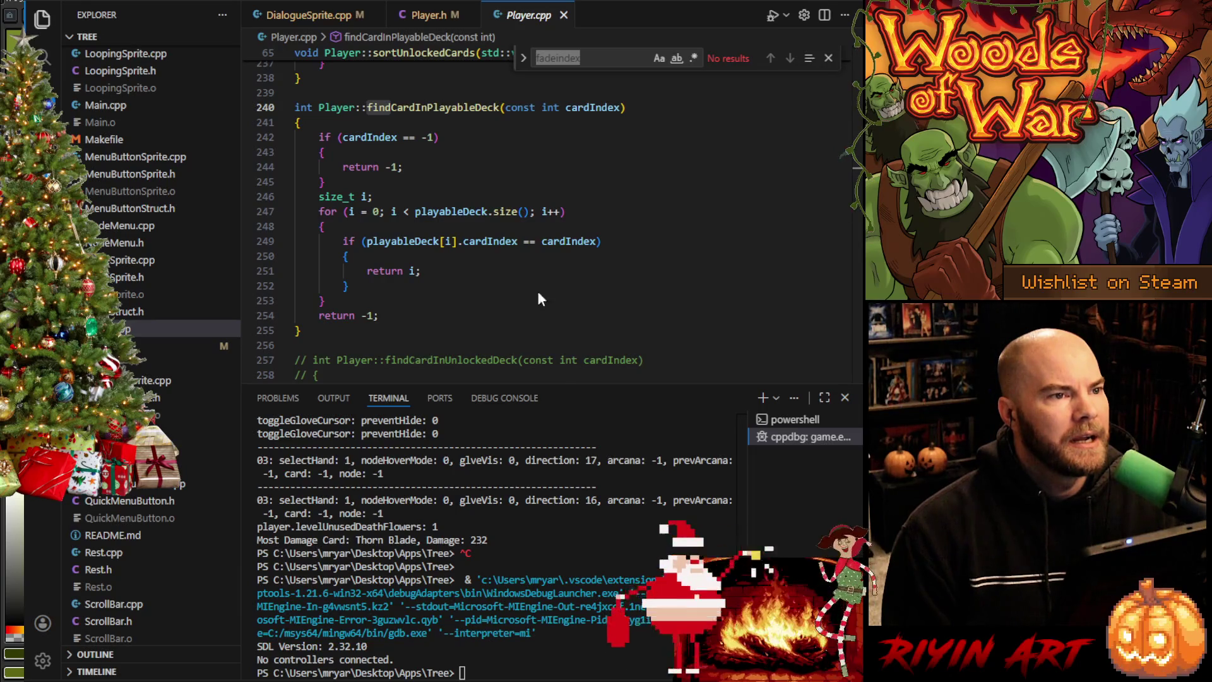
key(ctrl+f)
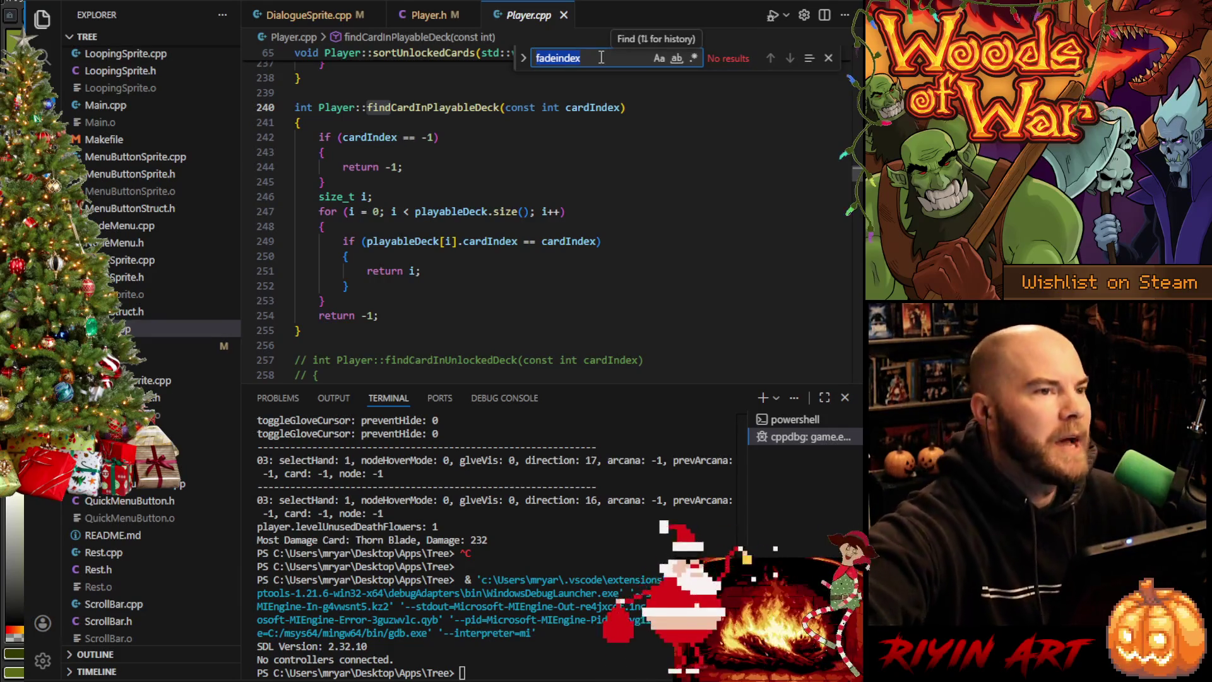
text(b)
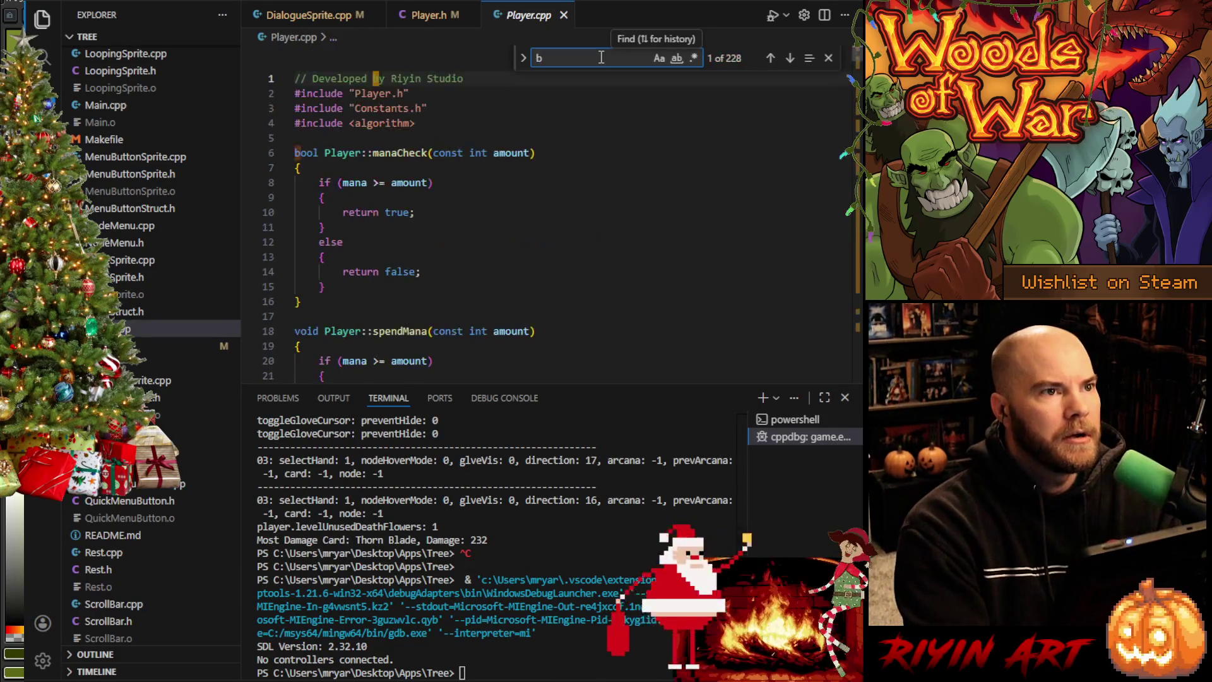
text(ossreveal)
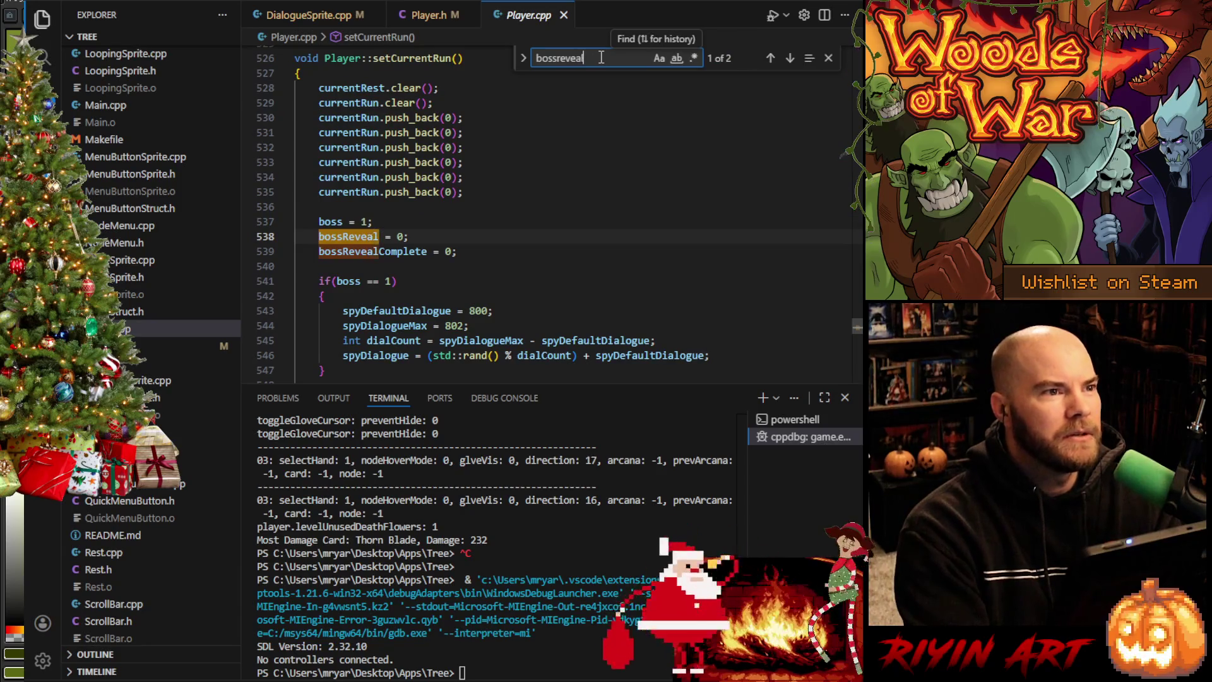
Step: Change bossReveal and bossRevealComplete on lines 538–539 from 0 to 1, save, and rebuild
click(402, 238)
text(1)
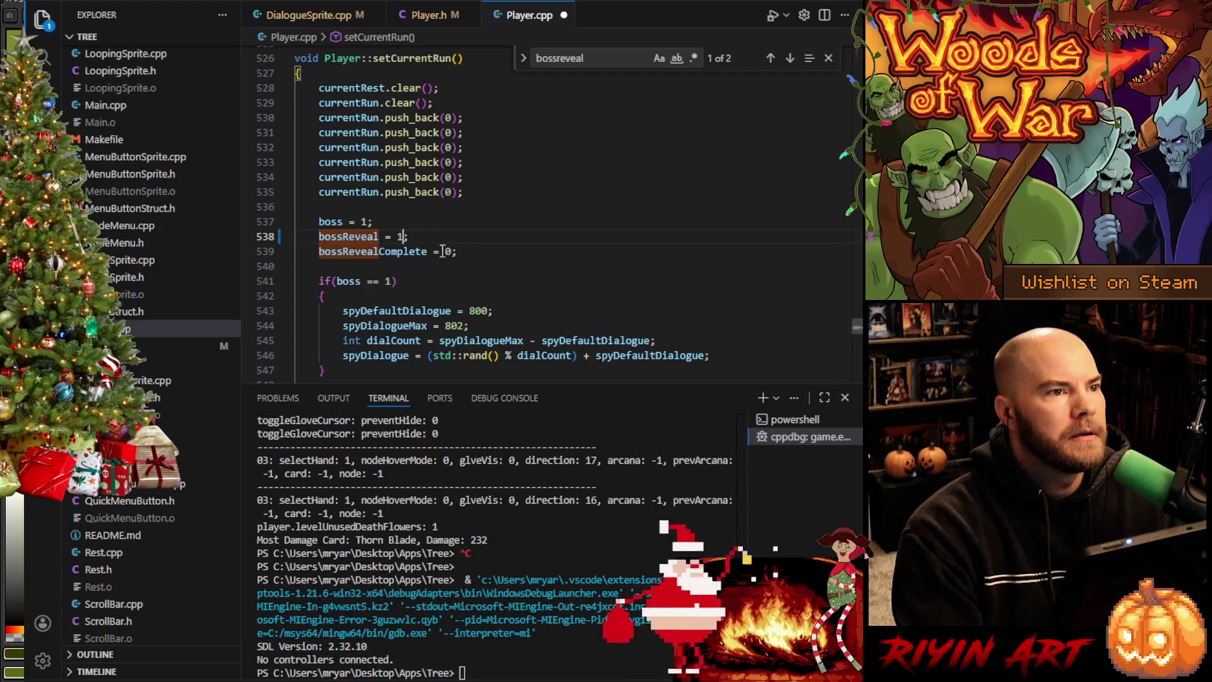
double_click(450, 251)
text(11)
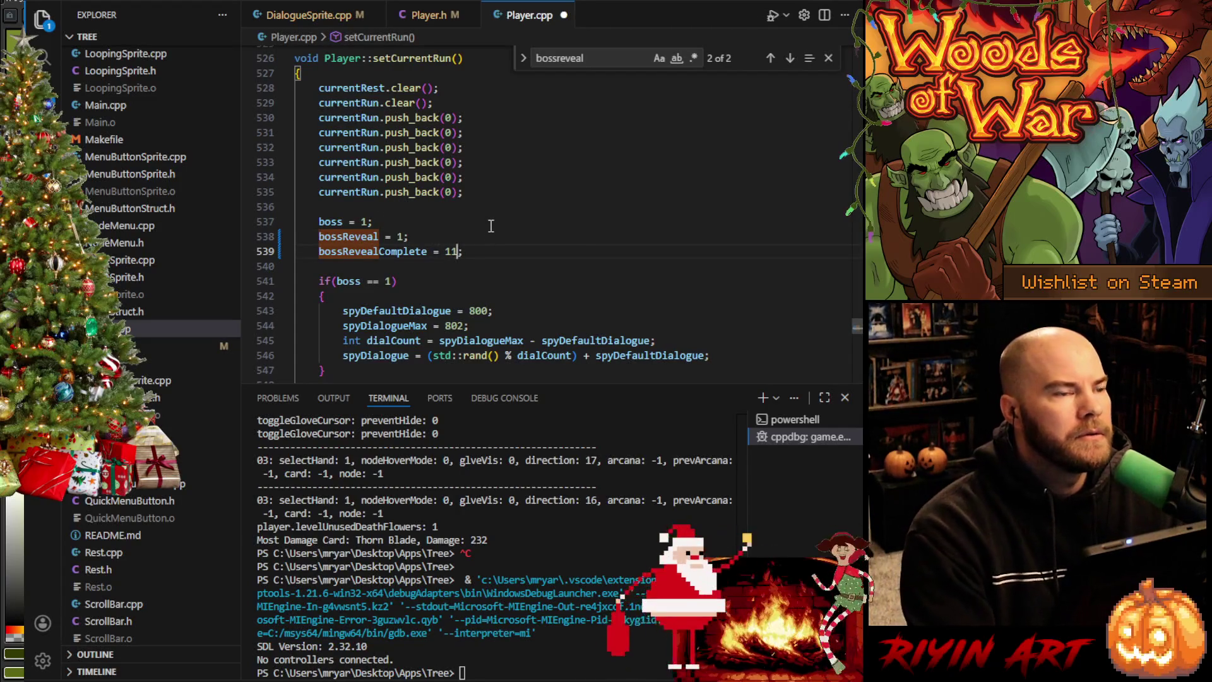
key(BackSpace)
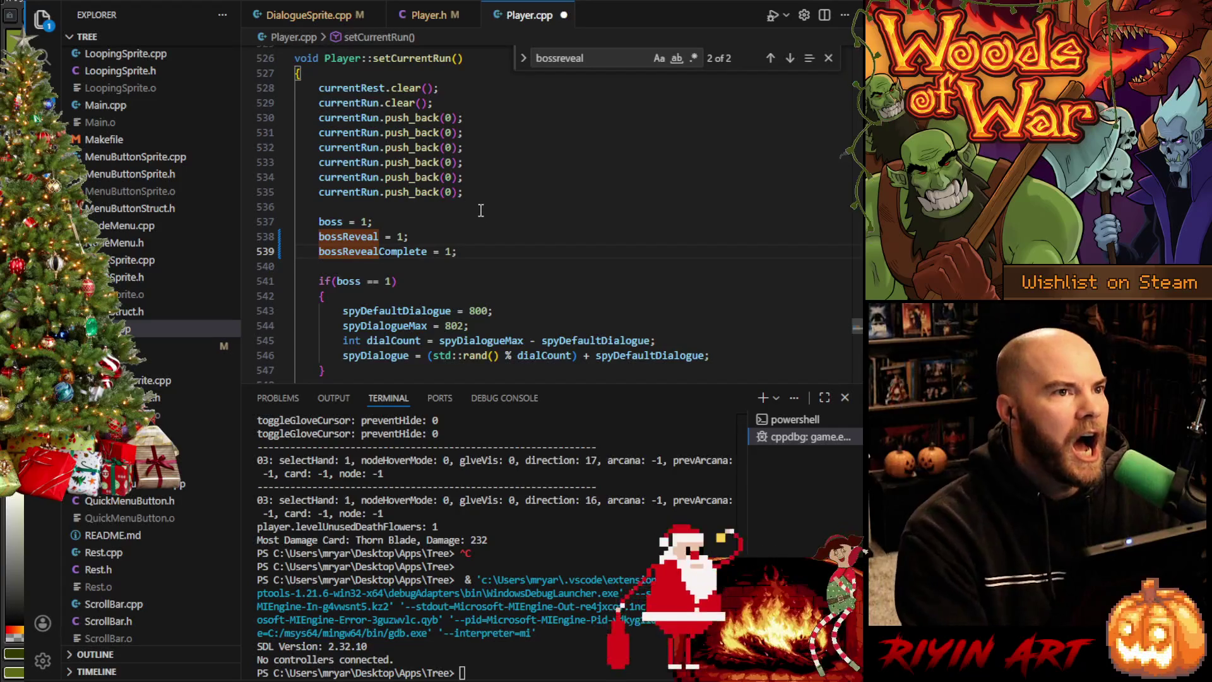
key(ctrl+s)
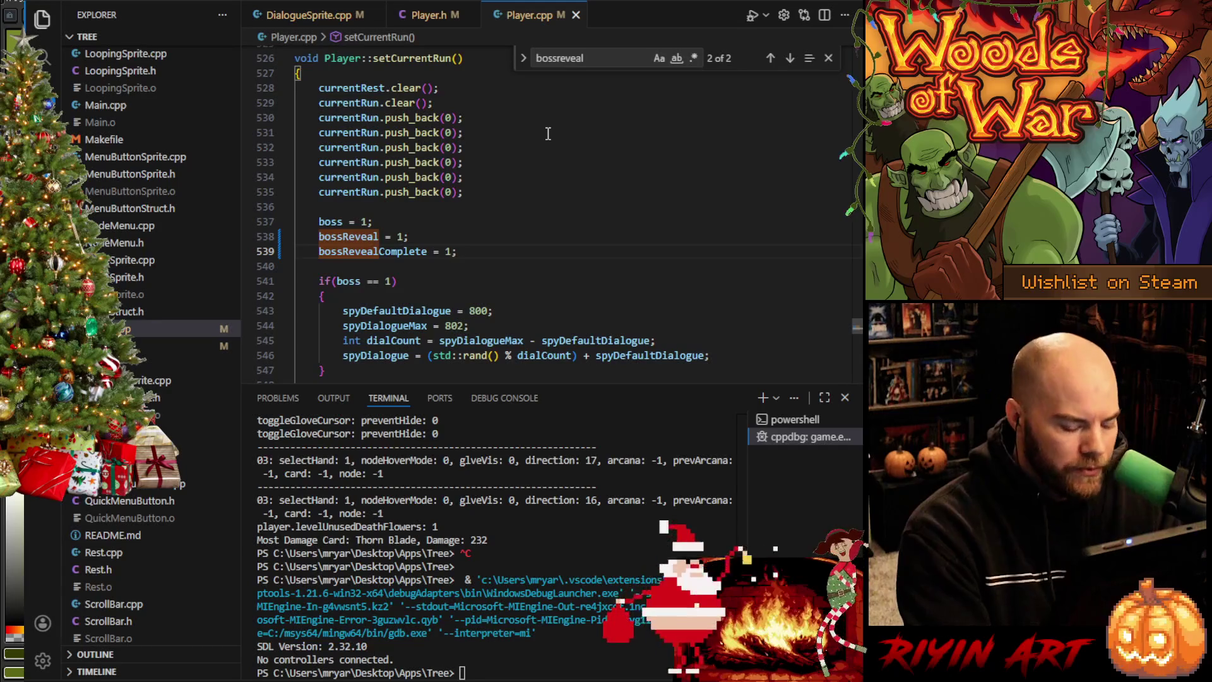
key(F5)
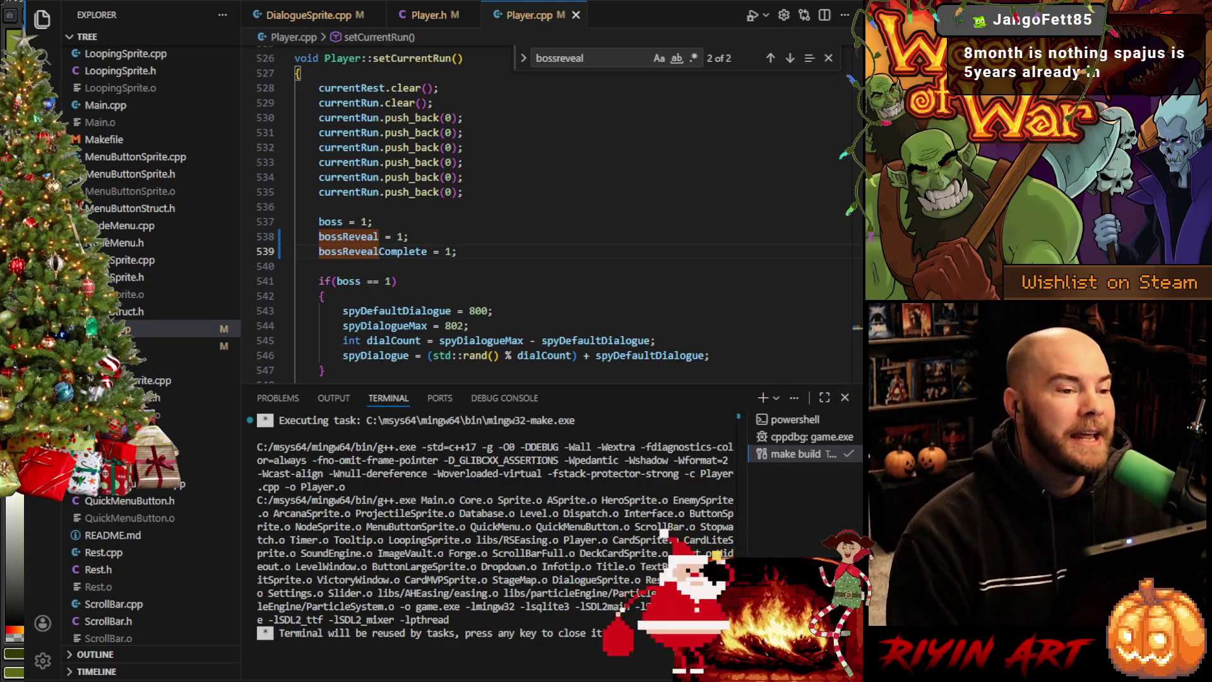
Step: Dismiss the finished build terminal and switch to the Run and Debug view
click(556, 280)
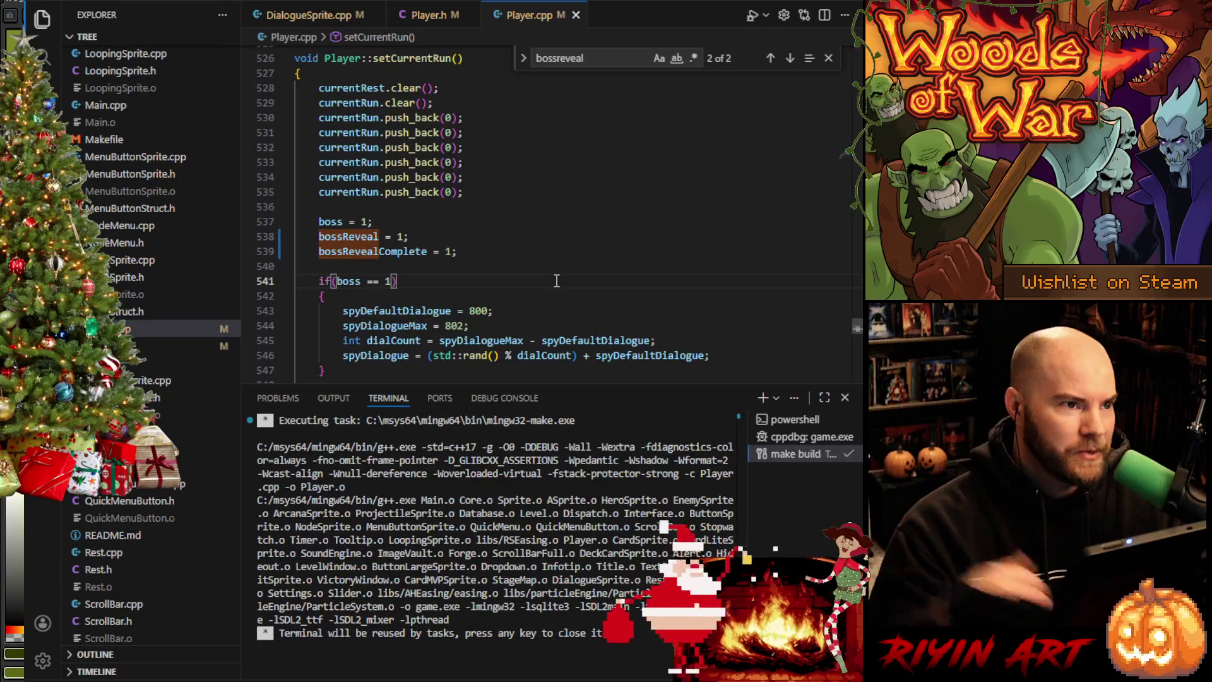
click(607, 468)
key(Return)
click(487, 250)
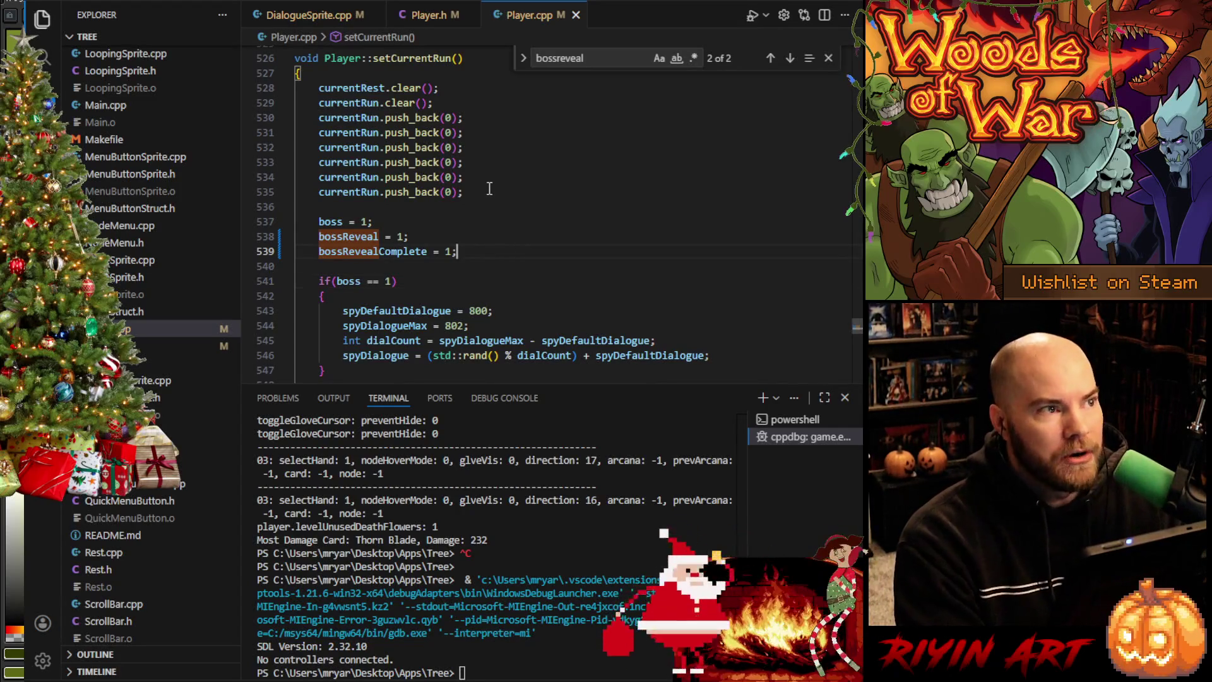
click(58, 124)
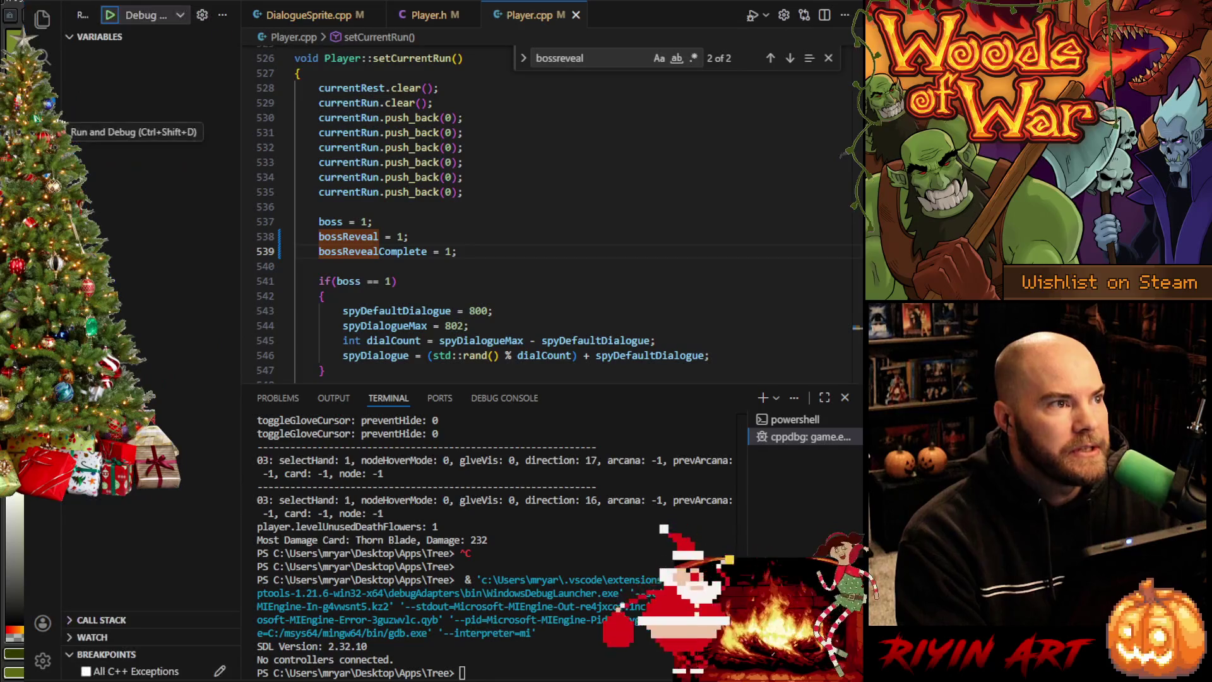
Step: Relaunch the game in the debugger, load the save, close Run the Gauntlet, return to Aseprite
click(110, 15)
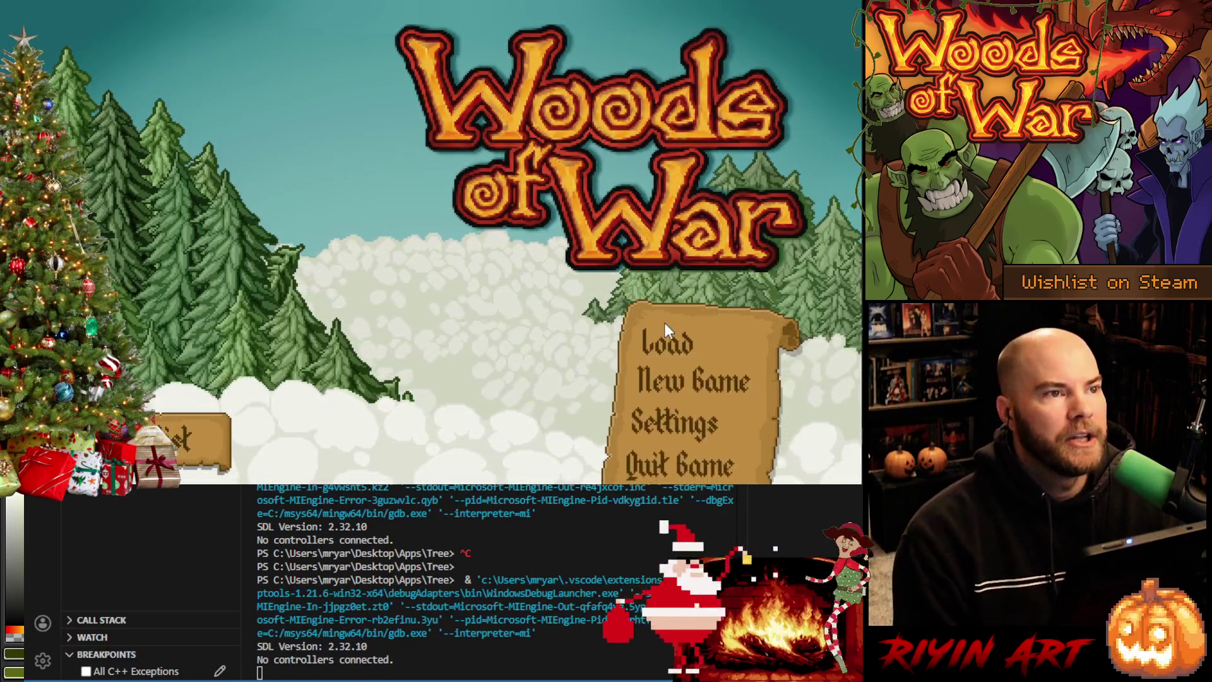
click(656, 332)
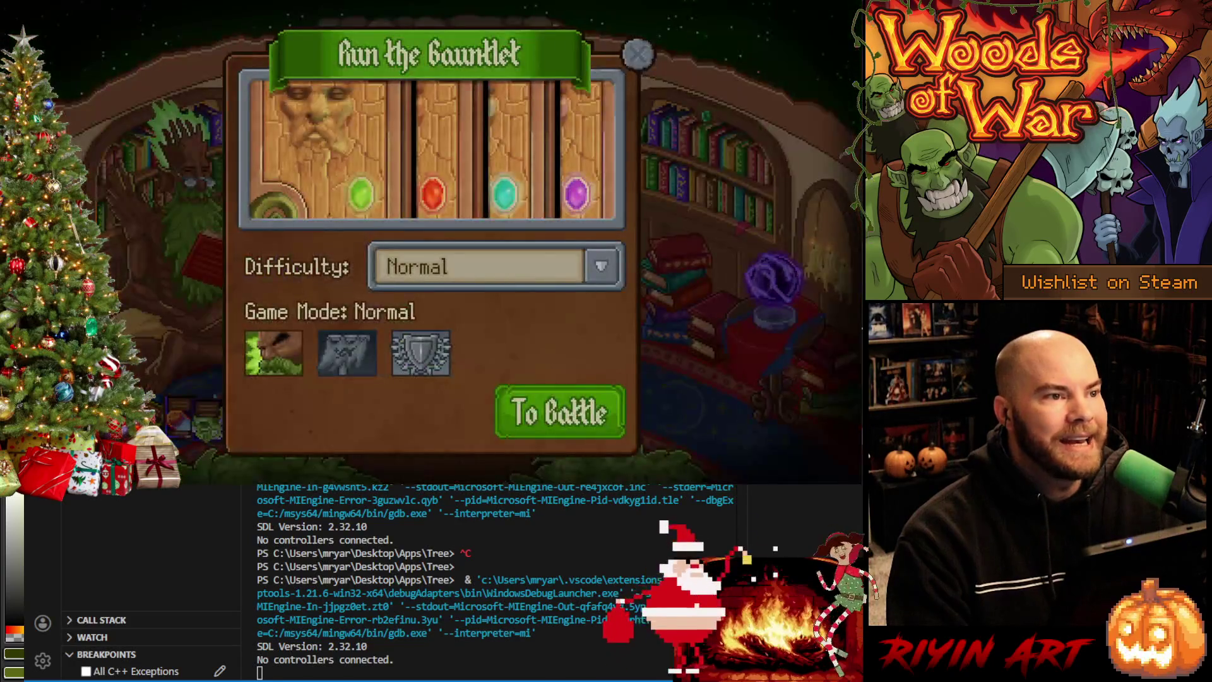
key(Escape)
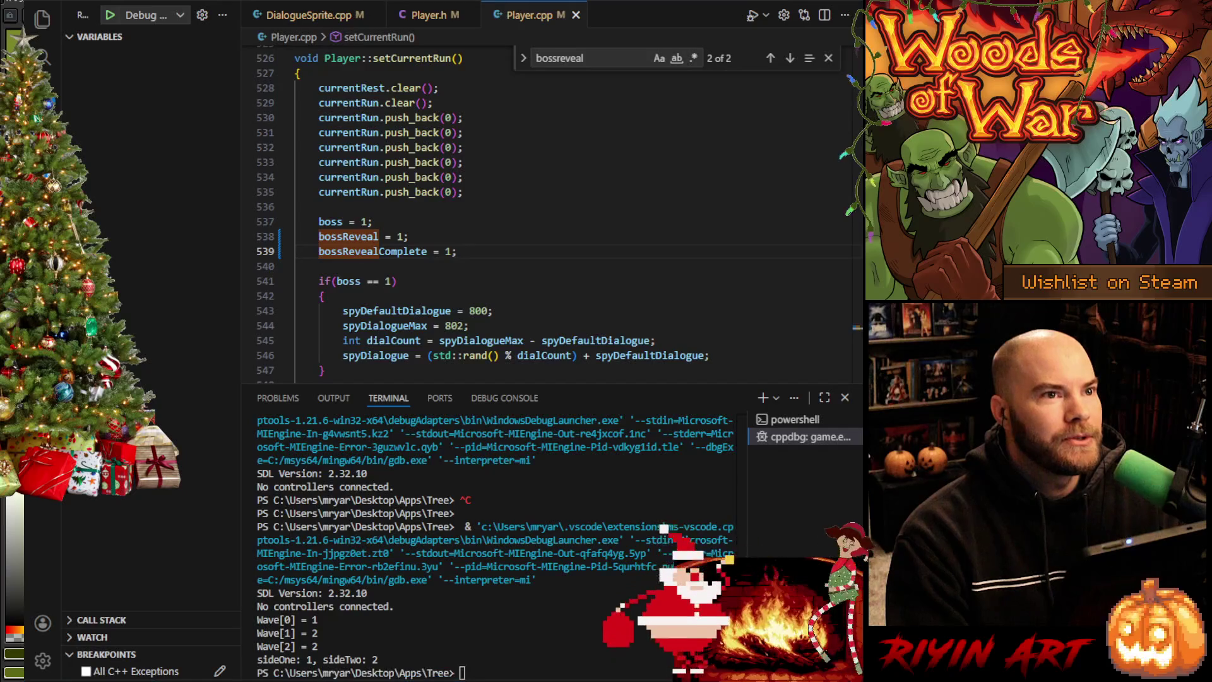
key(alt+Tab)
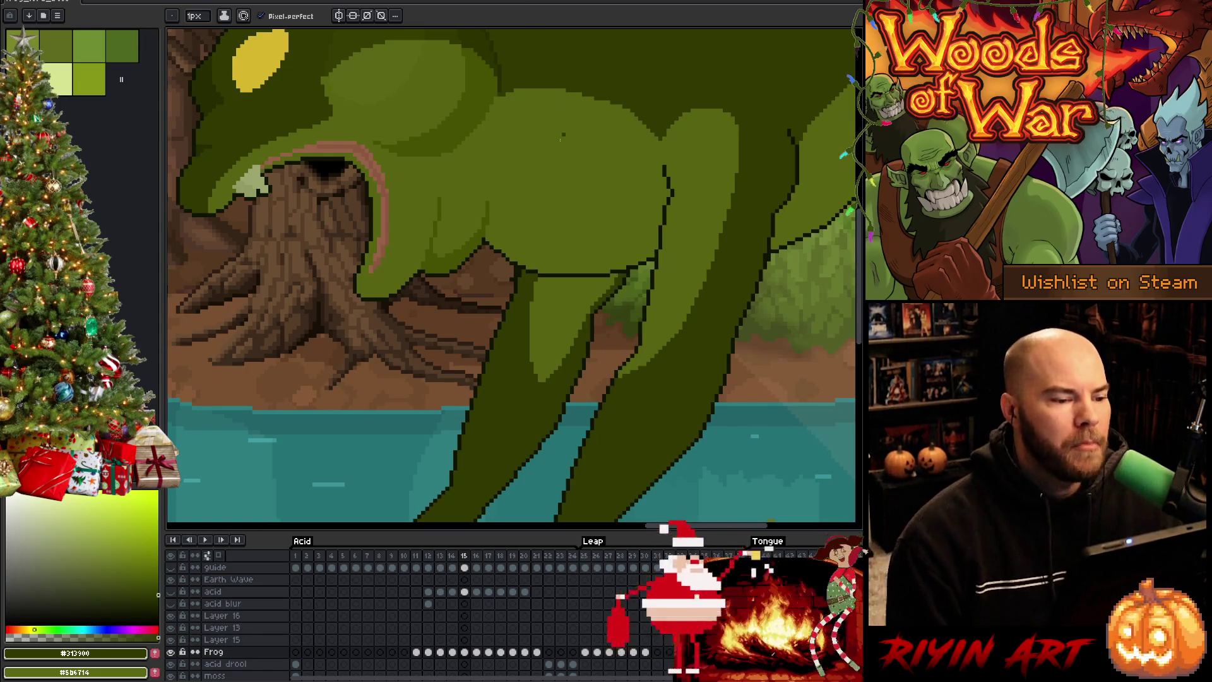
Step: Zoom the canvas in and out to review the frog's green body and leg shading
scroll(562, 136, up, 1)
scroll(558, 136, down, 3)
scroll(553, 137, up, 4)
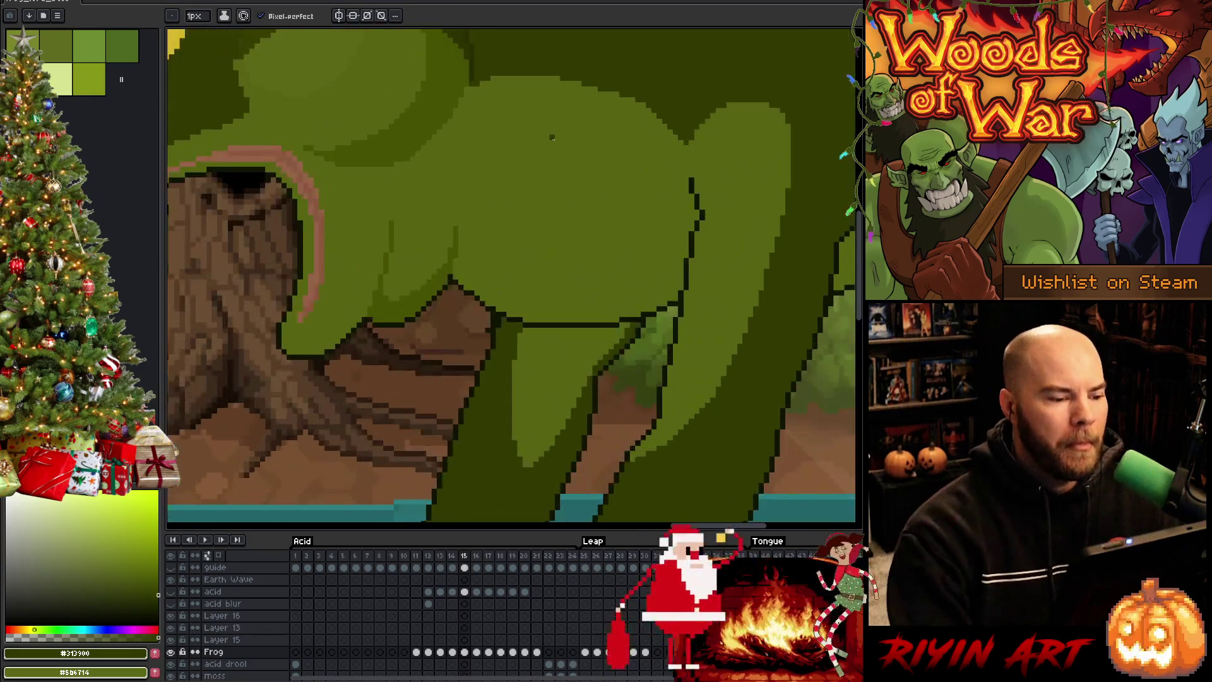
scroll(552, 137, down, 3)
scroll(547, 278, up, 4)
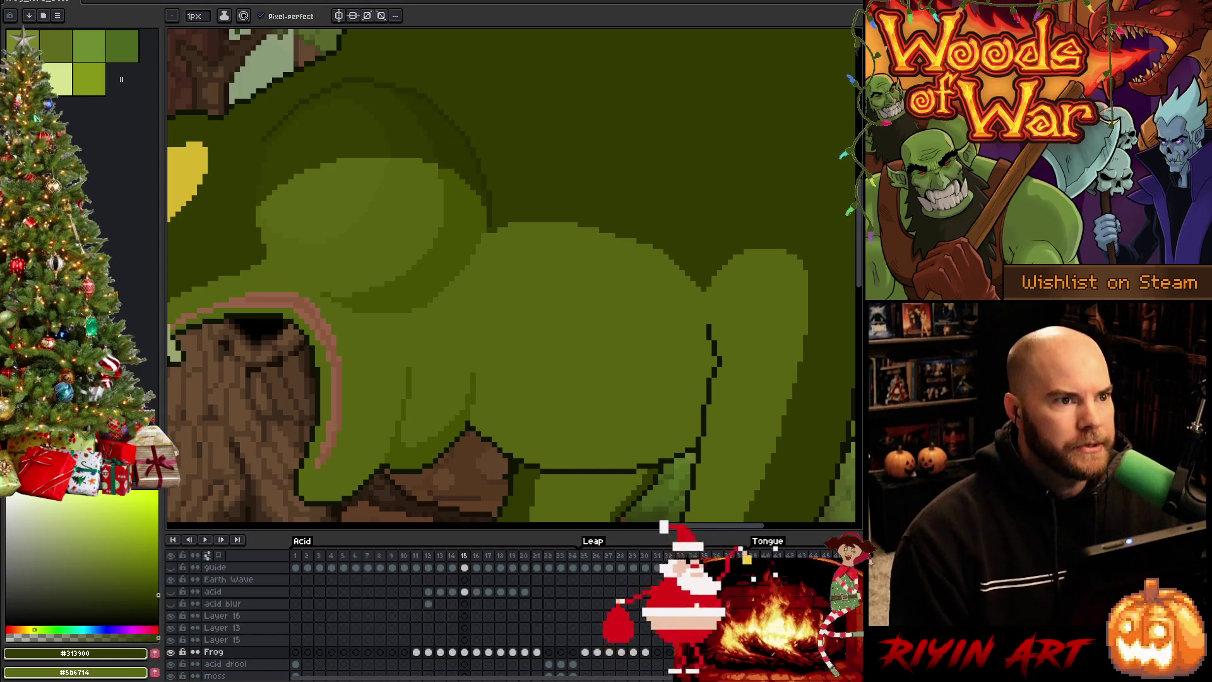
scroll(525, 363, down, 3)
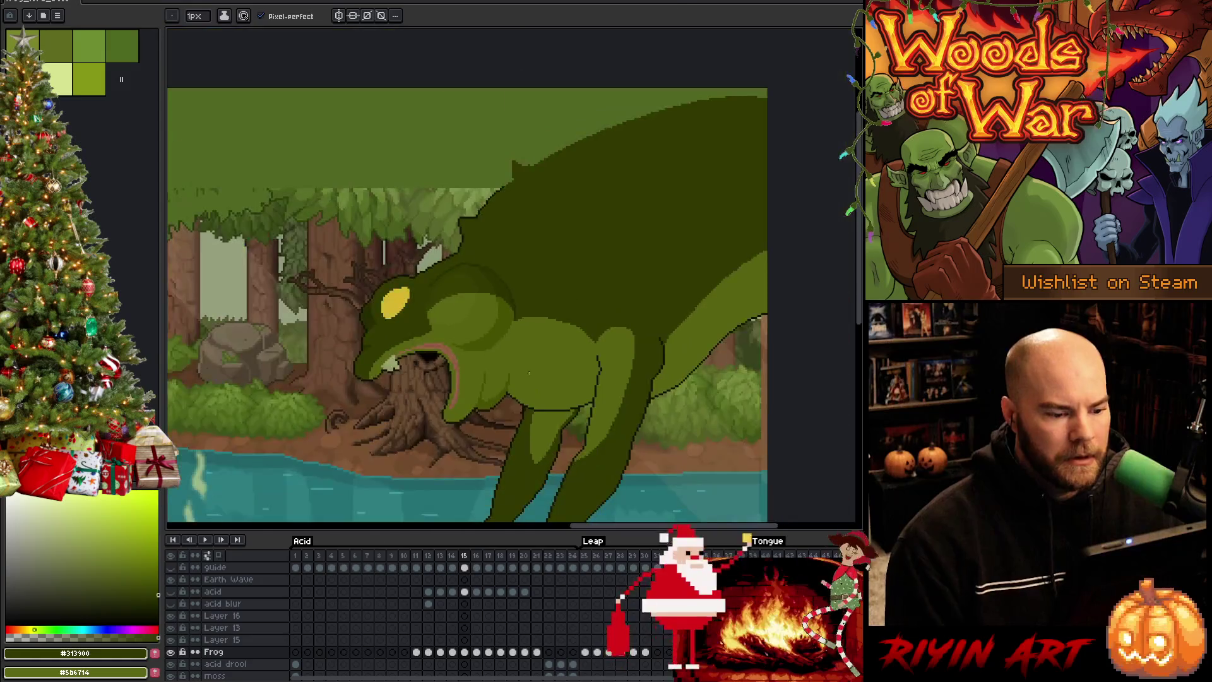
Step: Draw a dark curve along the bottom of the light-green body shape and fill beneath it
scroll(524, 364, up, 3)
drag(493, 337, 470, 261)
alt+click(470, 261)
alt+click(460, 341)
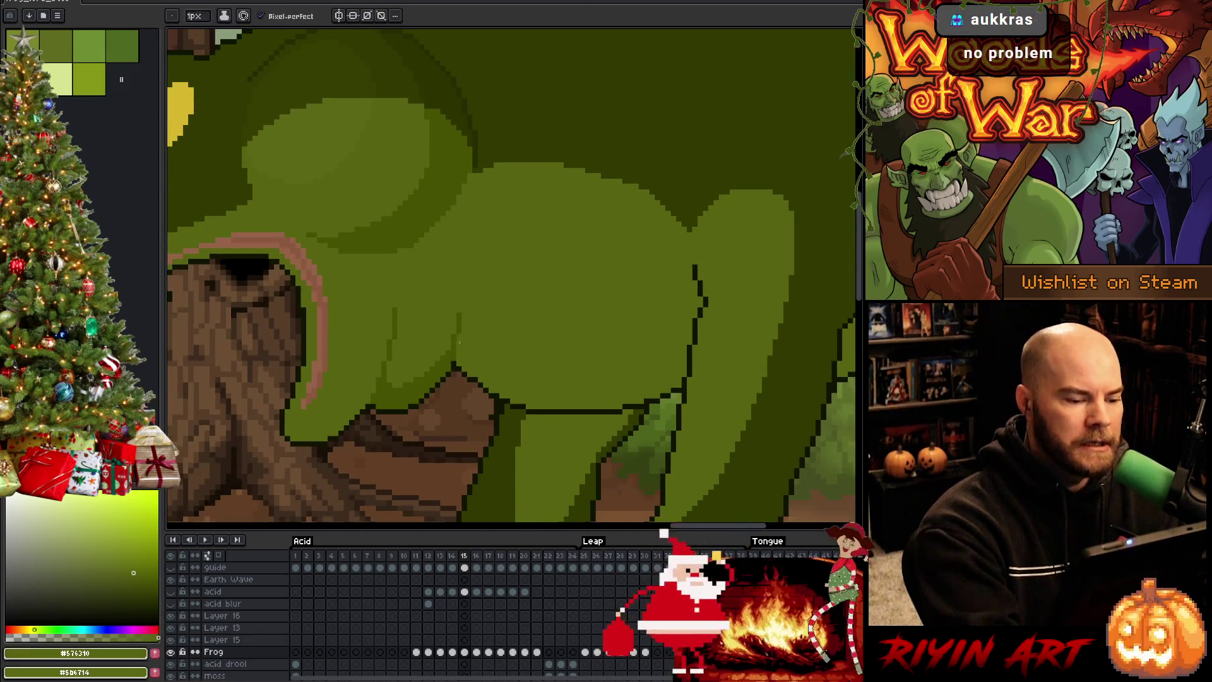
key(w)
click(453, 352)
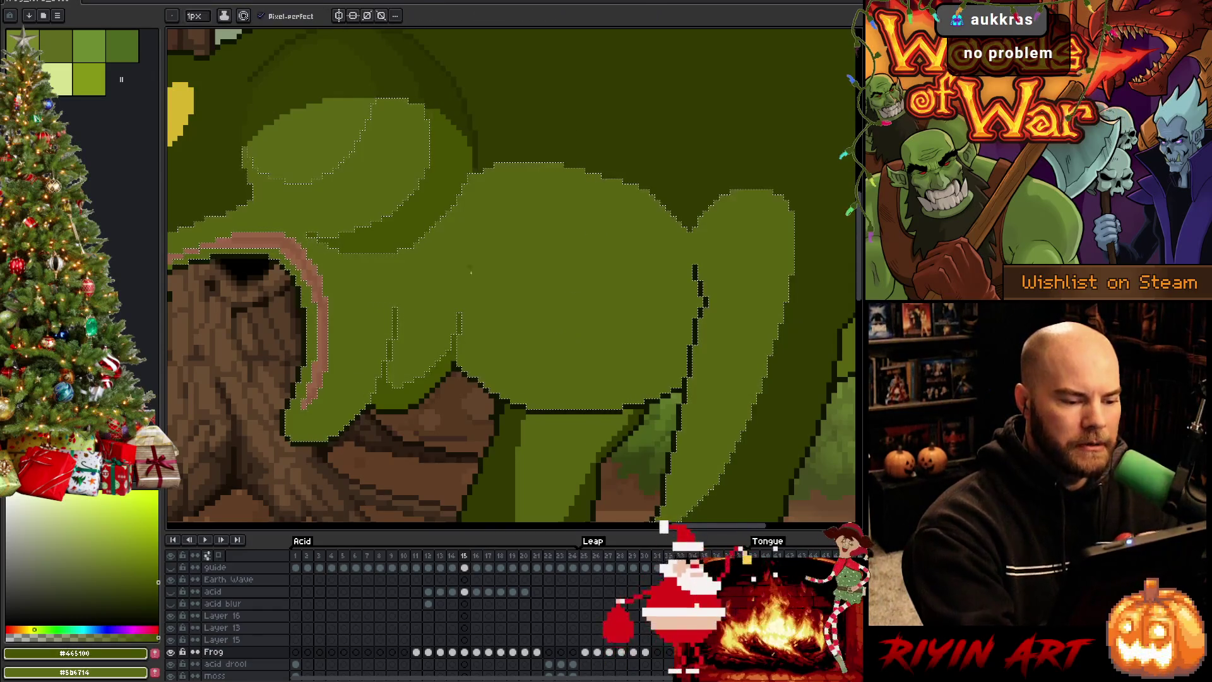
alt+click(454, 355)
mouse_move(456, 356)
mouse_down()
mouse_move(597, 399)
mouse_move(674, 365)
mouse_up()
key(ctrl+z)
mouse_move(460, 345)
mouse_down()
mouse_move(562, 386)
mouse_move(680, 361)
mouse_up()
key(g)
click(690, 349)
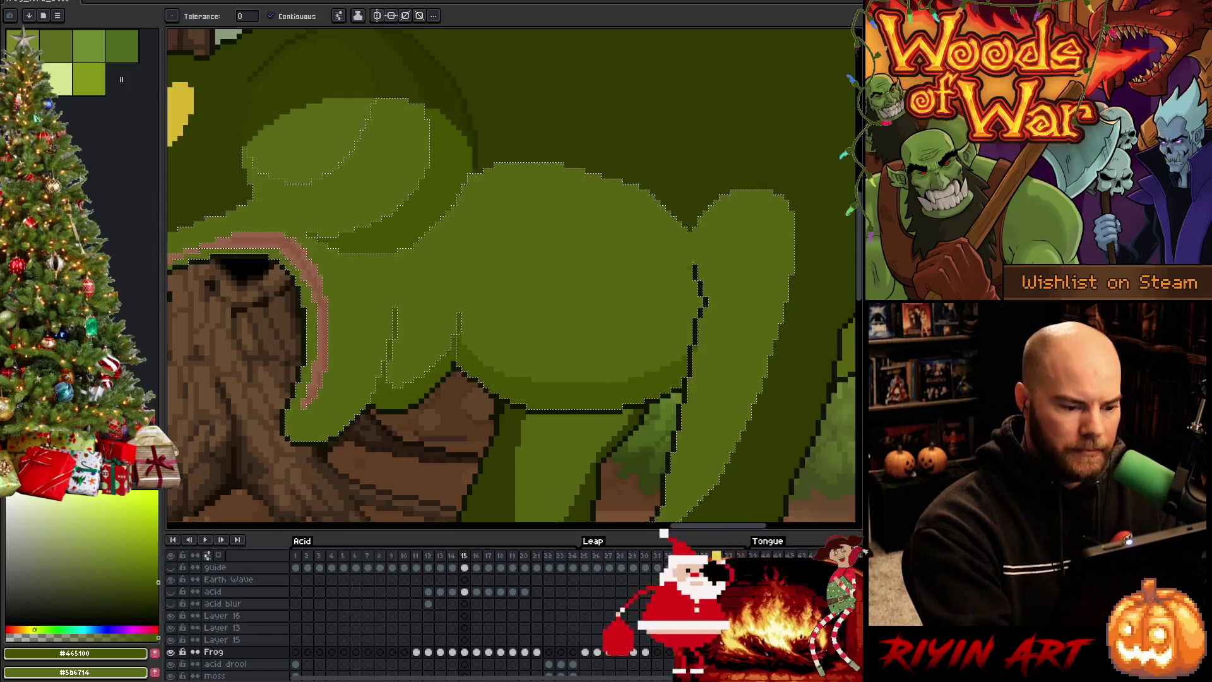
key(b)
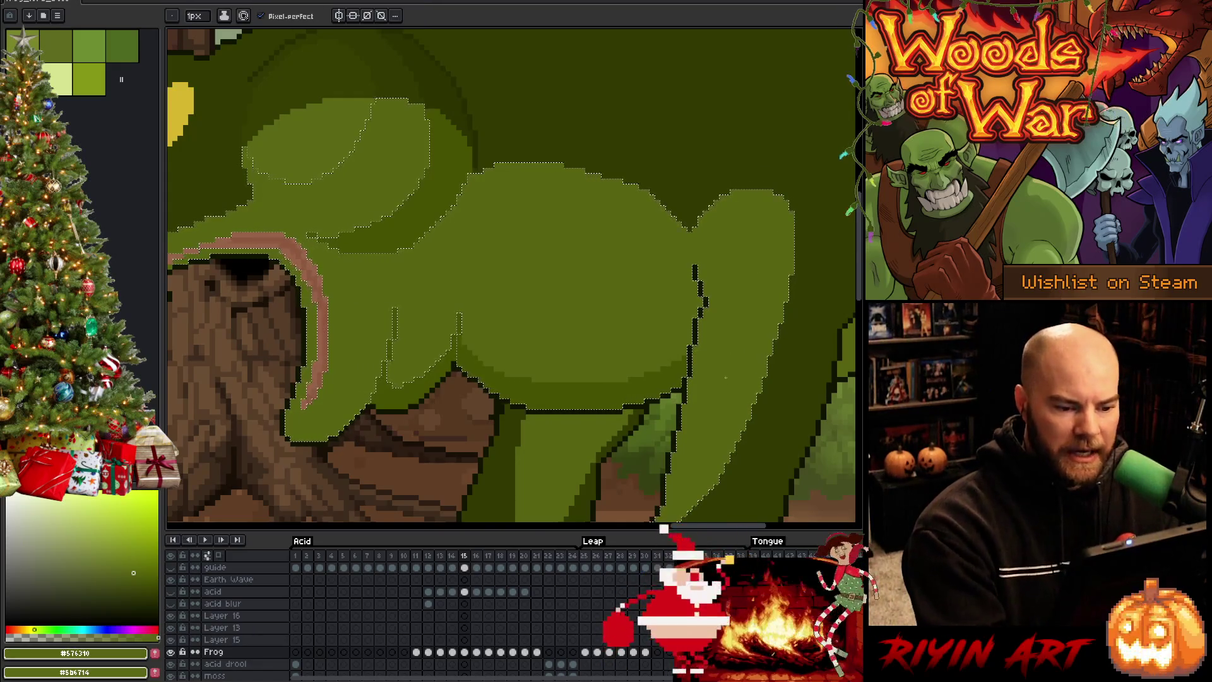
Step: Bucket-fill the lighter olive band on the frog's leg with the darker #465100
key(h)
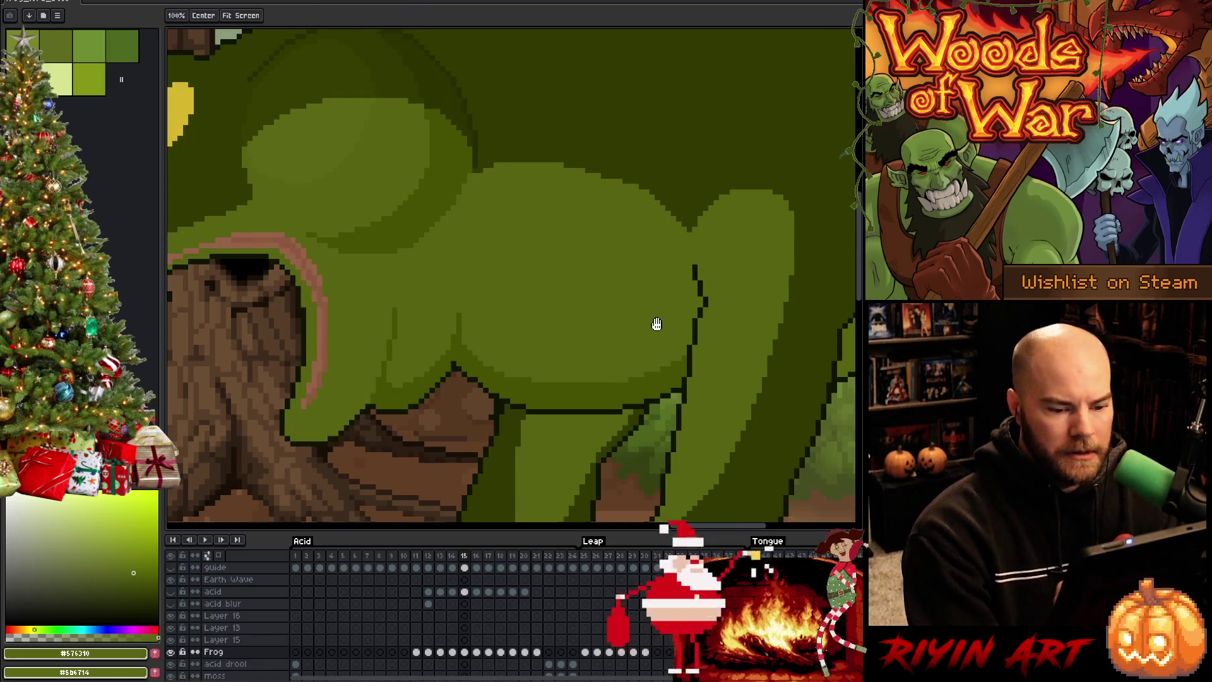
drag(655, 324, 499, 417)
drag(700, 249, 547, 275)
key(g)
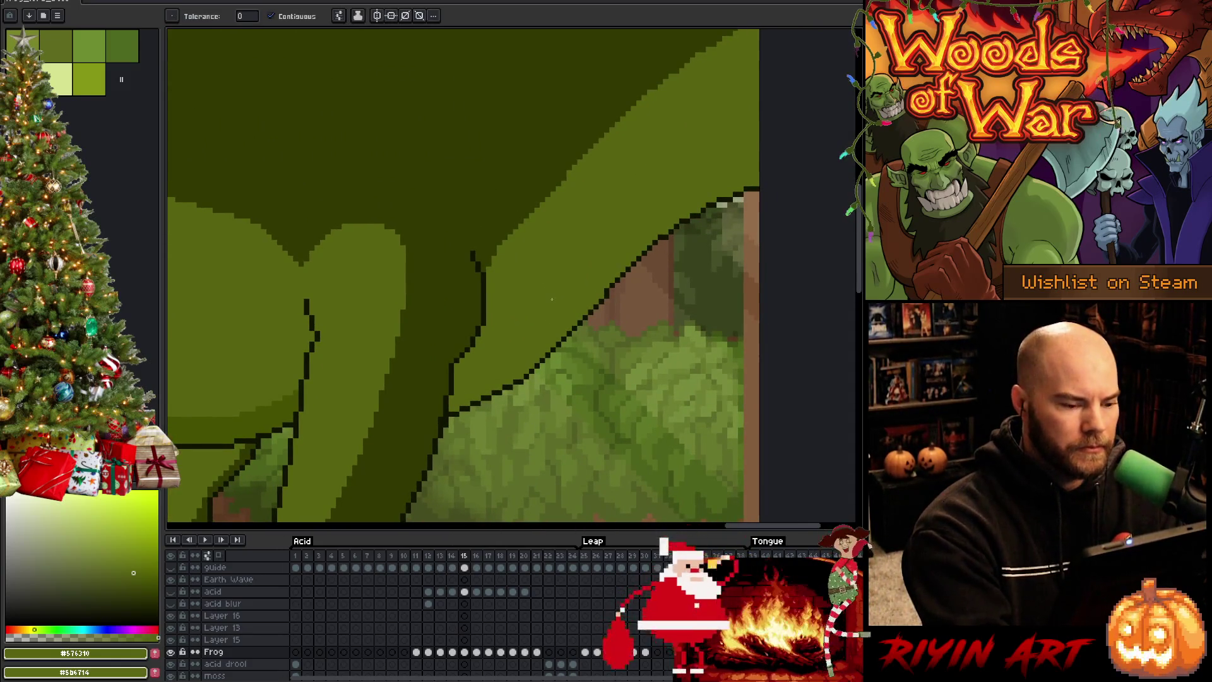
alt+click(378, 378)
click(530, 353)
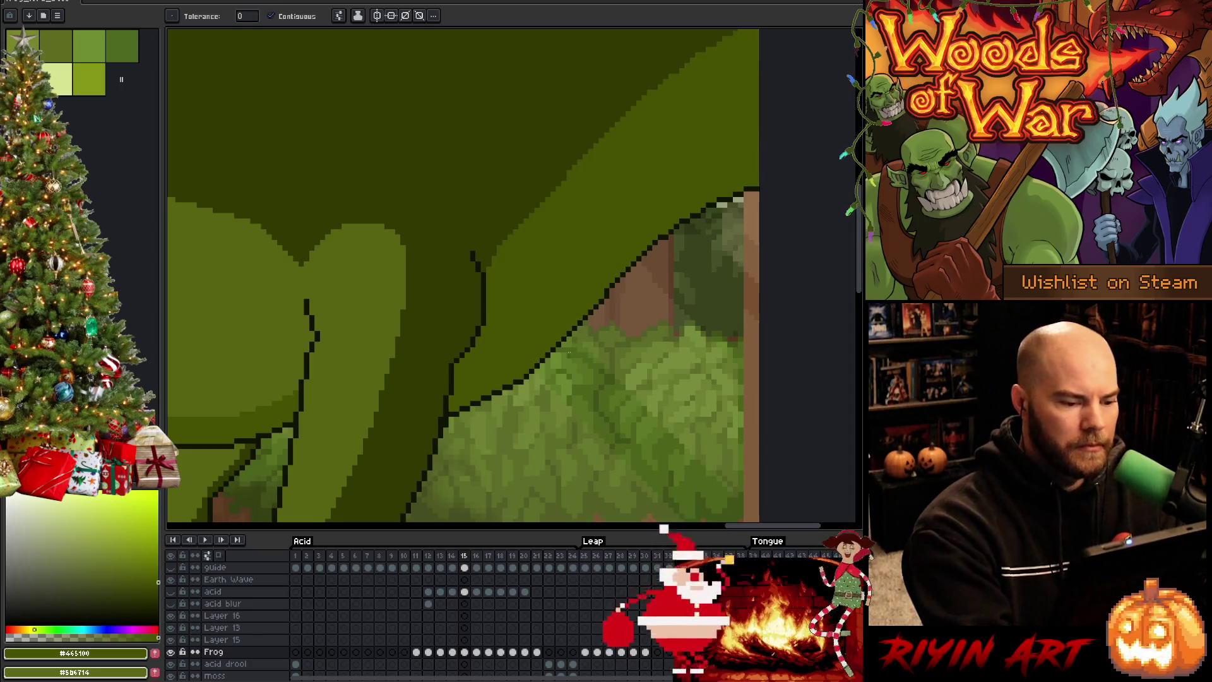
scroll(537, 430, down, 5)
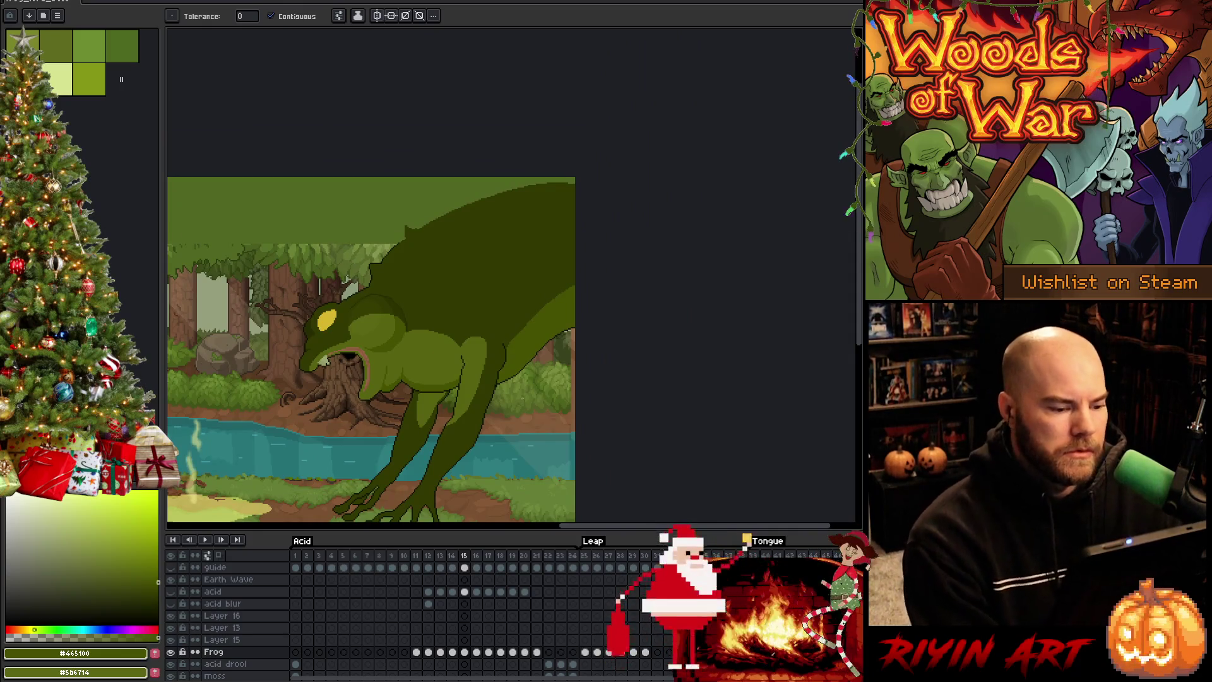
scroll(509, 402, up, 5)
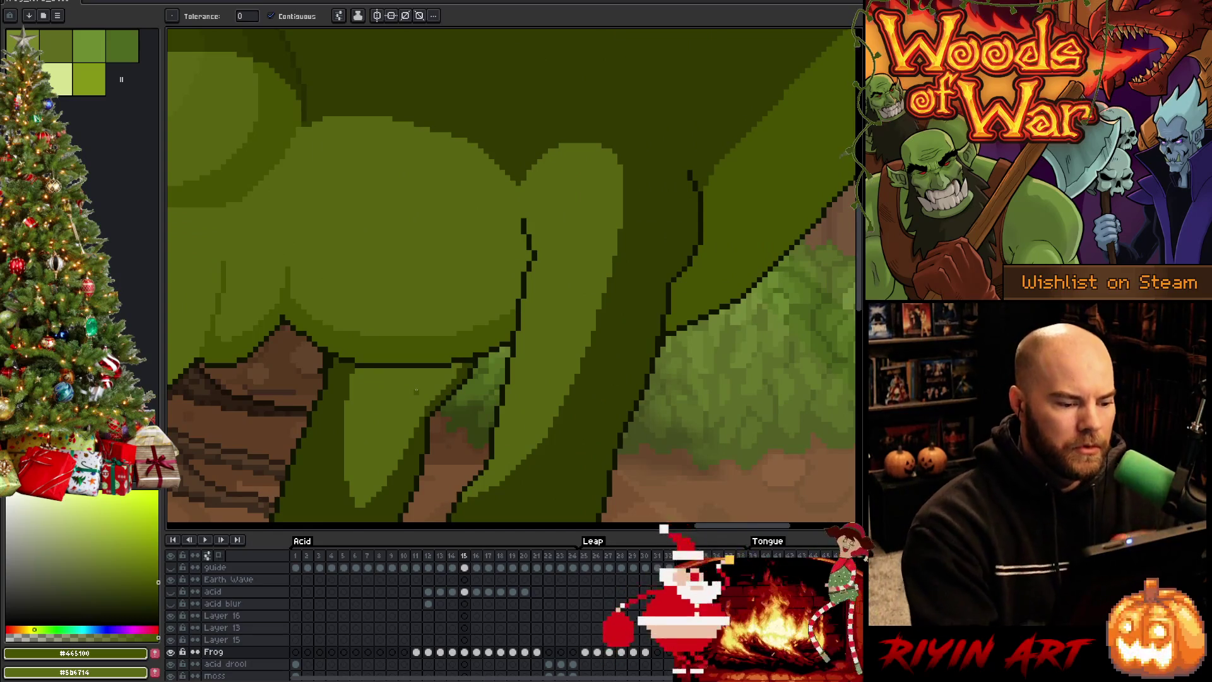
Step: Draw a 1px #101300 outline along the underside of the frog's body
key(b)
alt+click(451, 361)
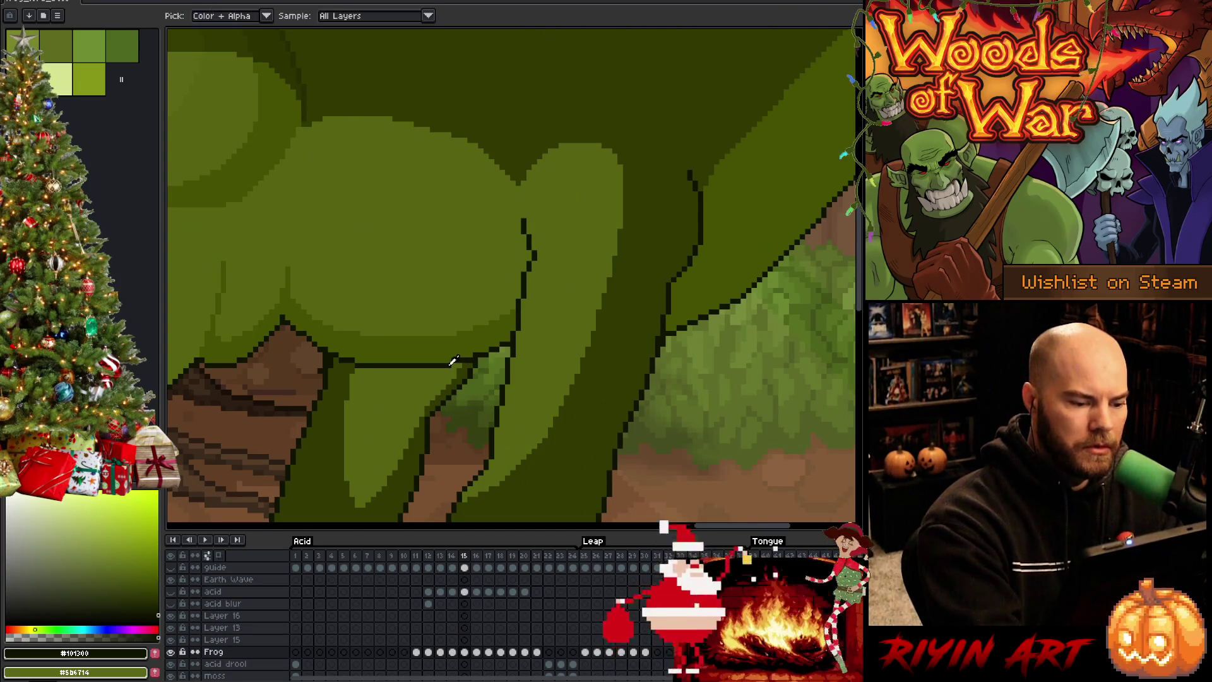
mouse_move(452, 361)
mouse_down()
mouse_move(502, 358)
mouse_move(524, 302)
mouse_move(485, 355)
mouse_move(451, 358)
mouse_up()
alt+click(524, 301)
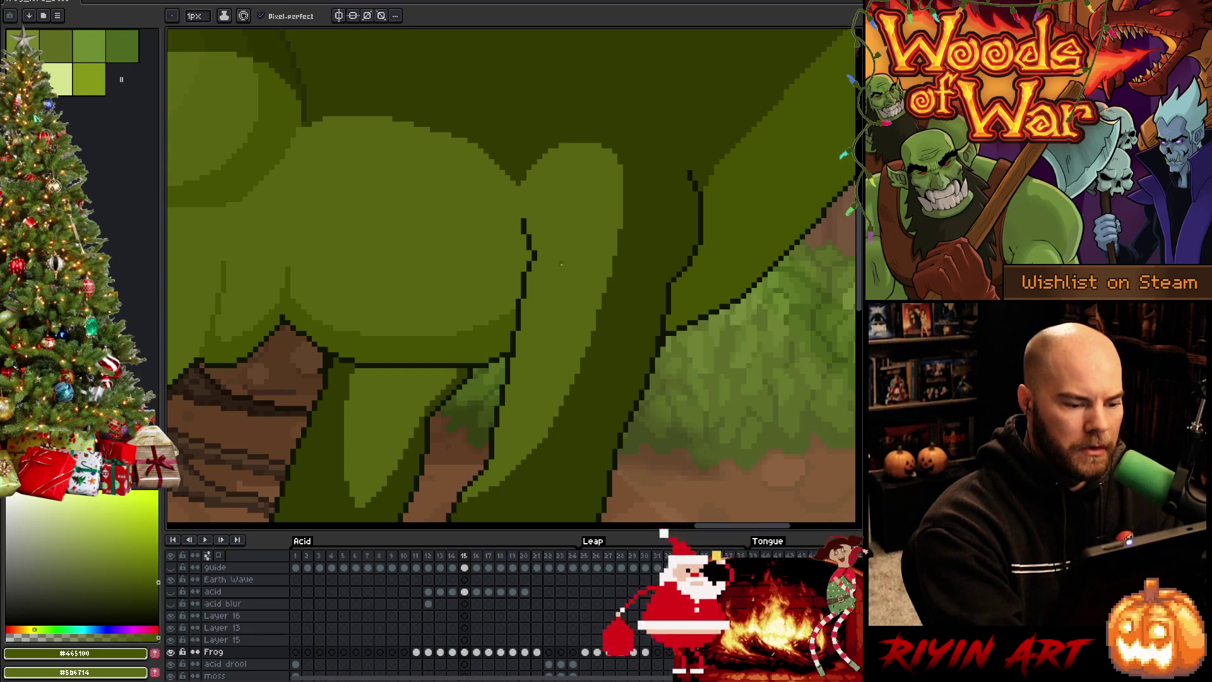
scroll(562, 264, down, 3)
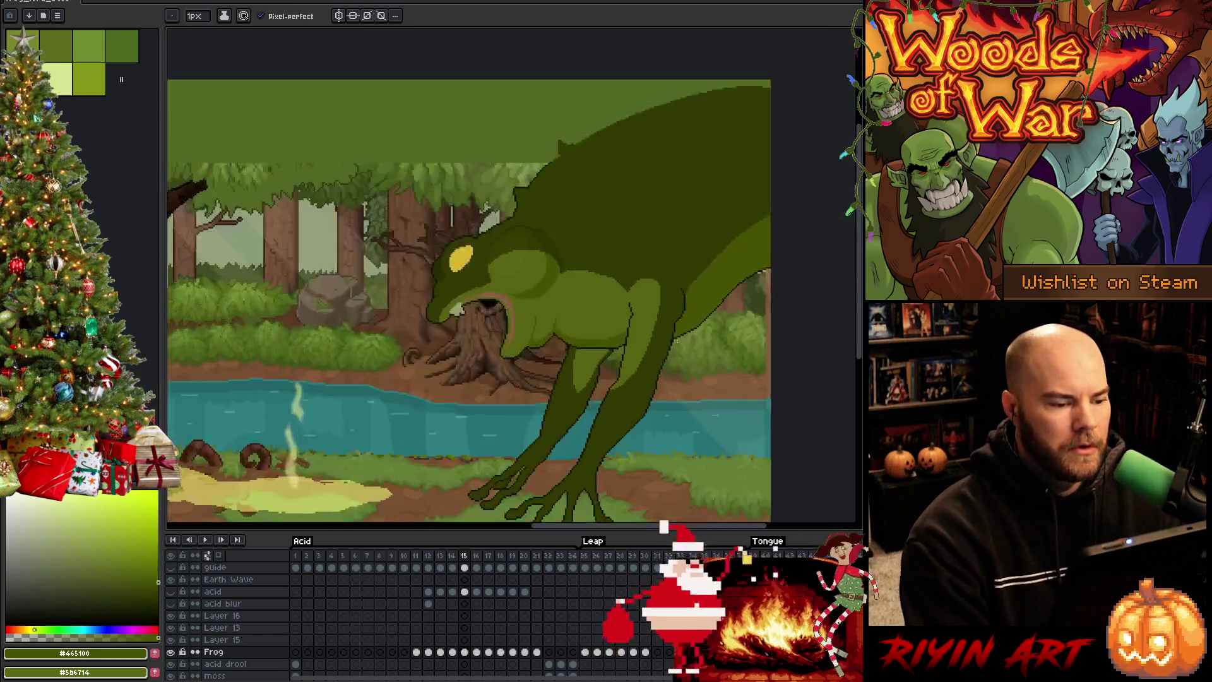
drag(677, 341, 636, 309)
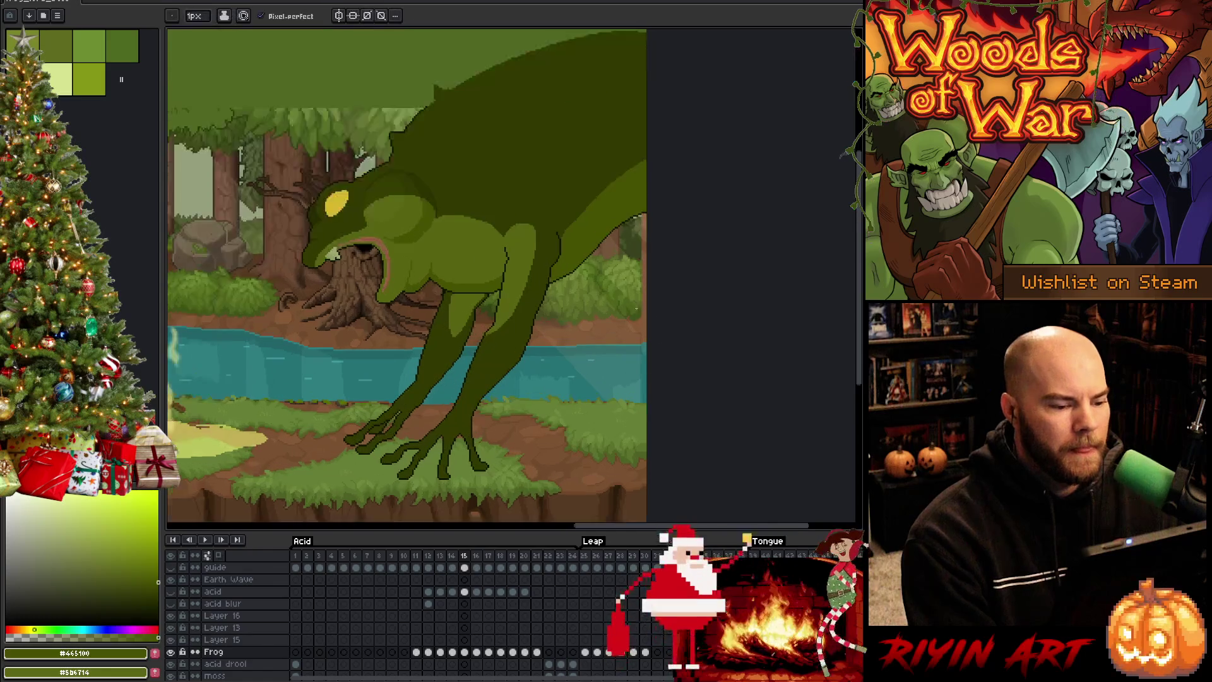
scroll(636, 309, up, 1)
key(Left)
key(Right)
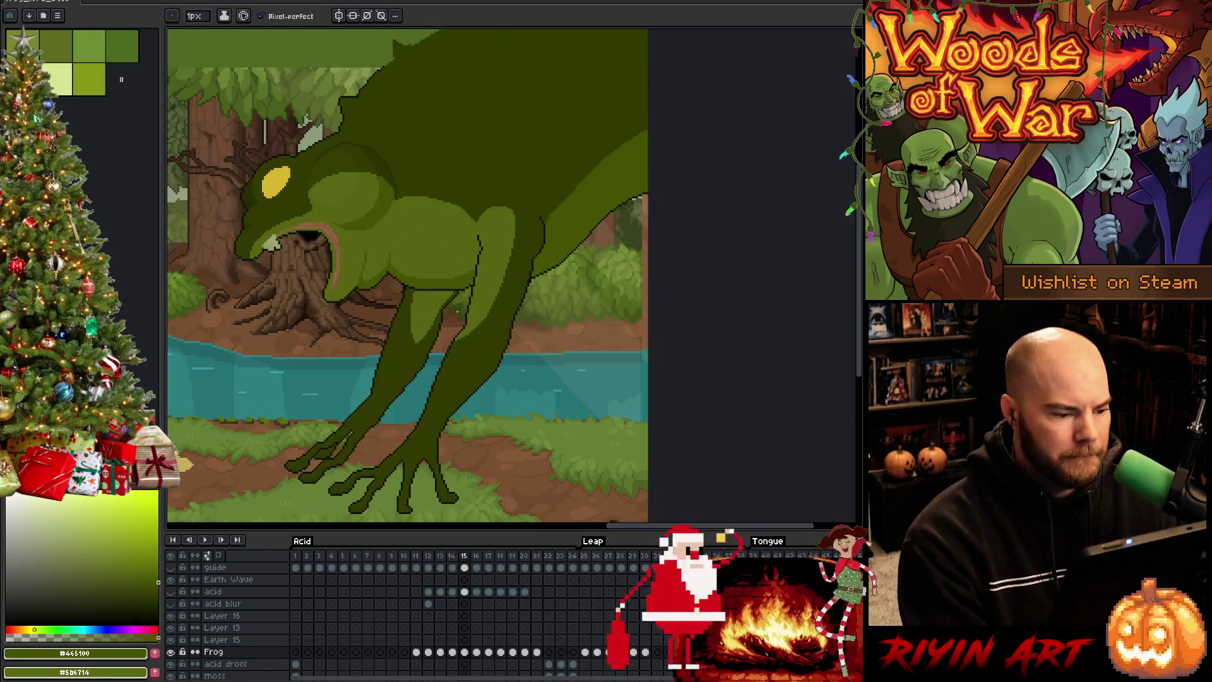
key(Left)
key(Right)
key(Left)
key(Right)
key(Left)
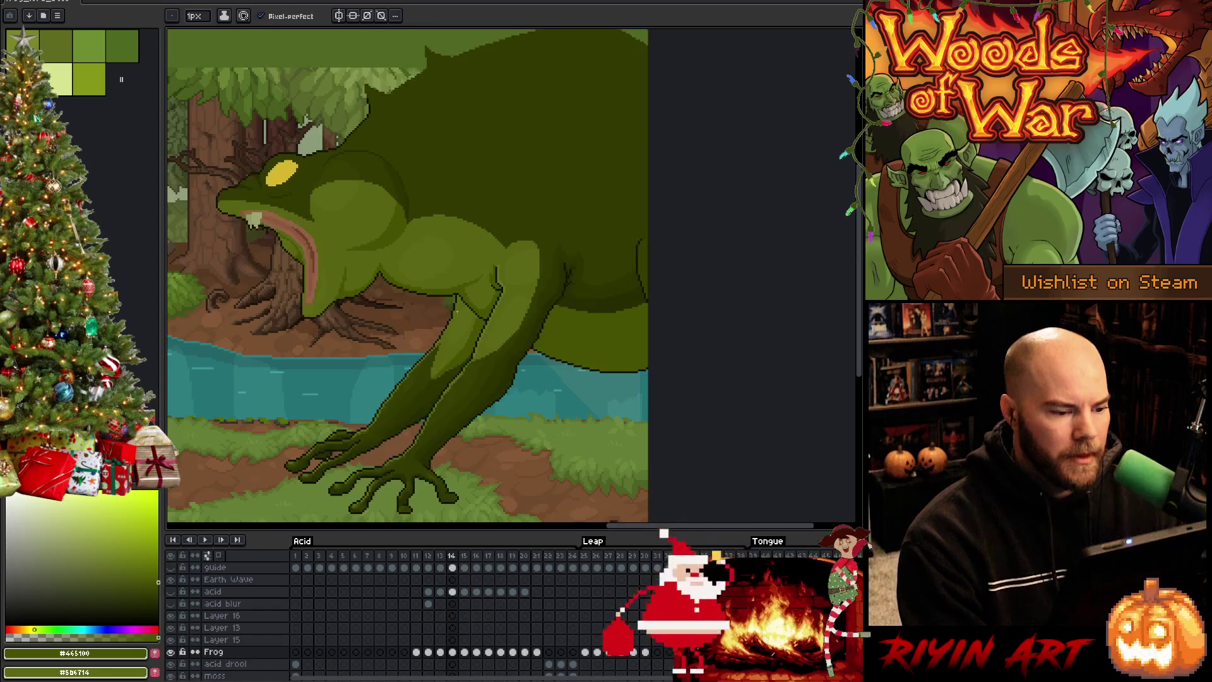
key(Right)
key(Left)
key(Right)
key(Left)
key(Right)
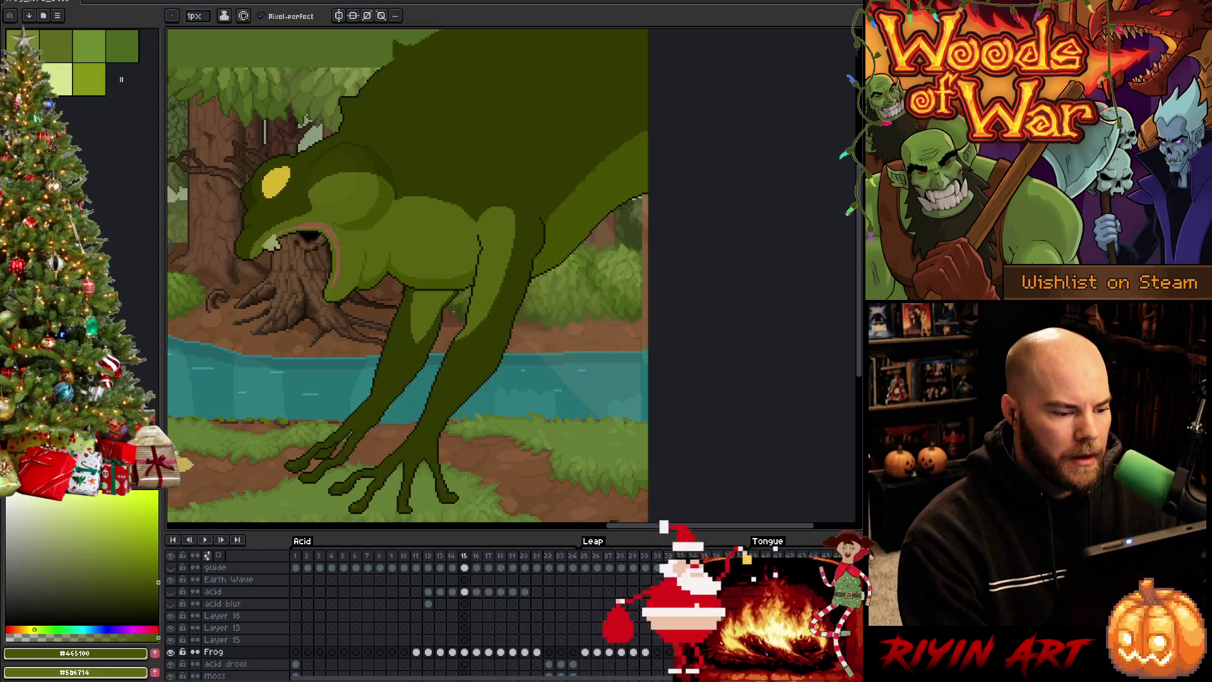
key(Left)
key(Right)
key(Left)
key(Right)
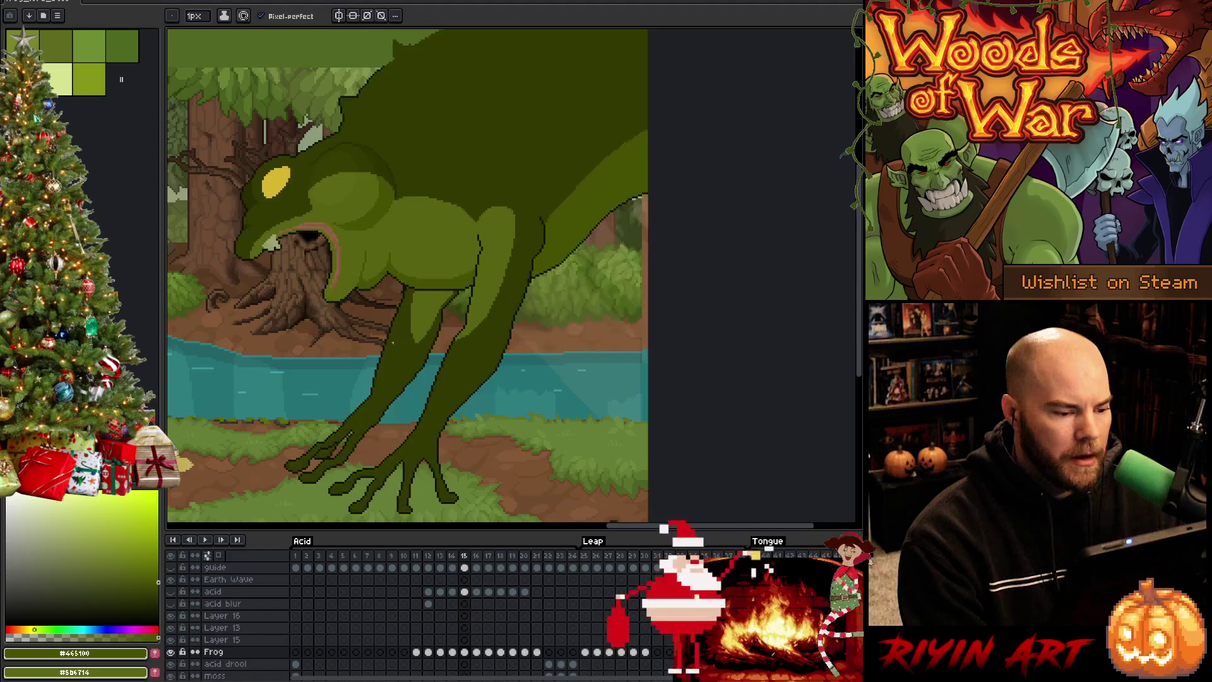
scroll(391, 346, up, 3)
key(Left)
key(Right)
alt+click(450, 348)
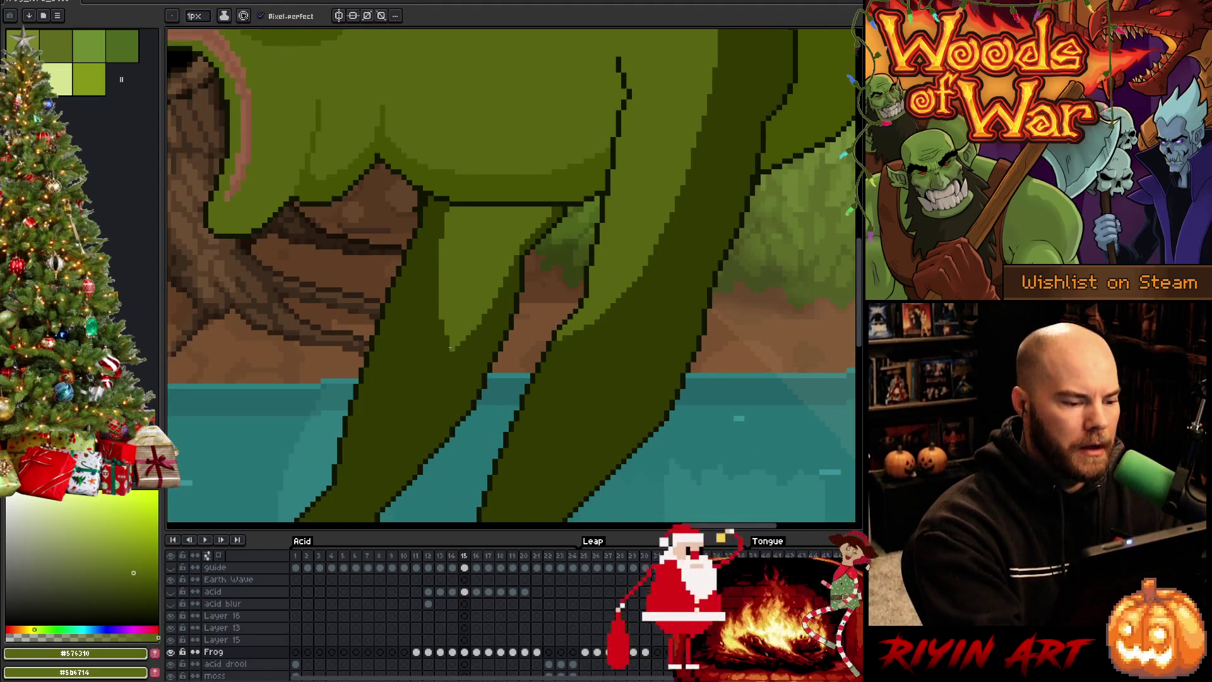
Step: Extend the lighter green highlight inside the leg and compare it against frame 14
mouse_move(446, 348)
mouse_down()
mouse_move(435, 287)
mouse_move(449, 345)
mouse_up()
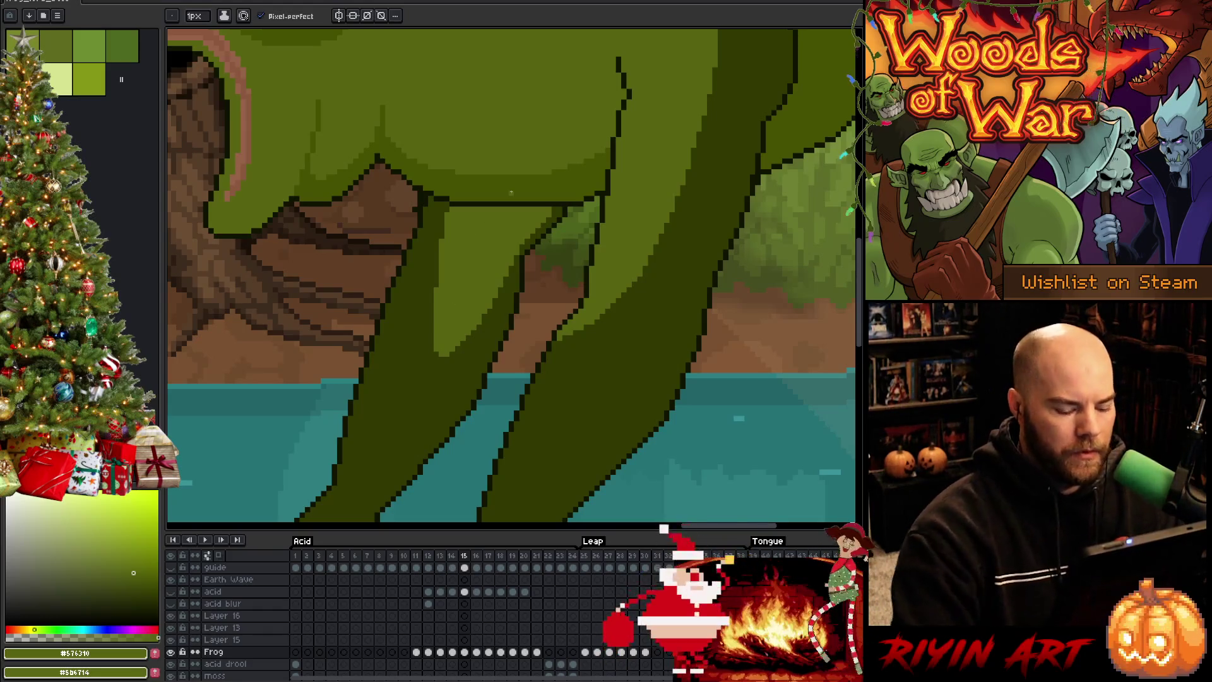
key(Left)
key(Right)
key(Left)
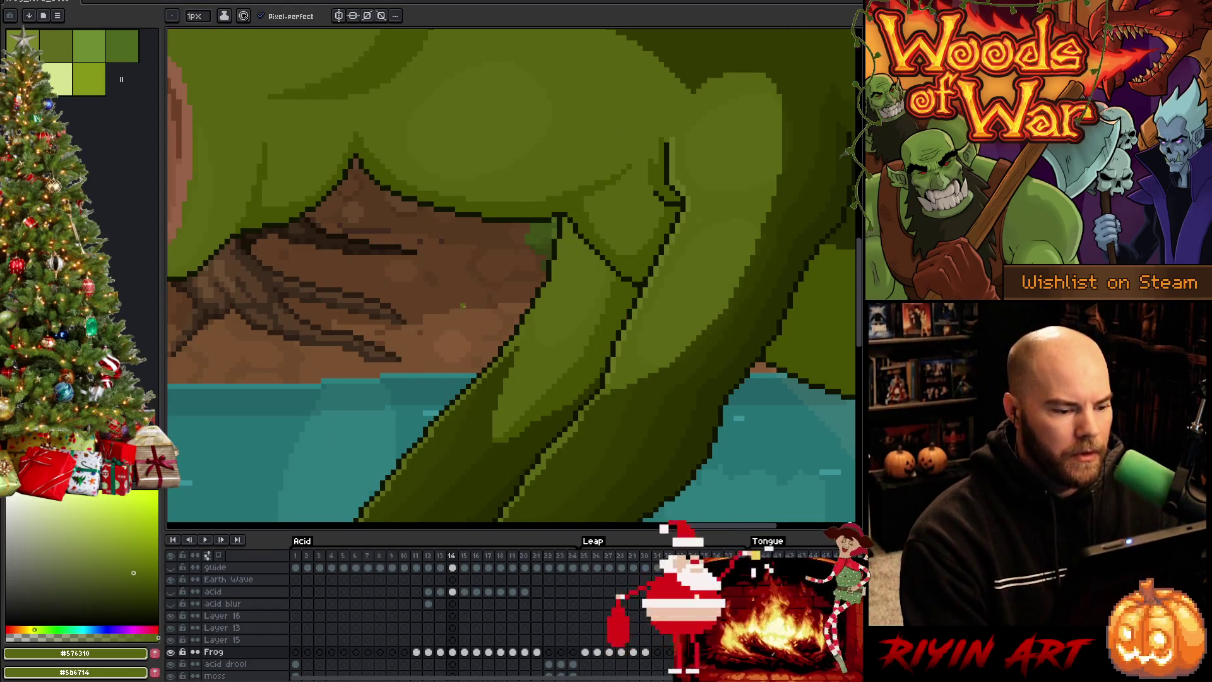
Step: Sample the leg green from frame 14, return to frame 15, and view the lower legs
alt+click(510, 342)
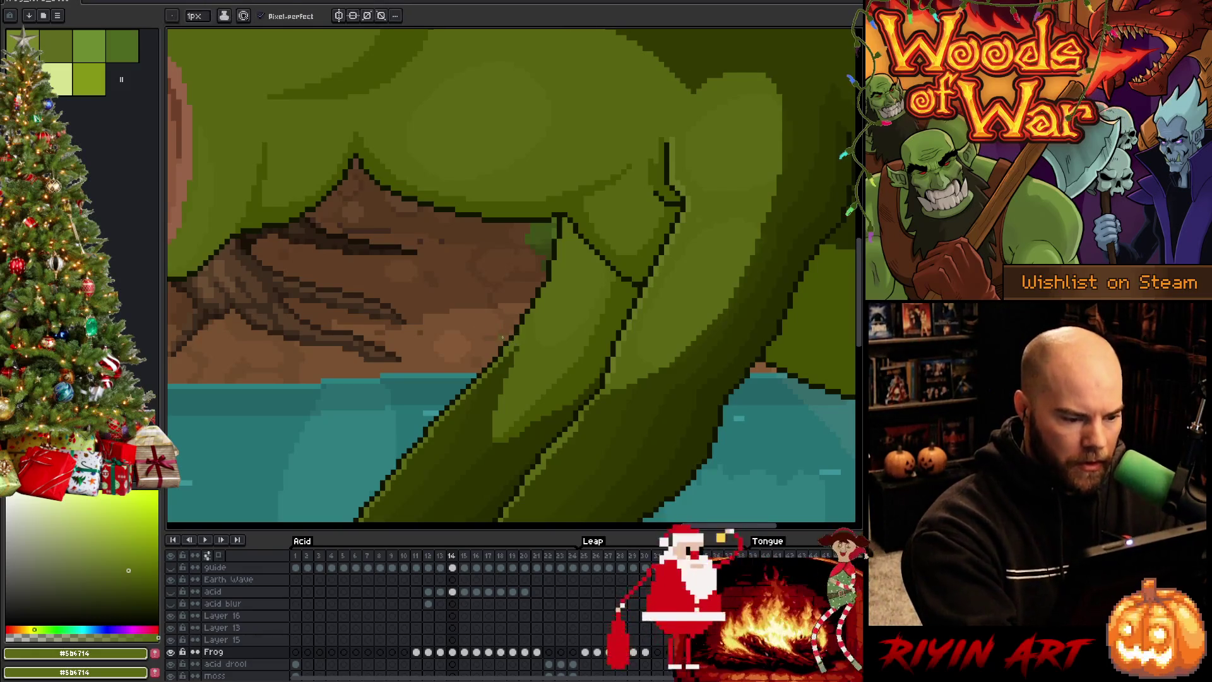
key(Right)
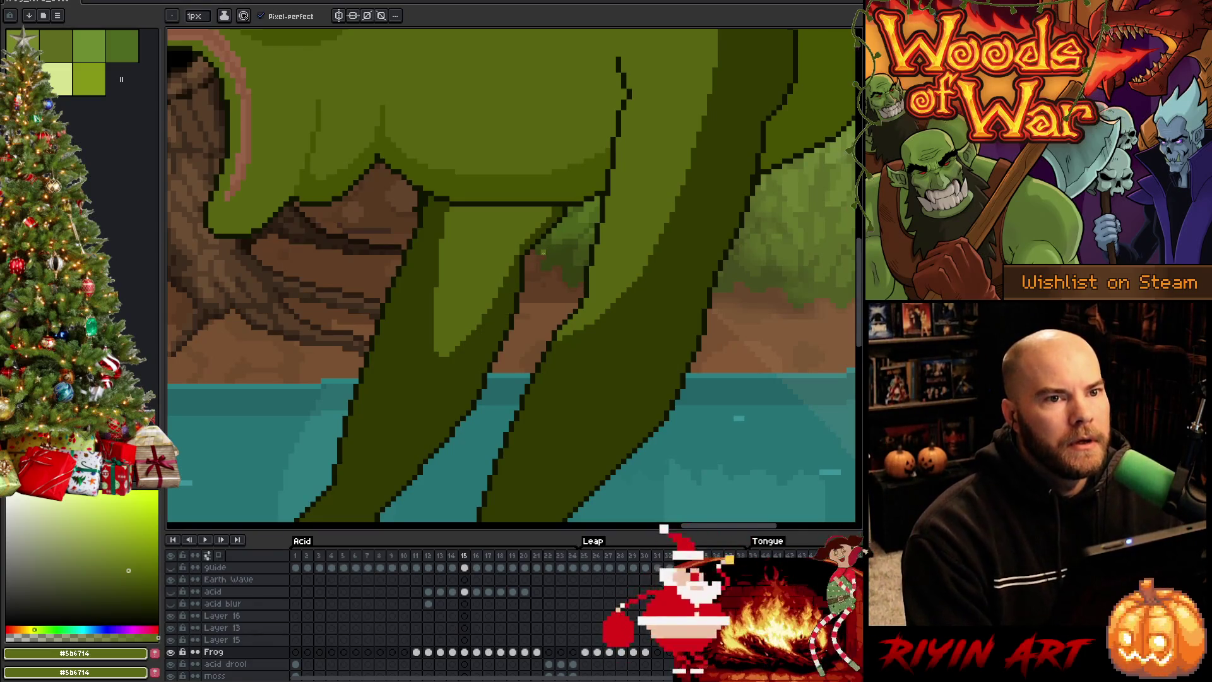
drag(410, 312, 515, 249)
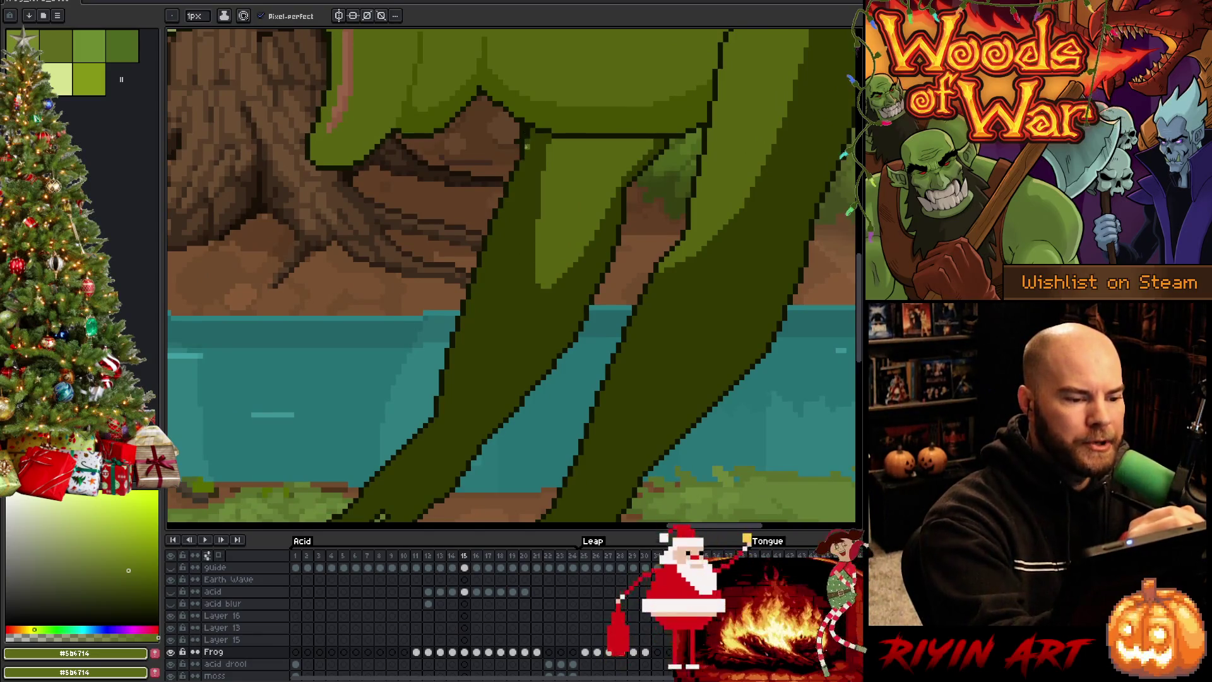
Step: Erase and repaint the upper leg outline pixels, alternating leg green and dark outline colours
key(e)
drag(522, 131, 522, 125)
key(b)
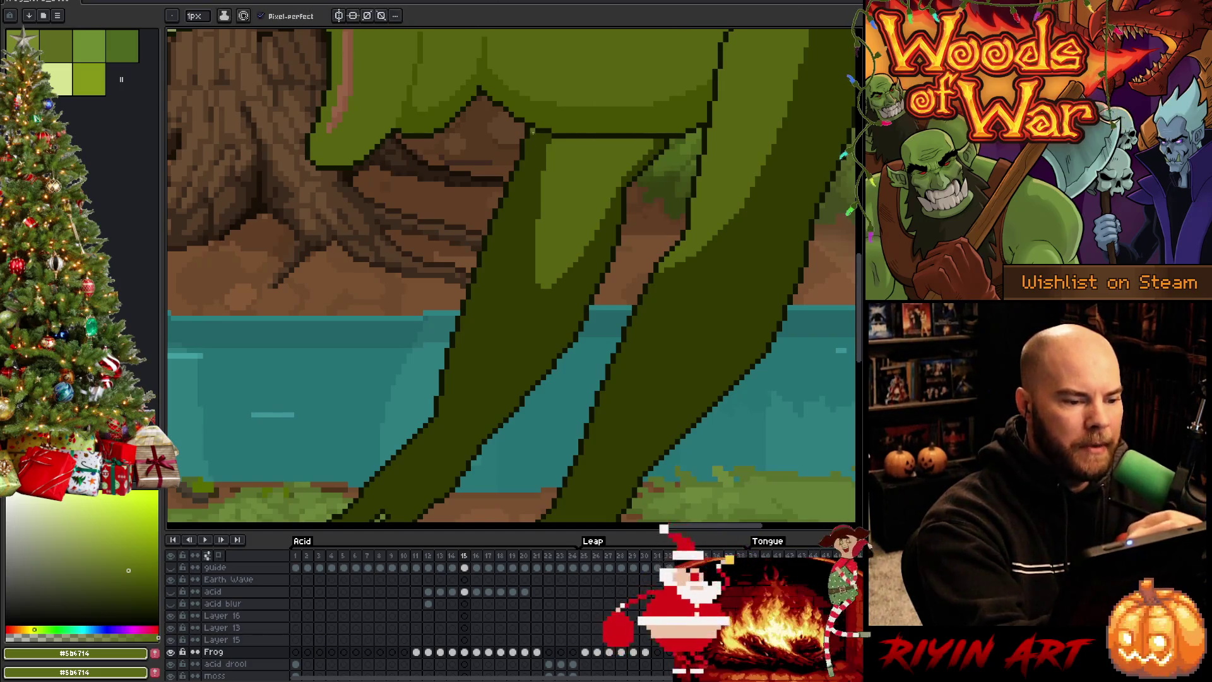
drag(527, 146, 516, 162)
alt+click(517, 162)
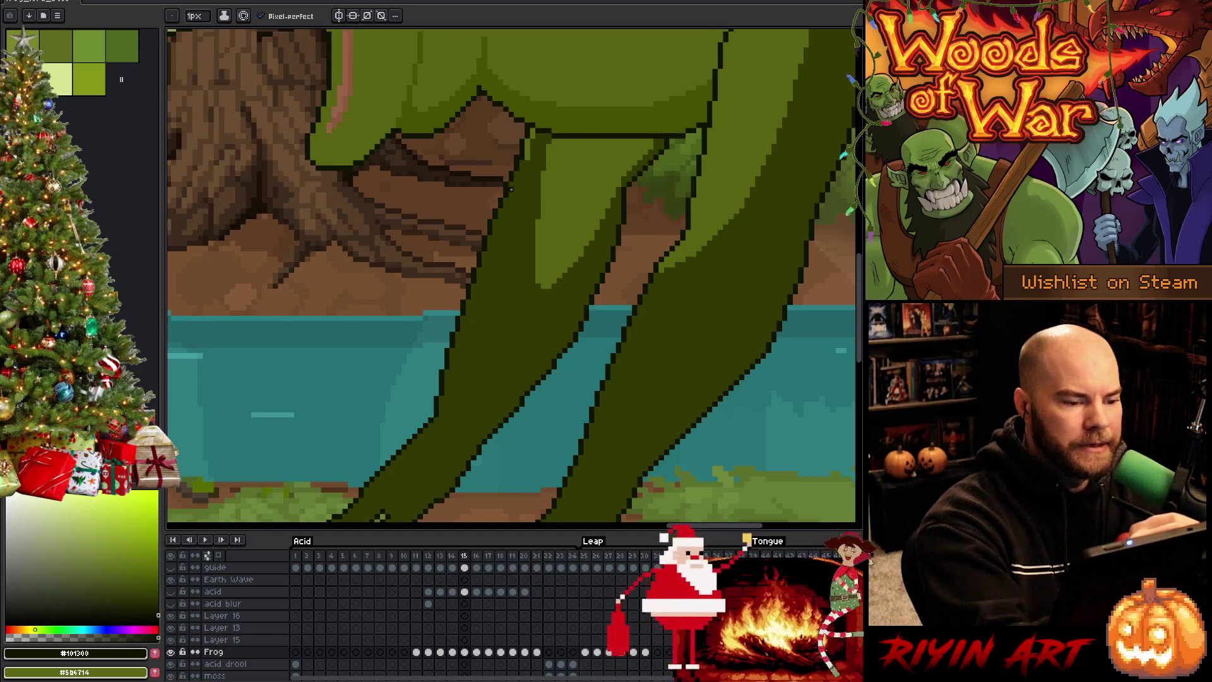
alt+click(528, 146)
alt+click(525, 157)
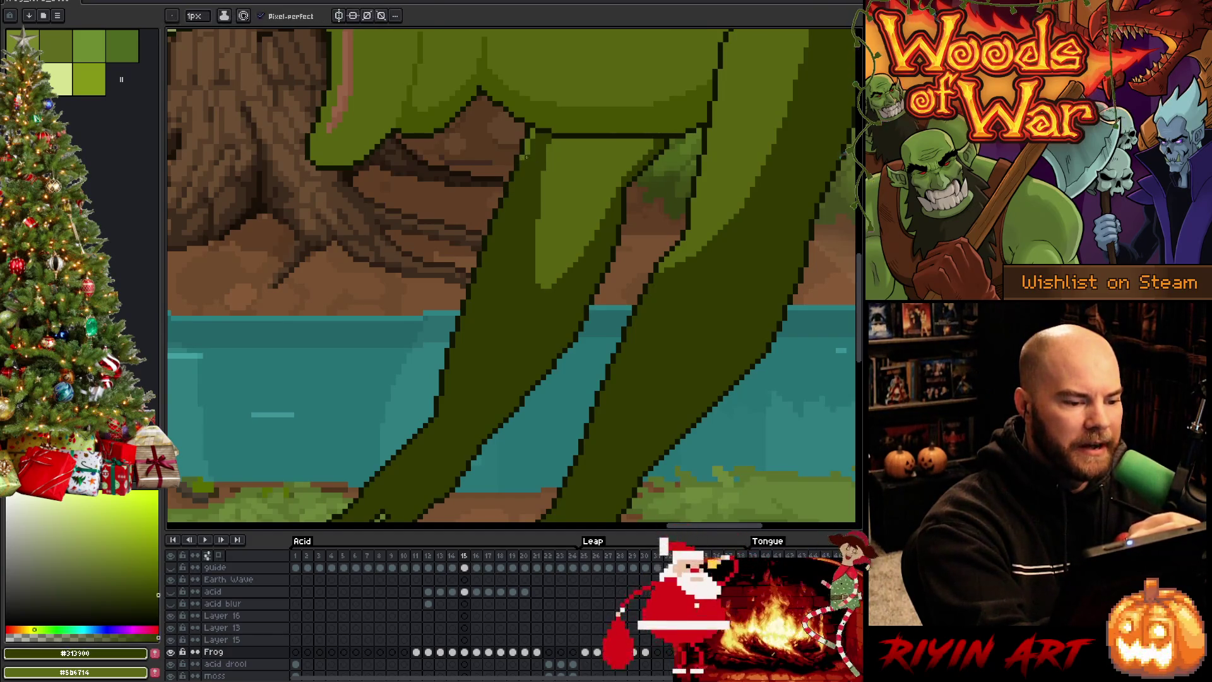
alt+click(532, 138)
click(522, 167)
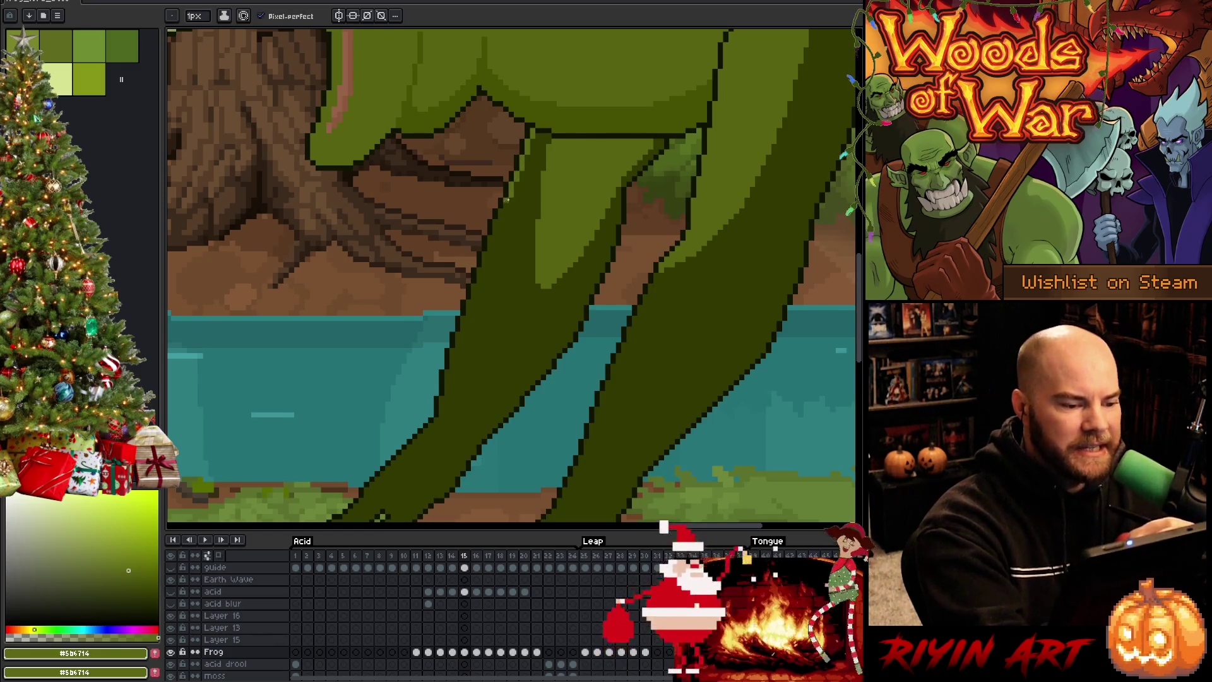
Step: Touch up the leg edge pixel by pixel using outline, leg green and olive shadow colours
alt+click(509, 200)
alt+click(517, 183)
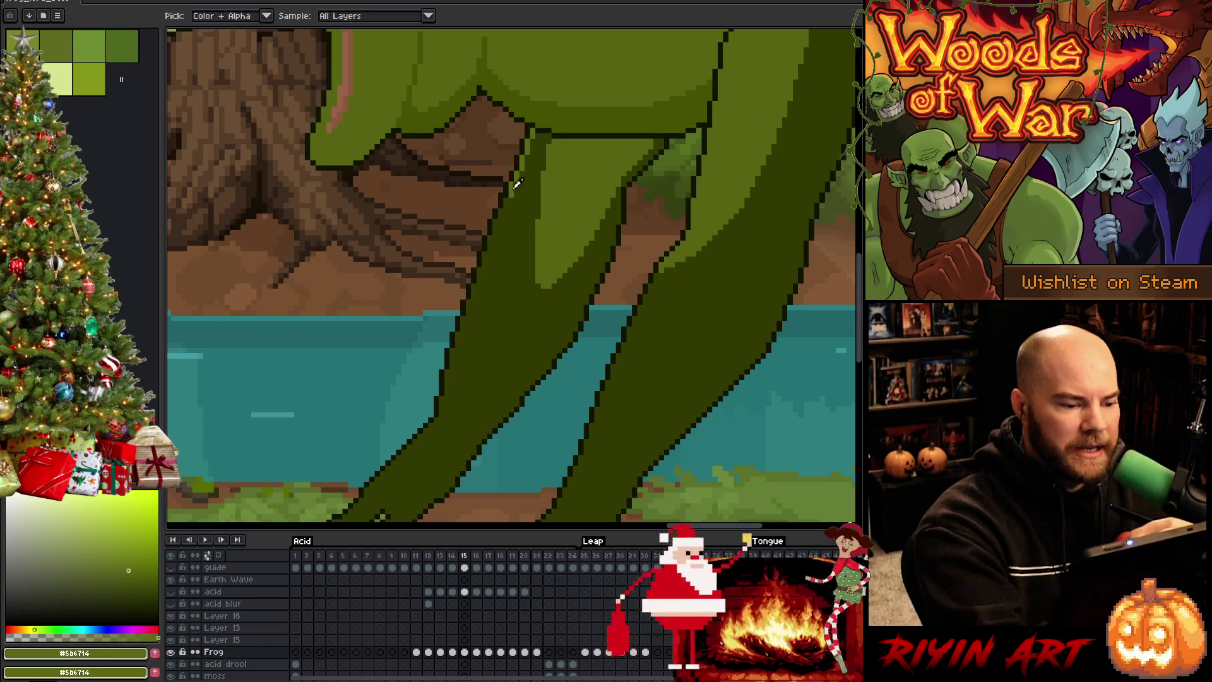
alt+click(505, 201)
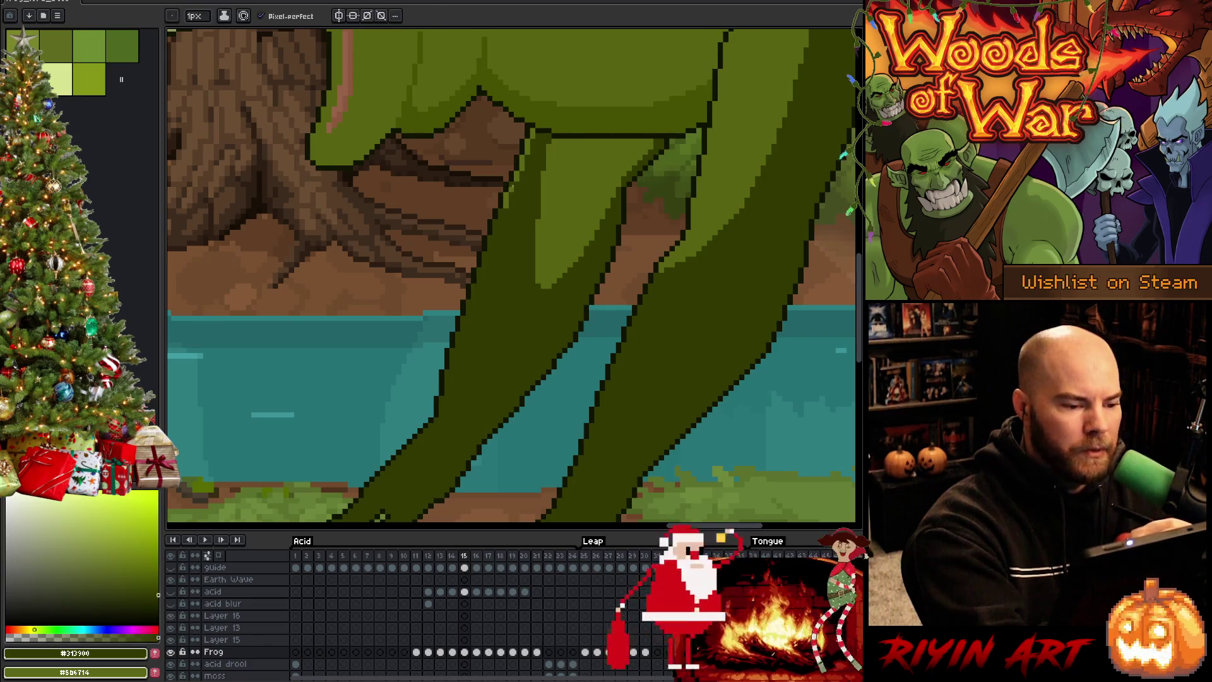
alt+click(509, 207)
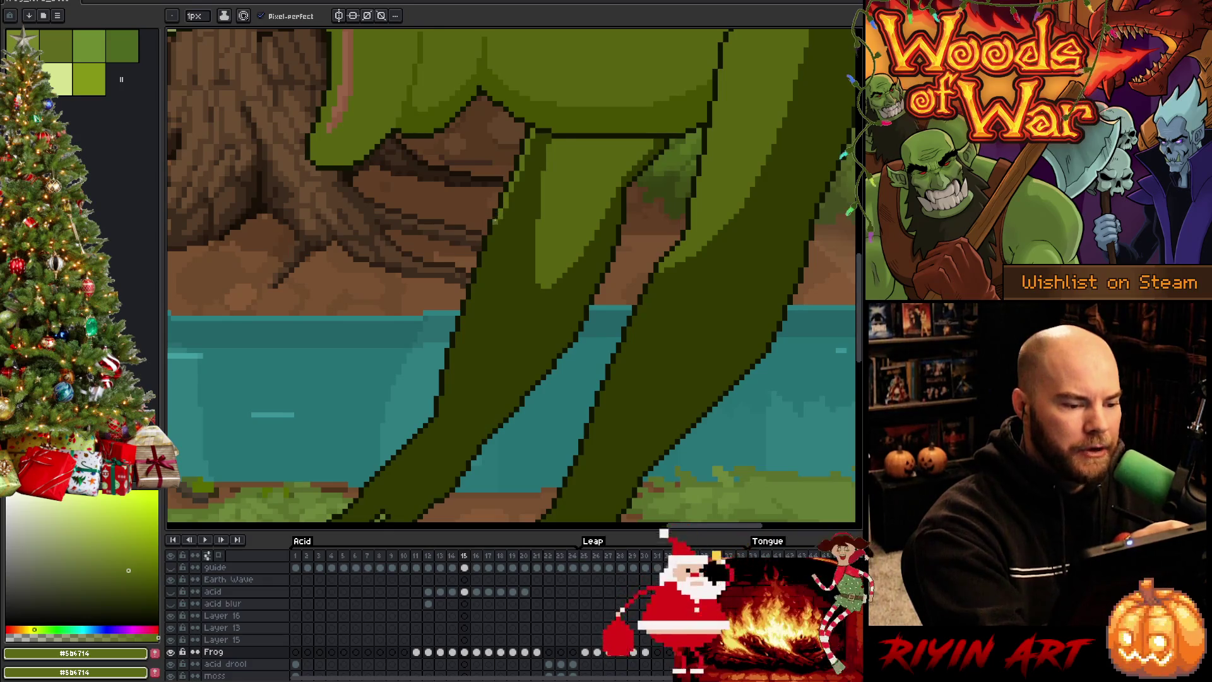
alt+click(495, 216)
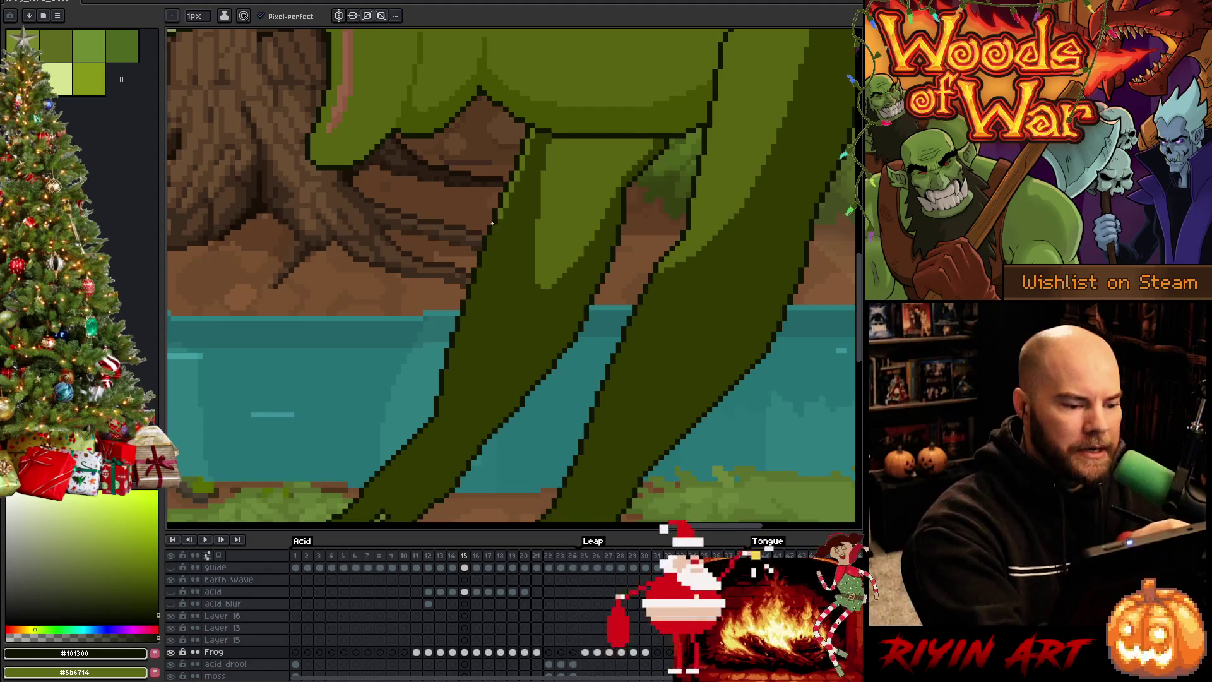
alt+click(495, 220)
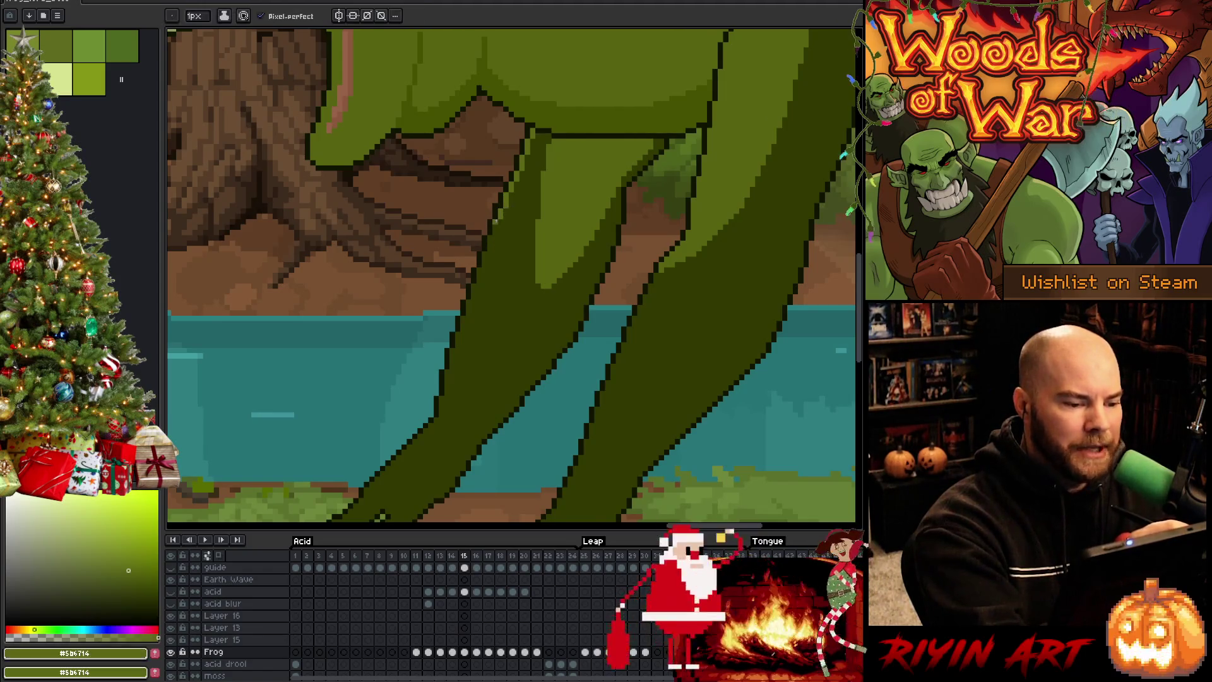
alt+click(501, 215)
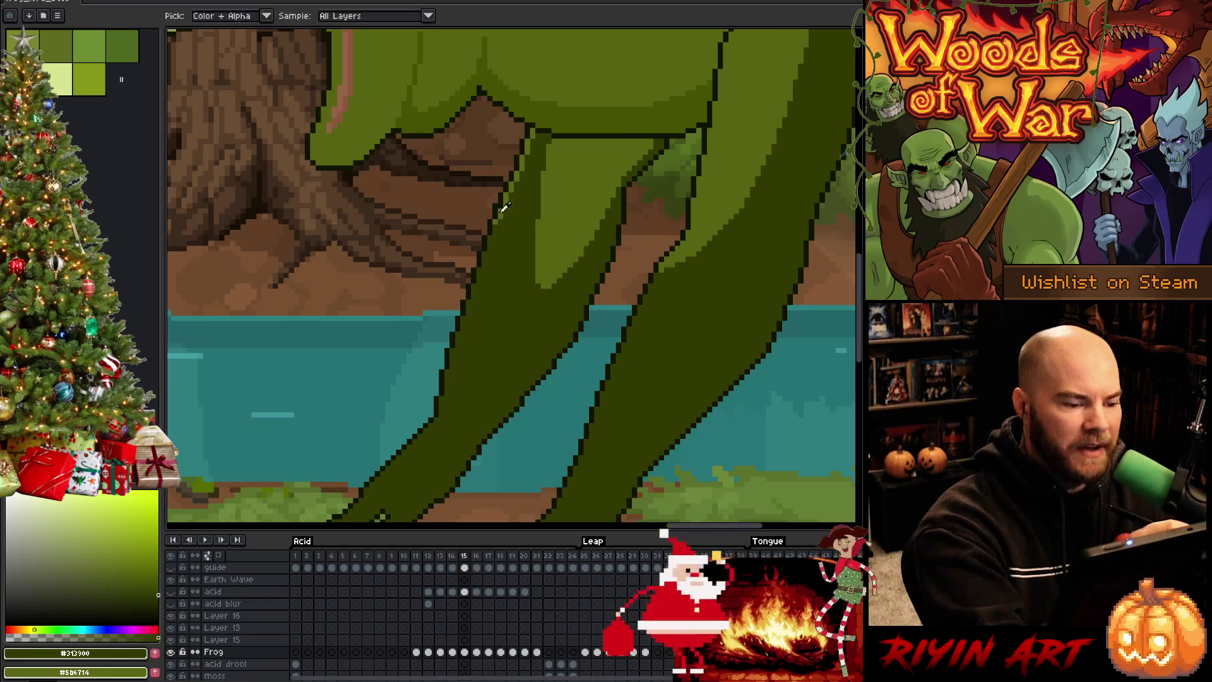
alt+click(501, 215)
alt+click(507, 186)
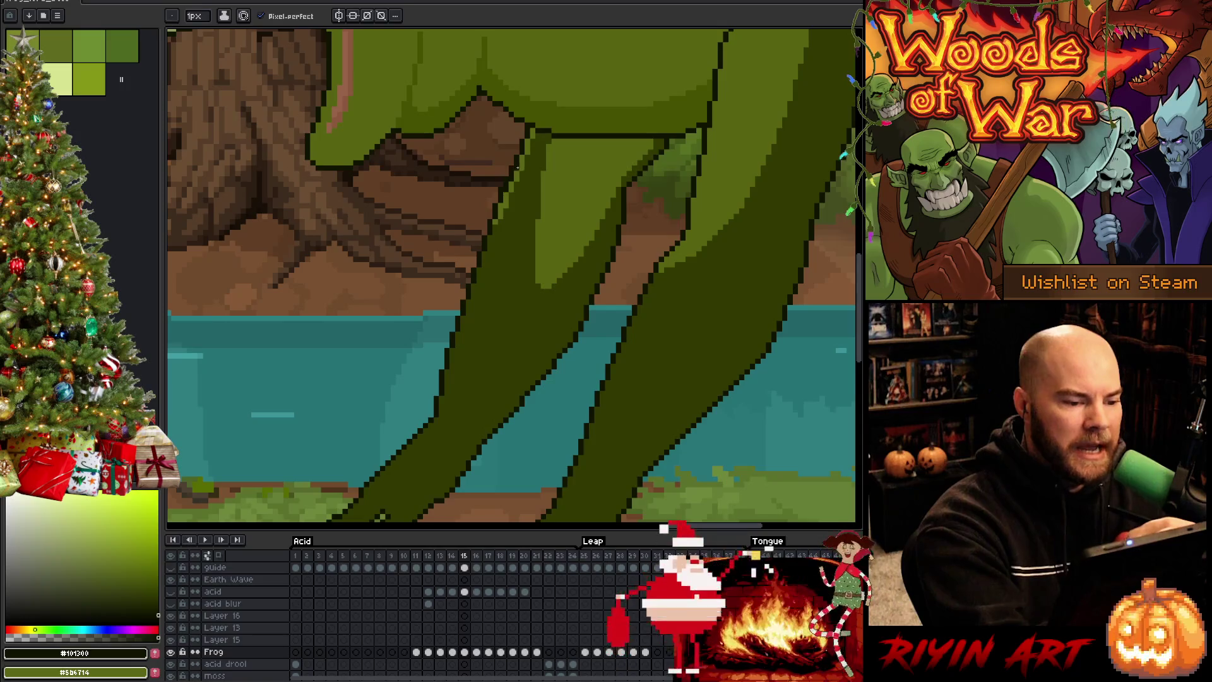
alt+click(527, 137)
alt+click(532, 137)
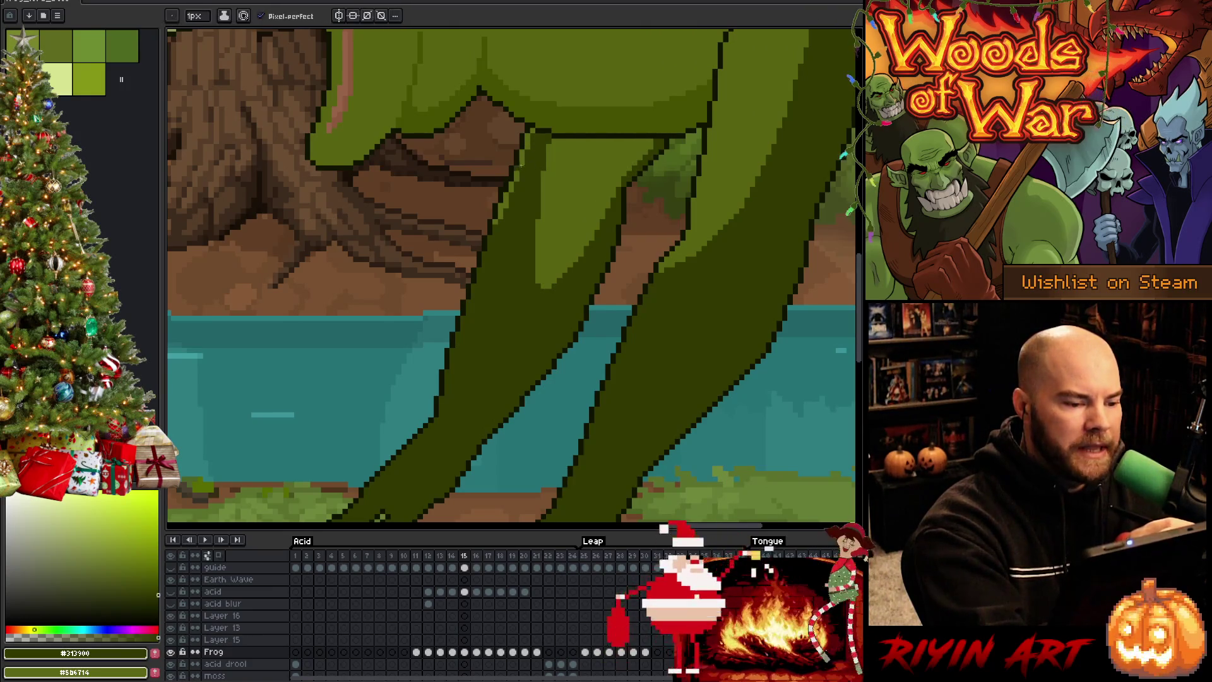
click(523, 149)
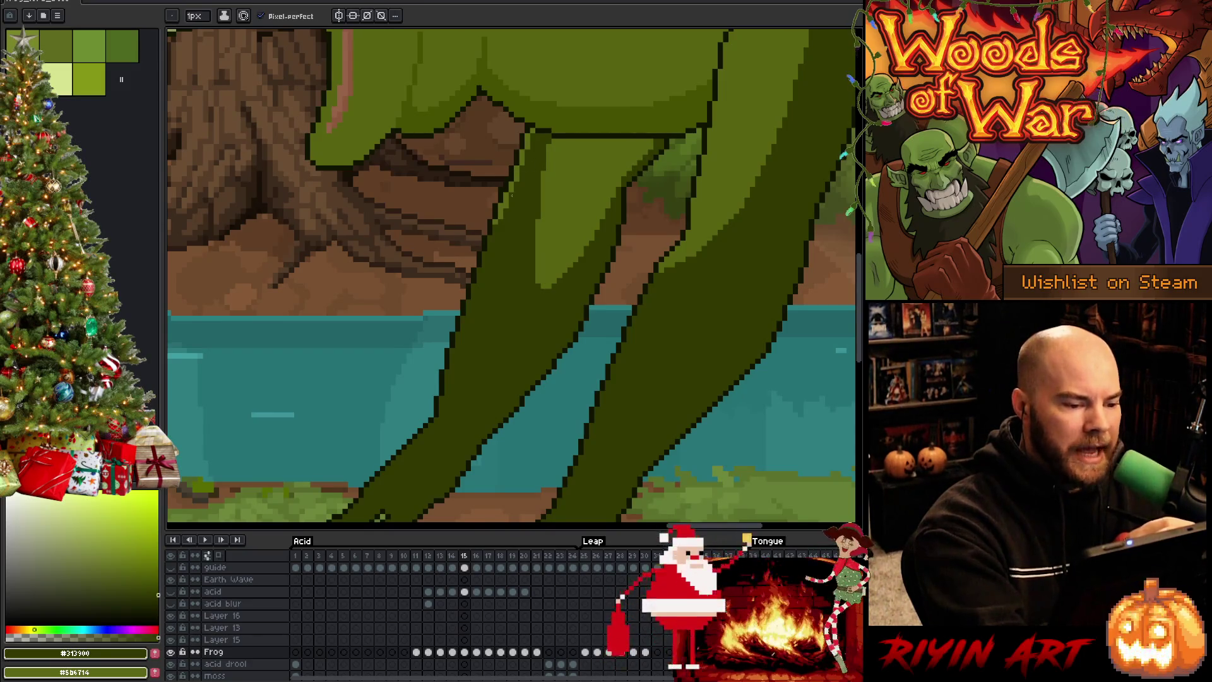
Step: Draw dark outline pixels along the lower edge of the leg toward the river
key(e)
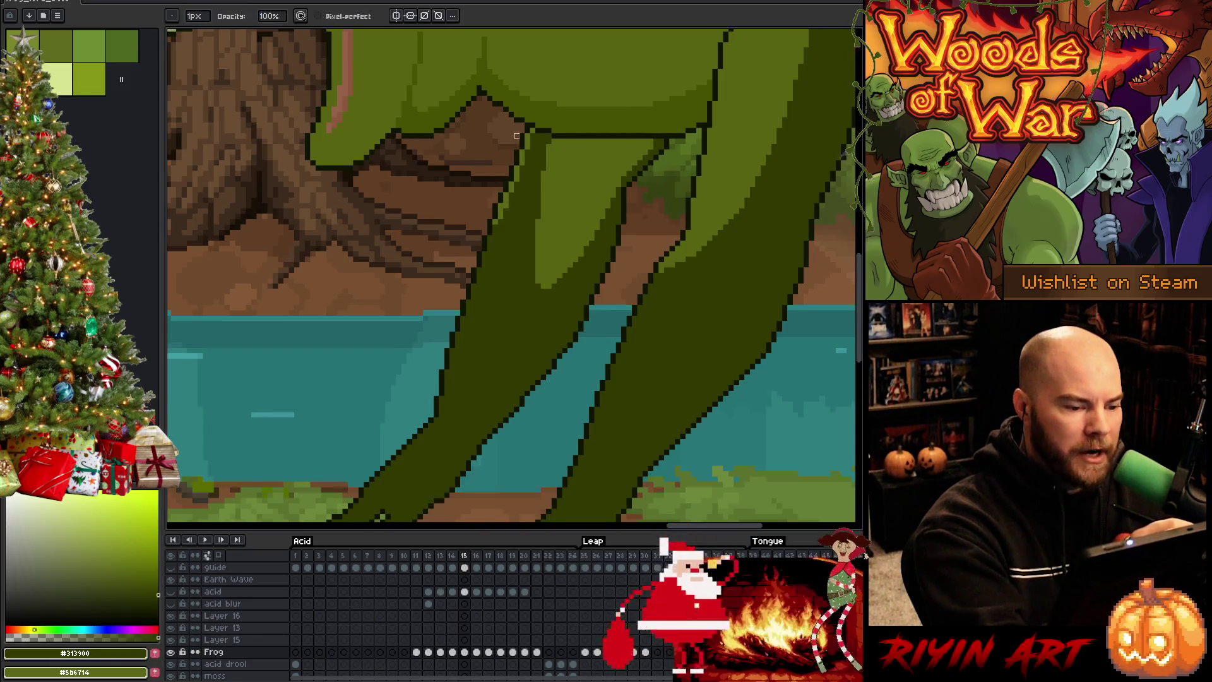
key(b)
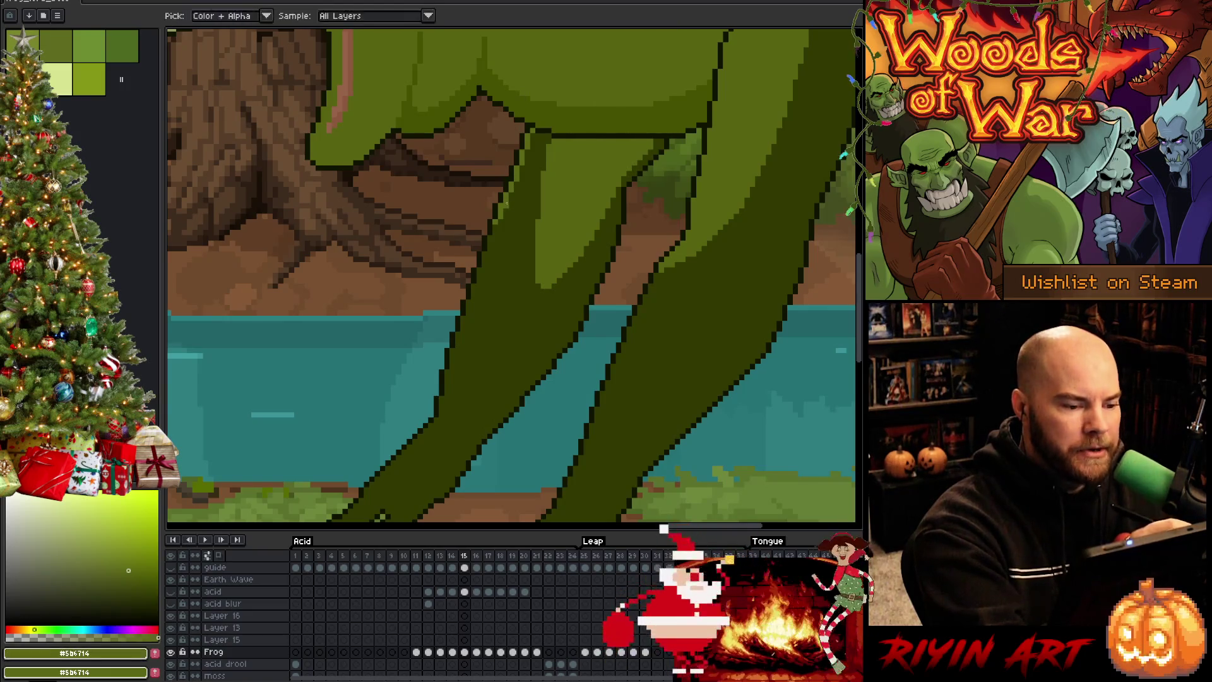
drag(506, 198, 507, 209)
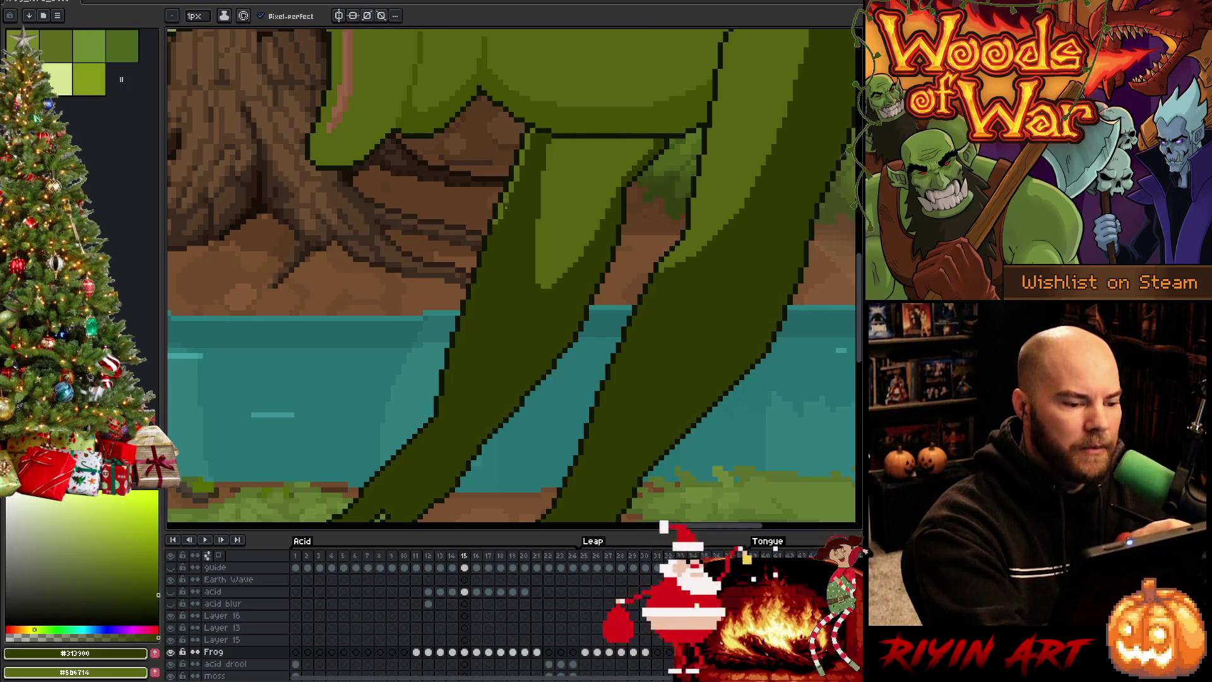
alt+click(502, 205)
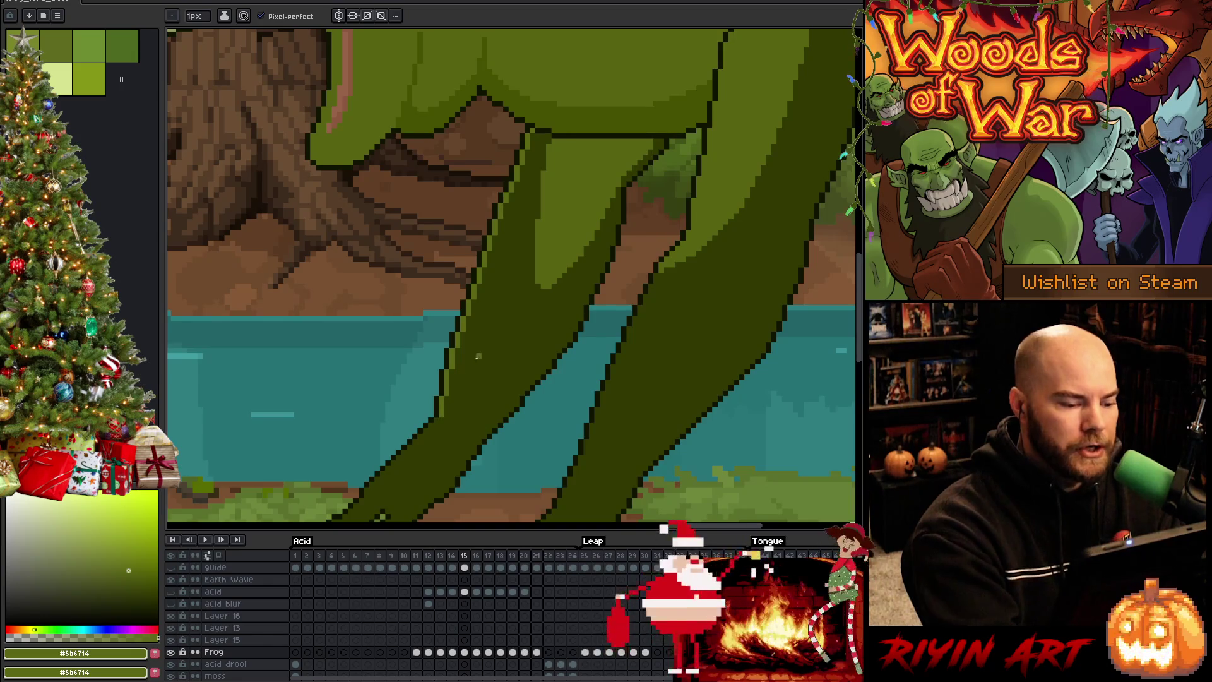
mouse_move(467, 454)
mouse_down()
mouse_move(482, 406)
mouse_move(568, 339)
mouse_move(465, 360)
mouse_move(513, 352)
mouse_up()
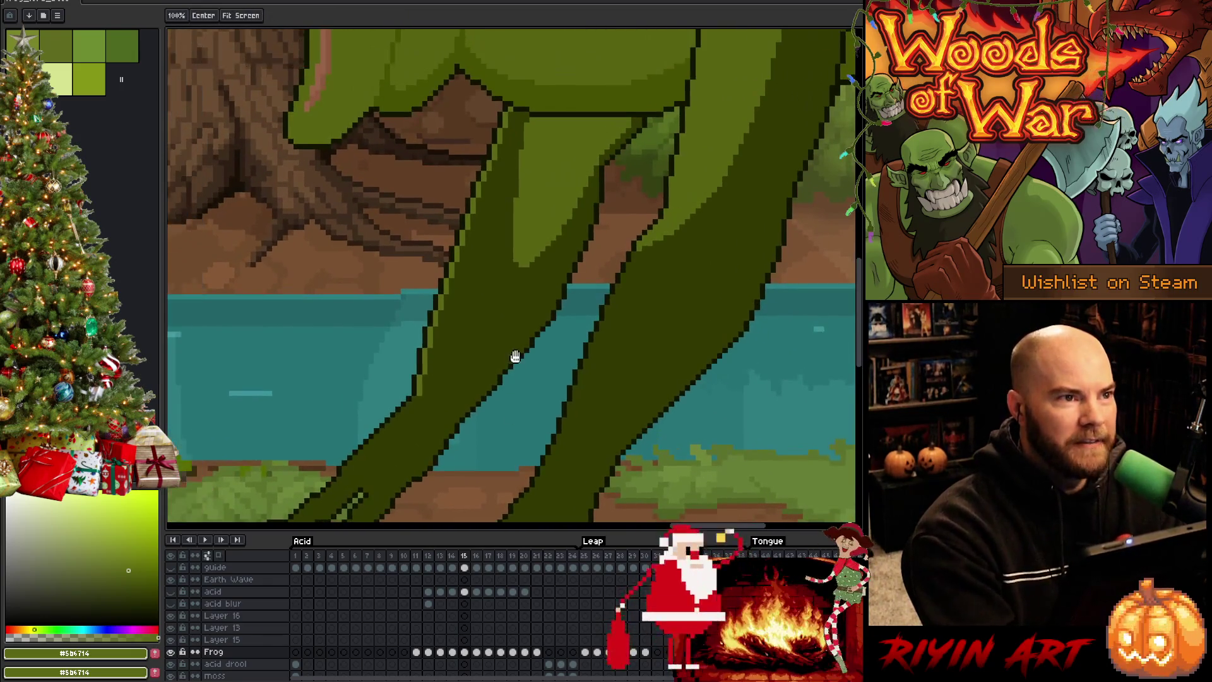
key(comma)
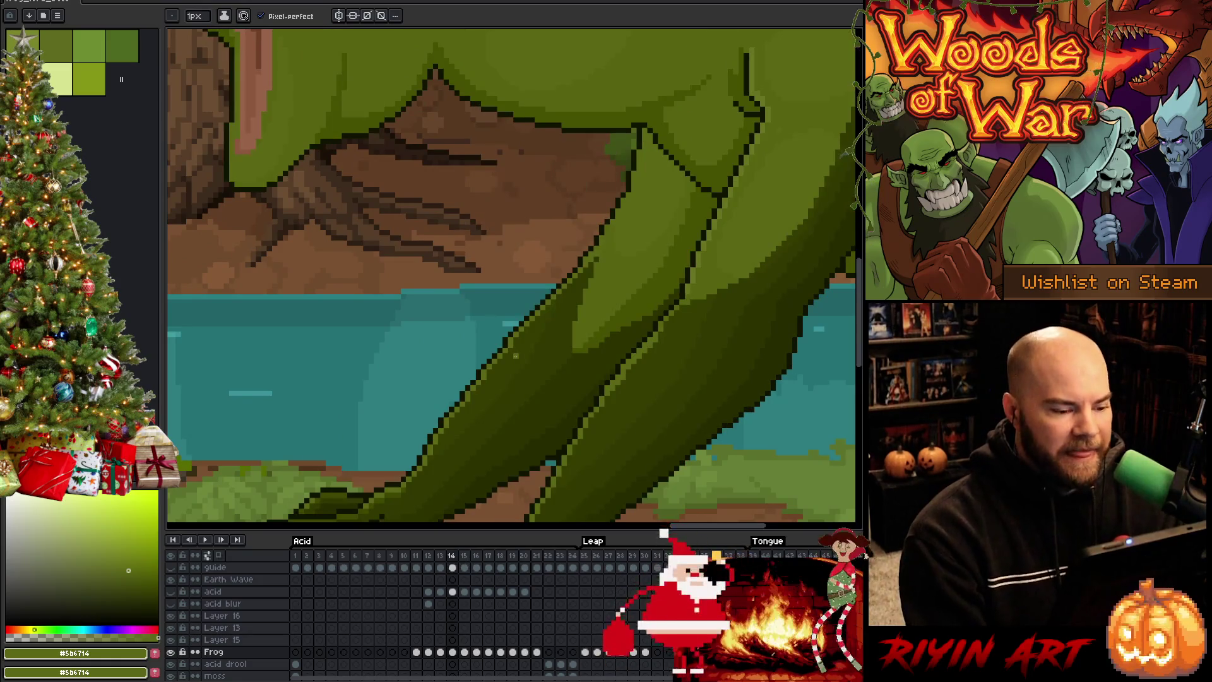
key(period)
key(comma)
key(period)
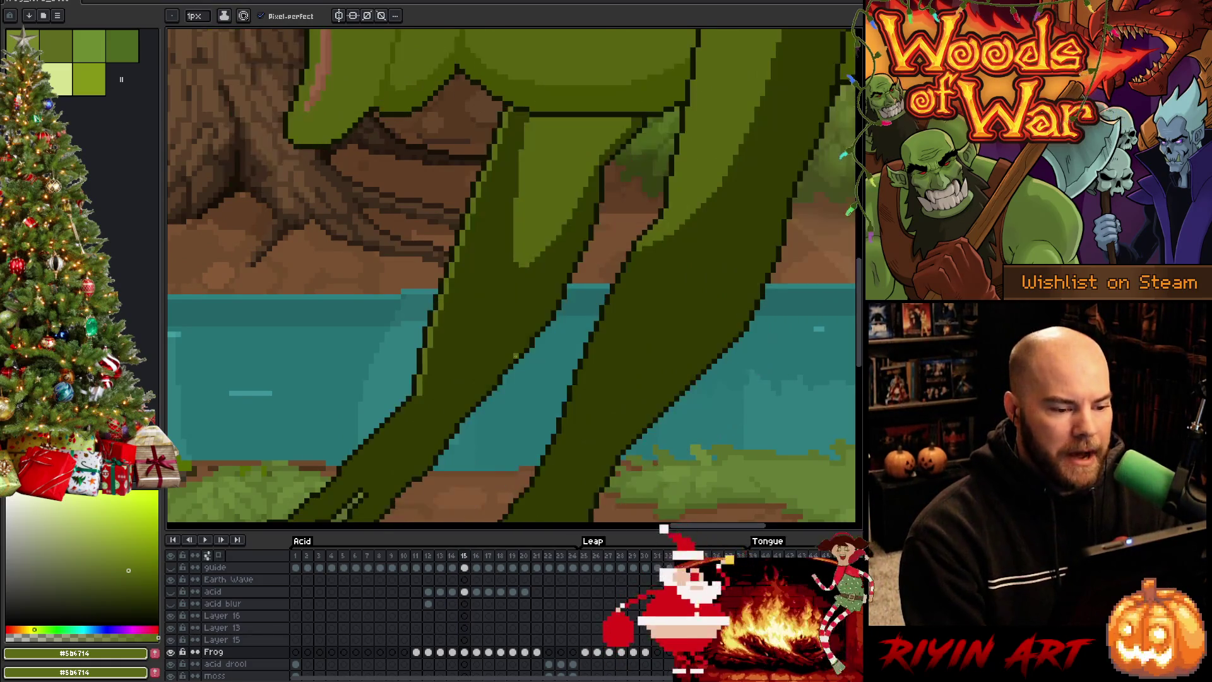
drag(515, 356, 534, 271)
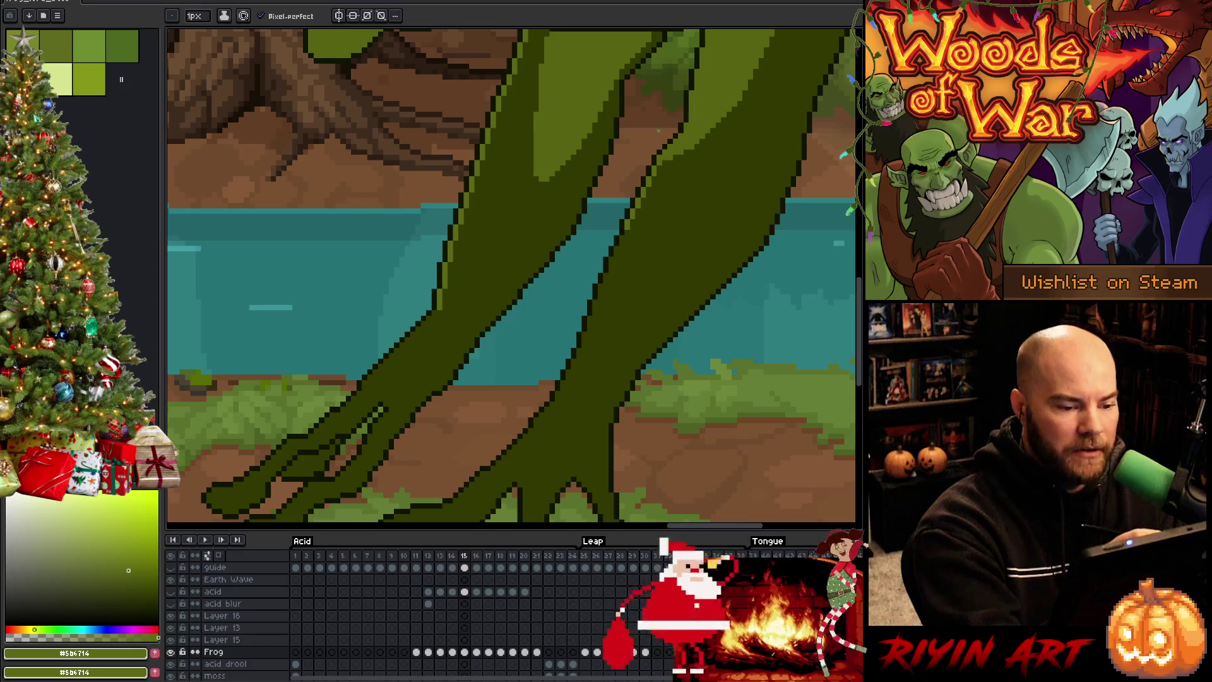
alt+click(617, 233)
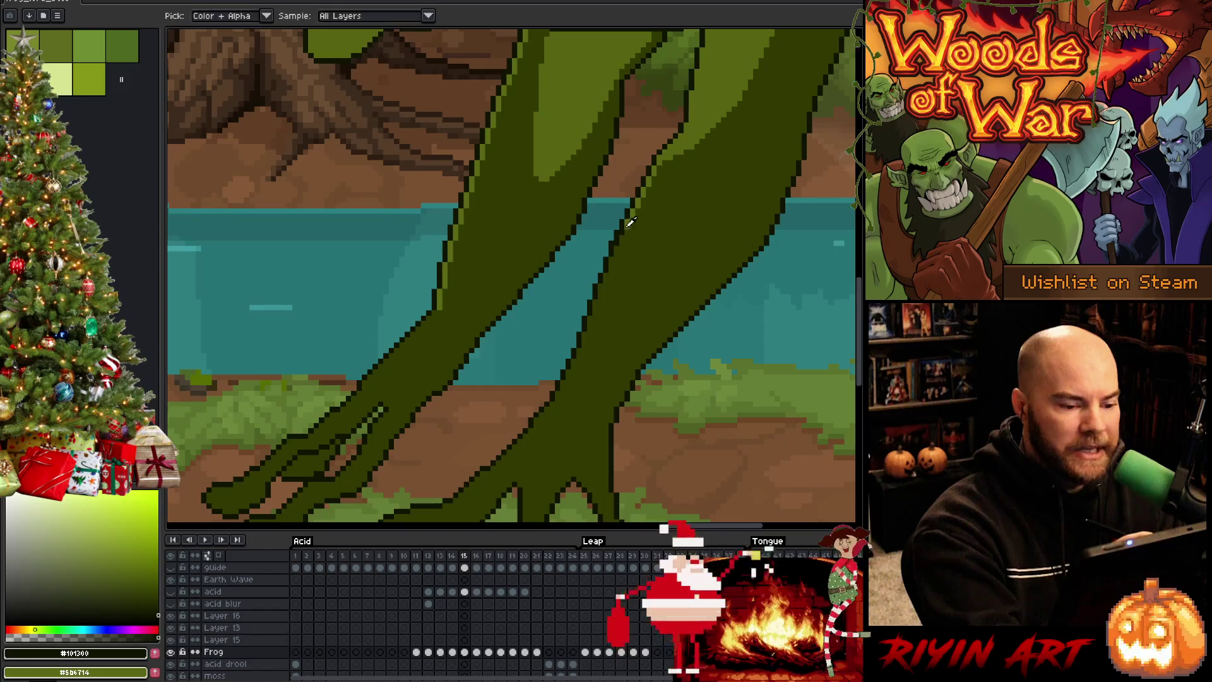
alt+click(622, 231)
alt+click(619, 234)
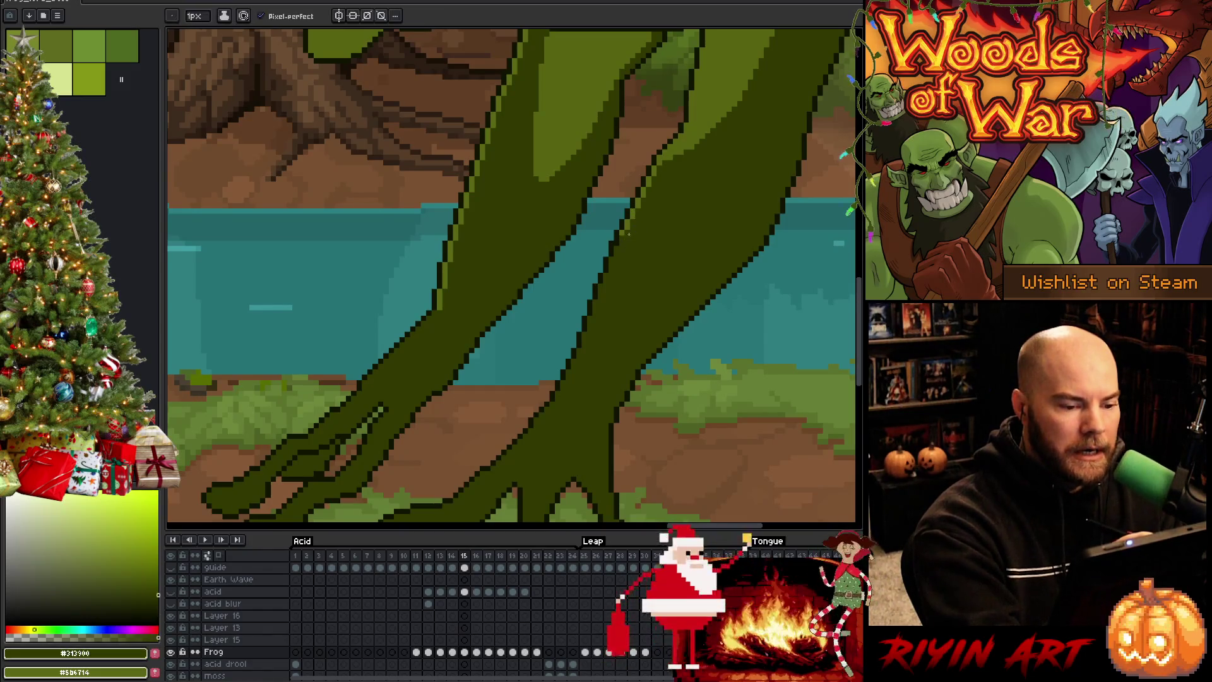
alt+click(622, 235)
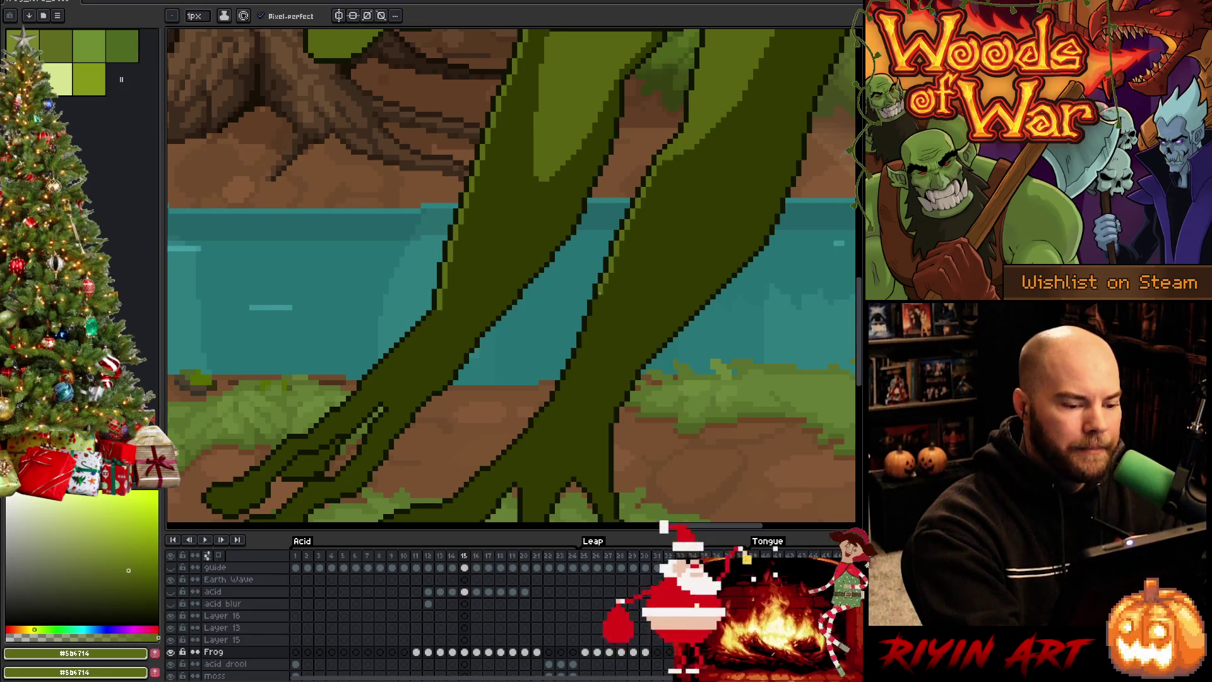
alt+click(598, 308)
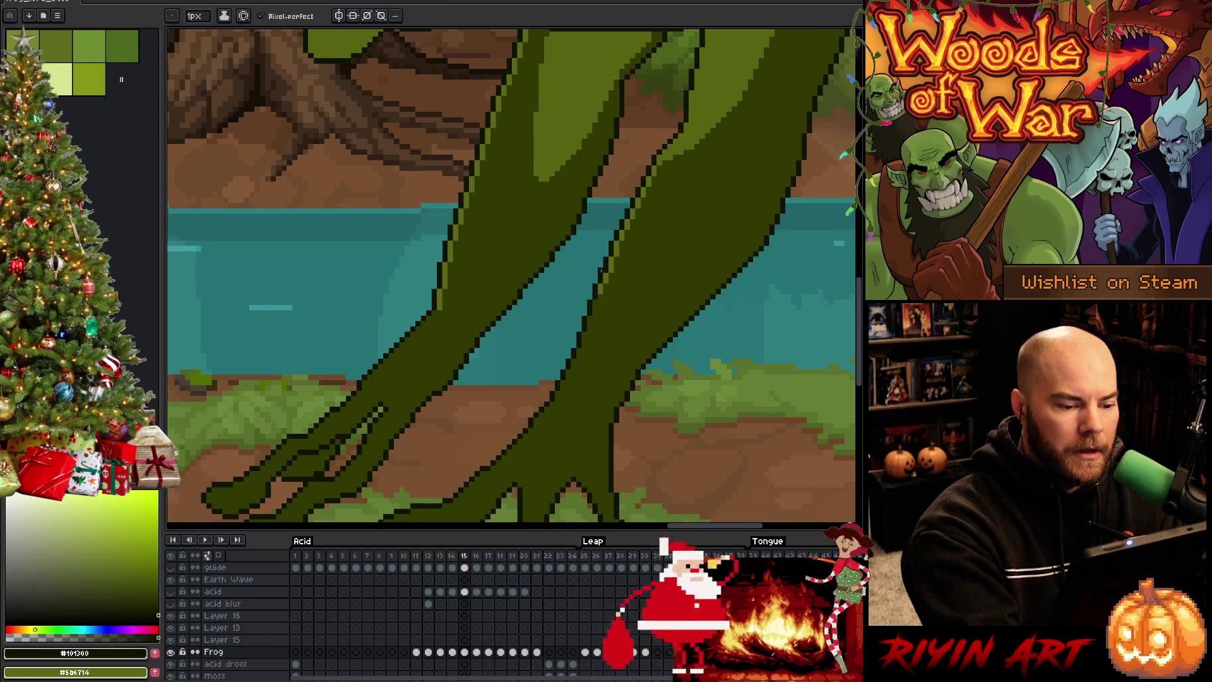
alt+click(611, 254)
alt+click(617, 253)
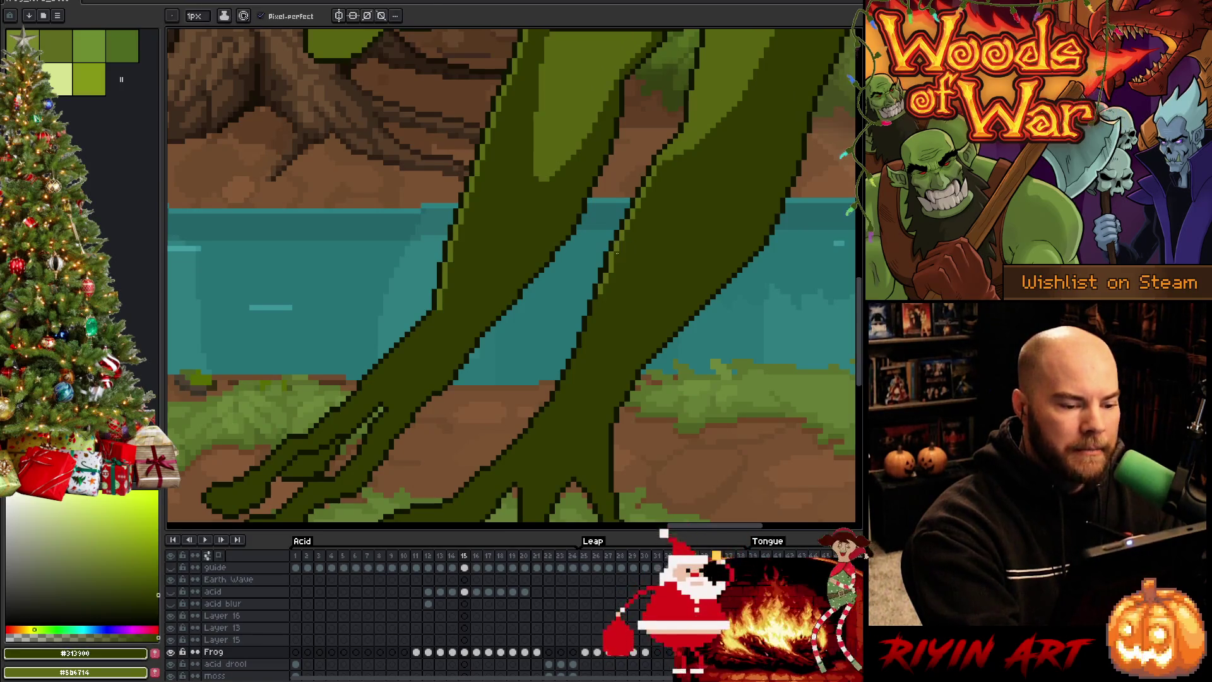
alt+click(610, 268)
alt+click(607, 263)
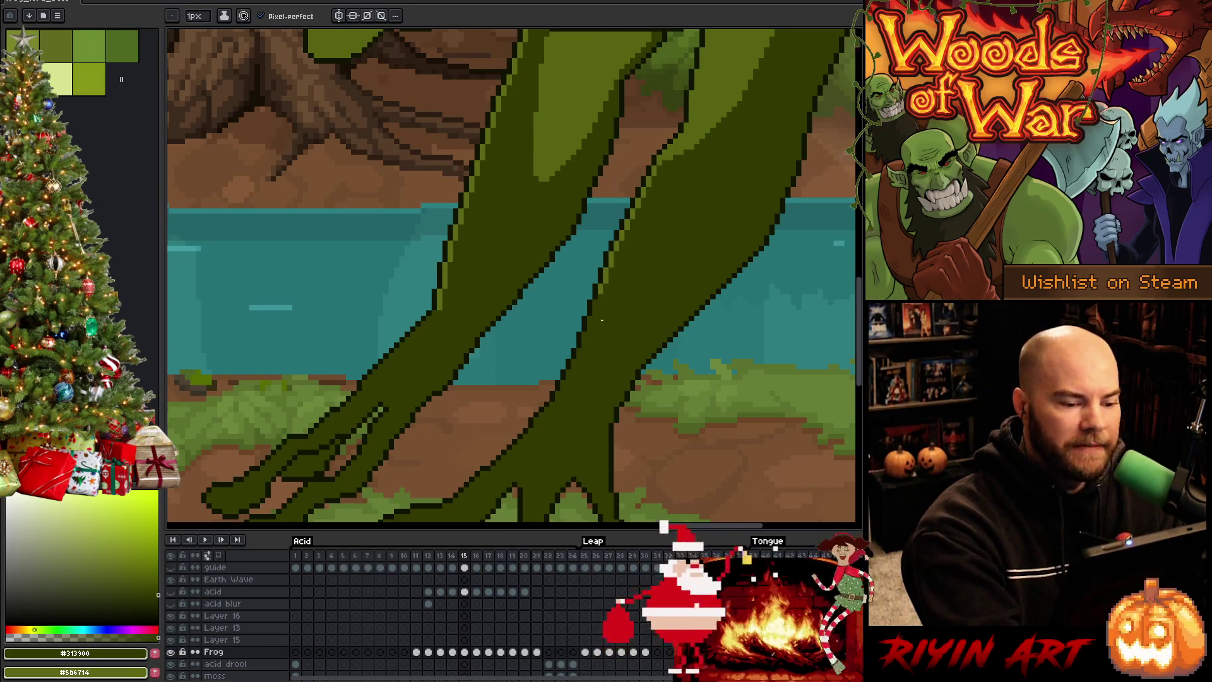
alt+click(605, 265)
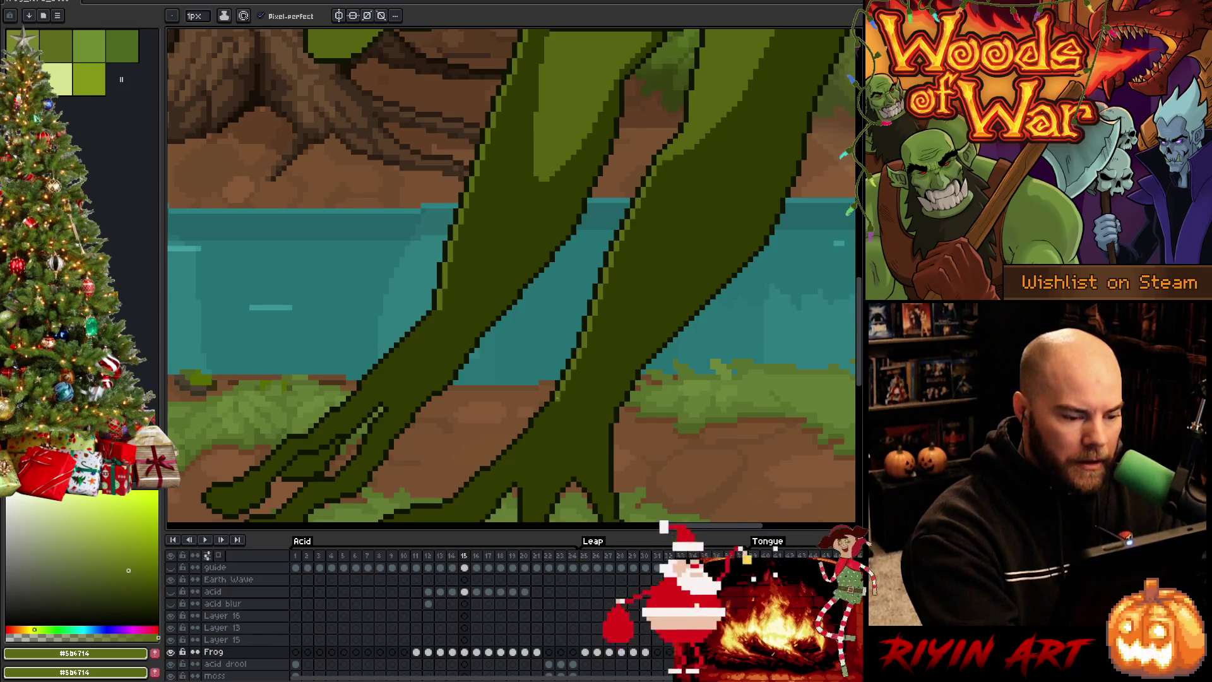
drag(554, 419, 606, 395)
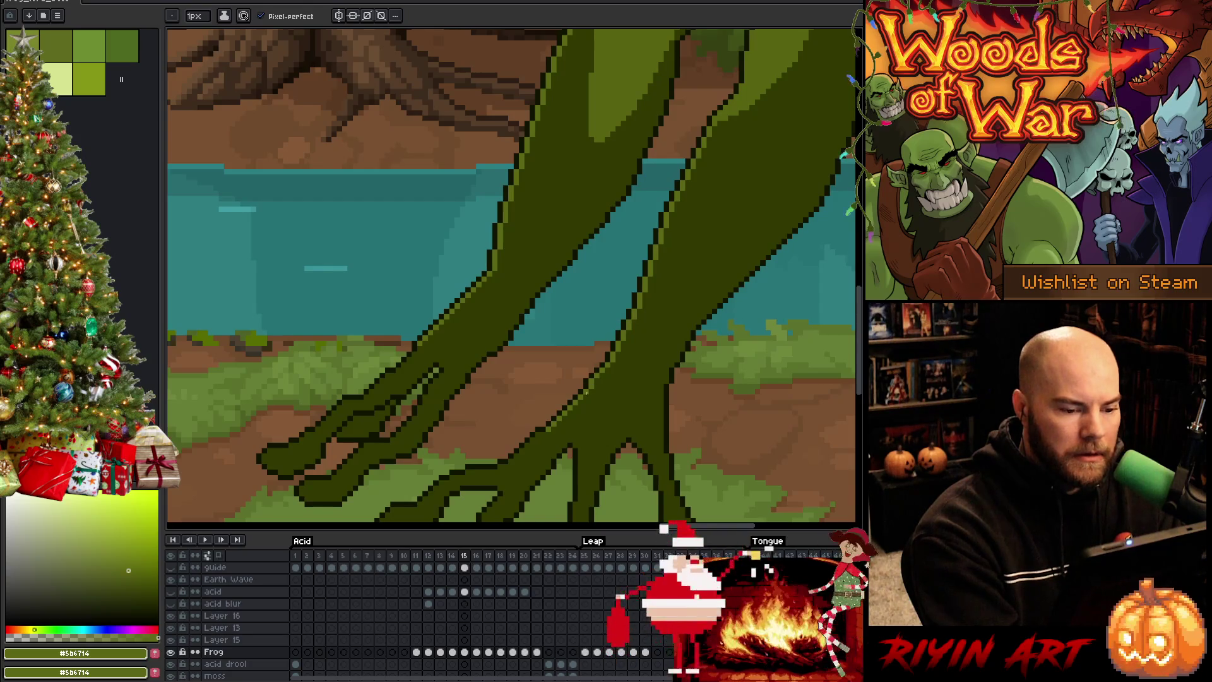
Step: Zoom out to the full forest scene and flip between frames 14 and 15, settling on frame 14
scroll(587, 393, down, 3)
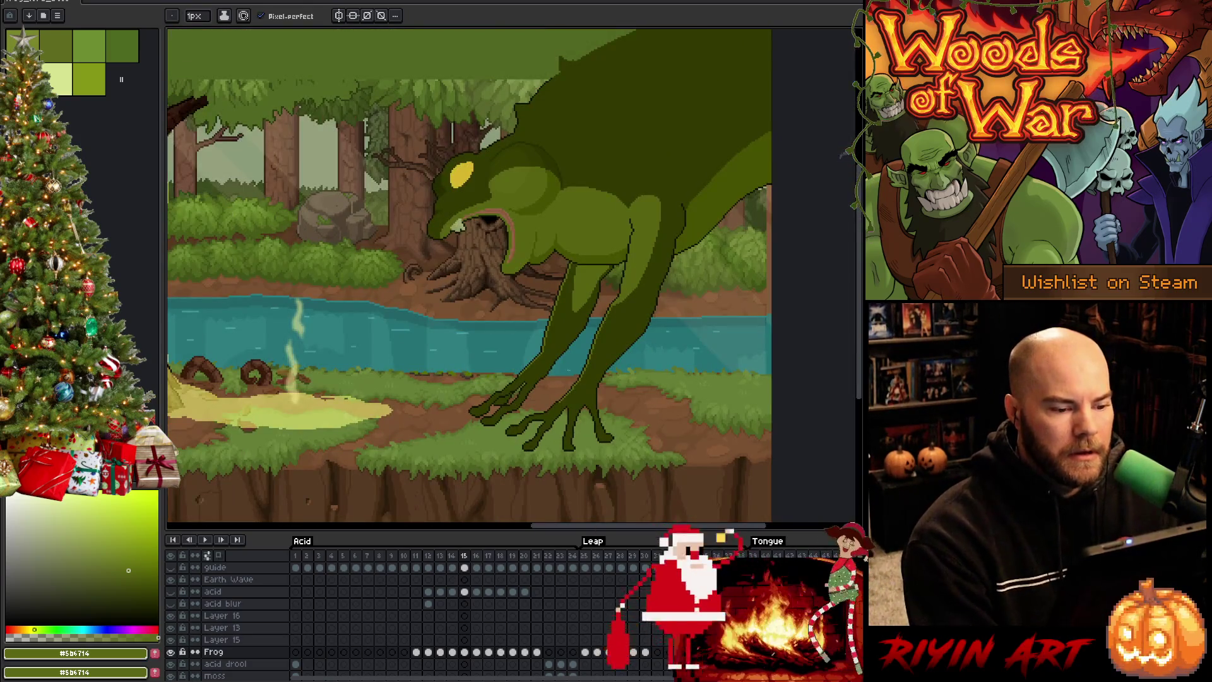
scroll(587, 393, up, 1)
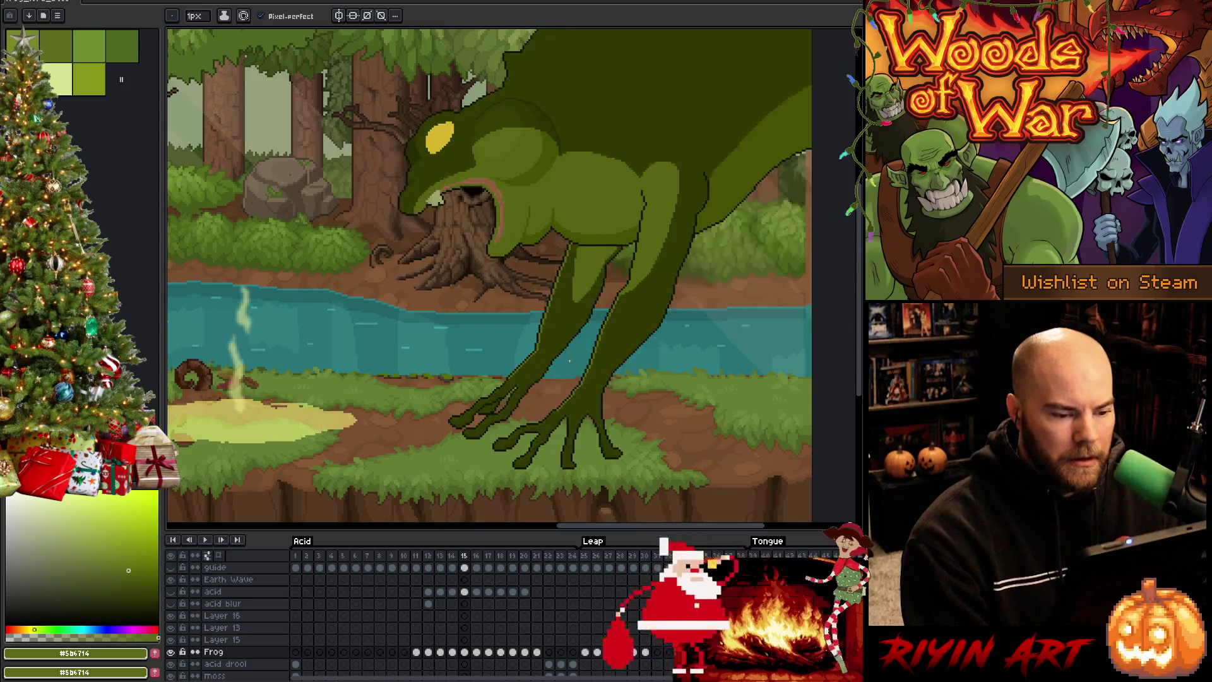
key(Right)
key(Left)
key(Right)
key(Left)
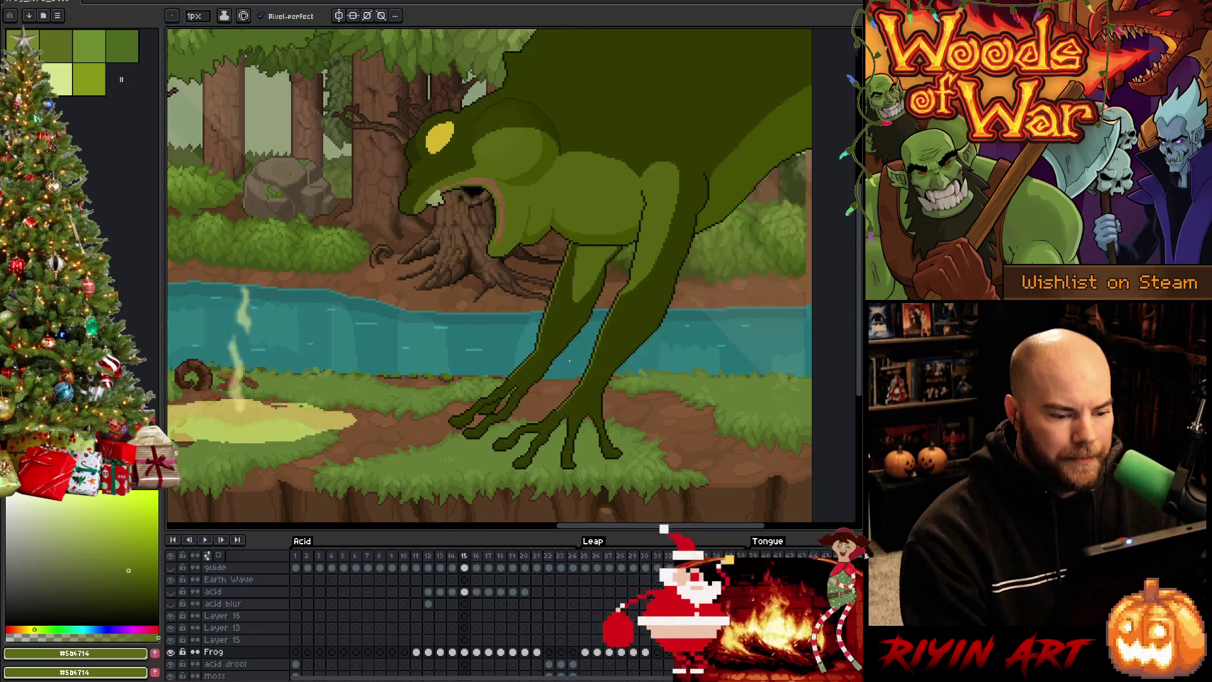
key(Left)
key(Right)
key(Left)
key(Right)
key(Left)
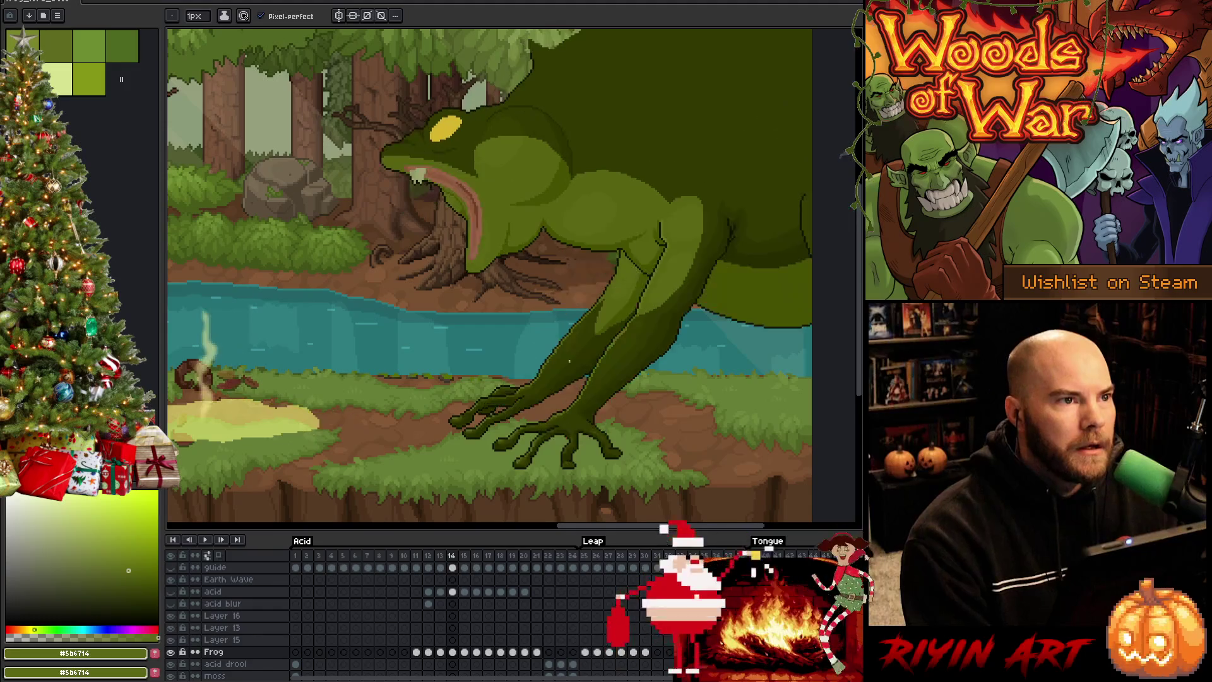
key(Right)
key(Left)
key(Right)
key(Left)
key(Right)
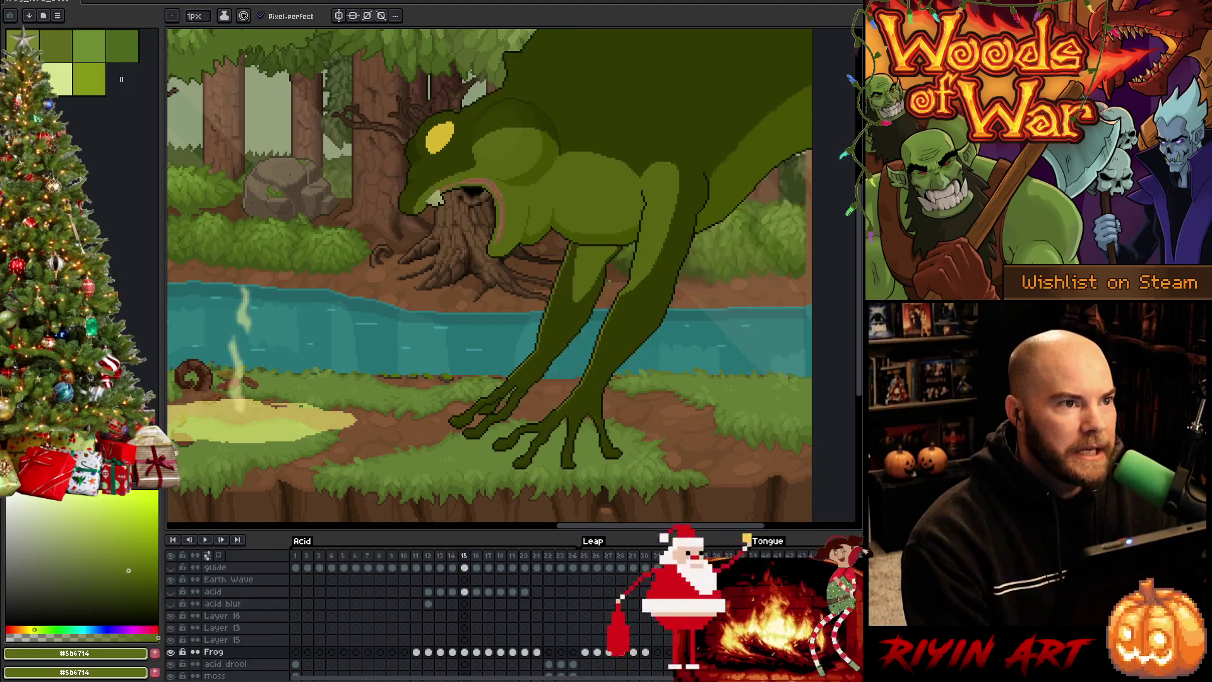
key(Left)
key(Right)
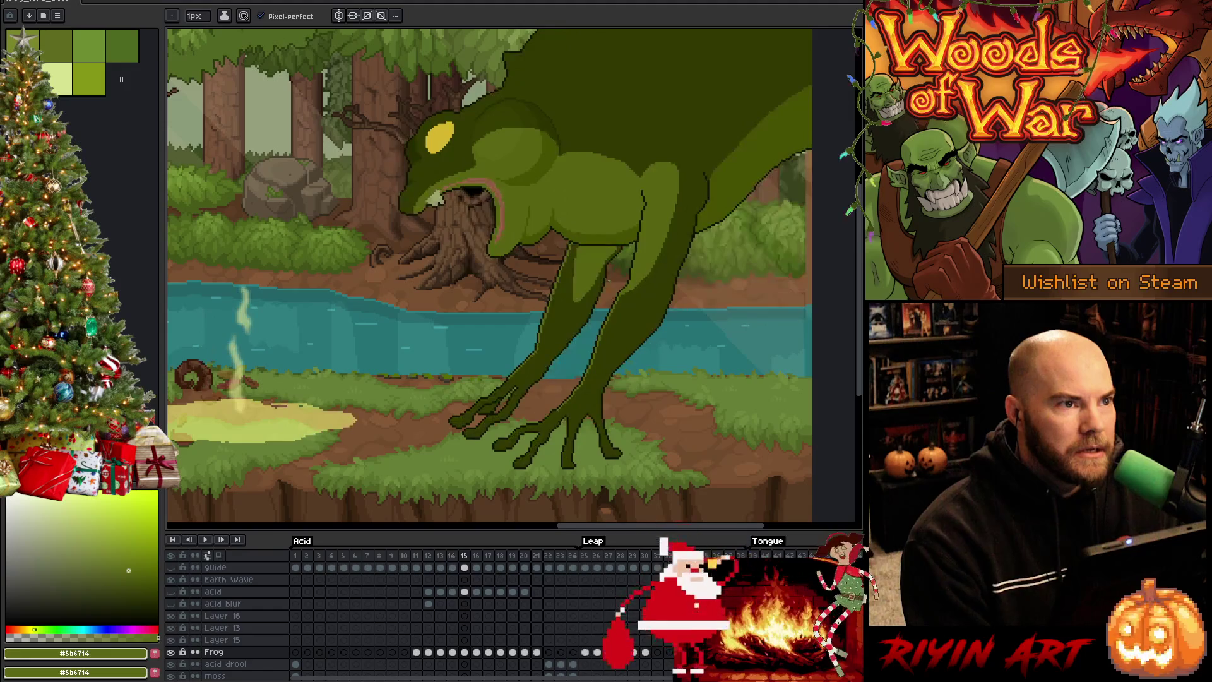
key(Left)
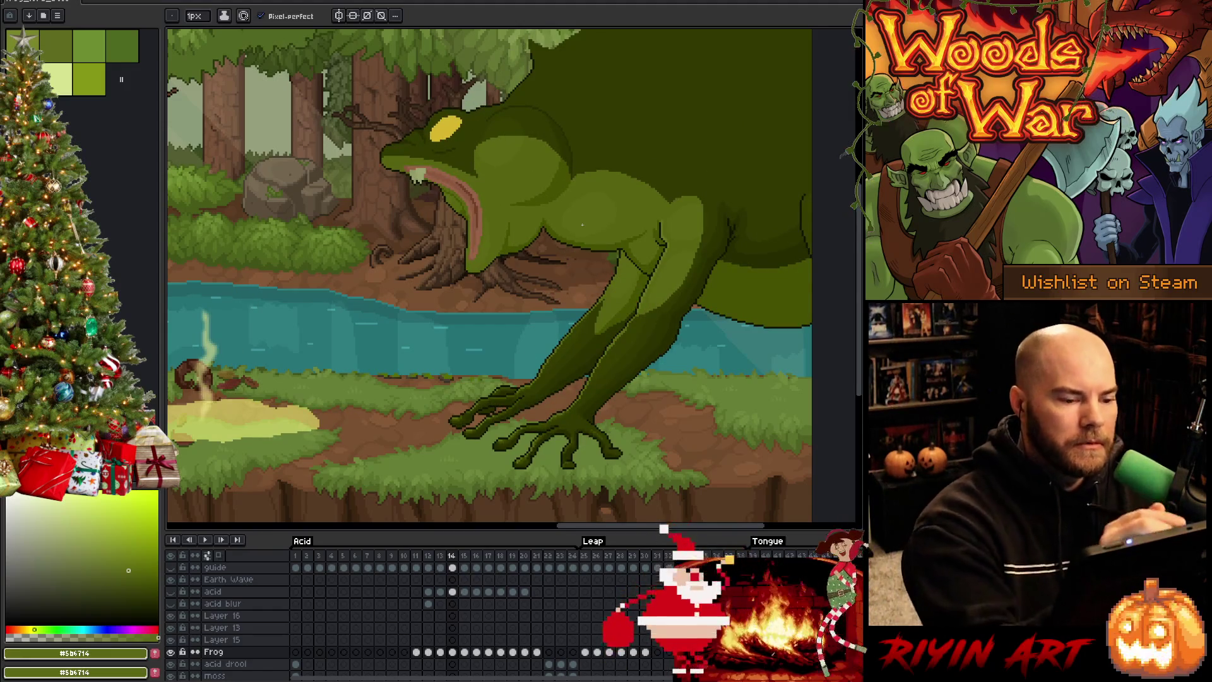
drag(588, 355, 455, 402)
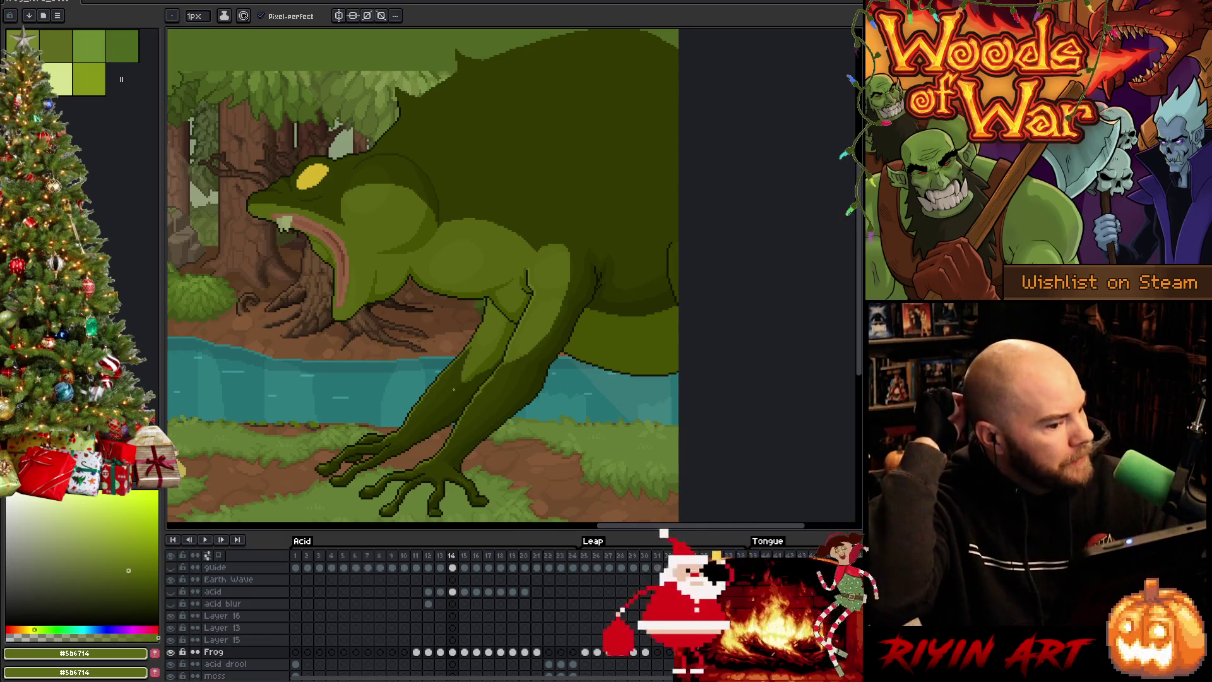
Step: Zoom in on the frog's front leg and save the file
scroll(530, 284, up, 2)
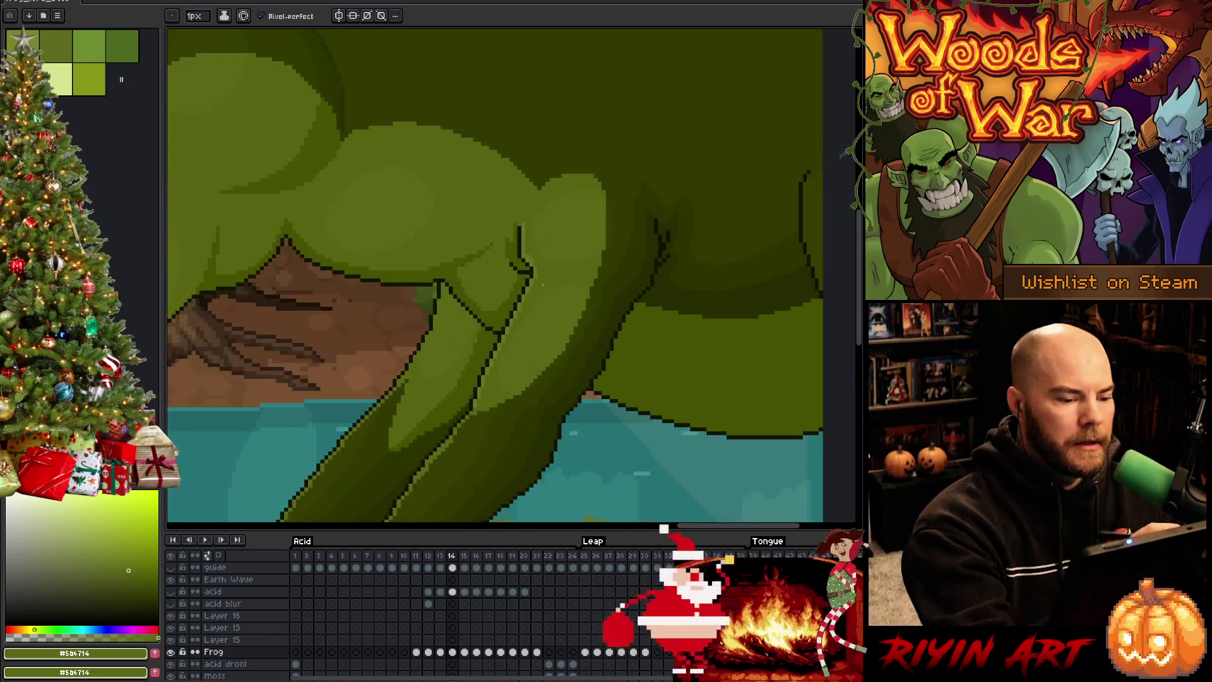
key(alt)
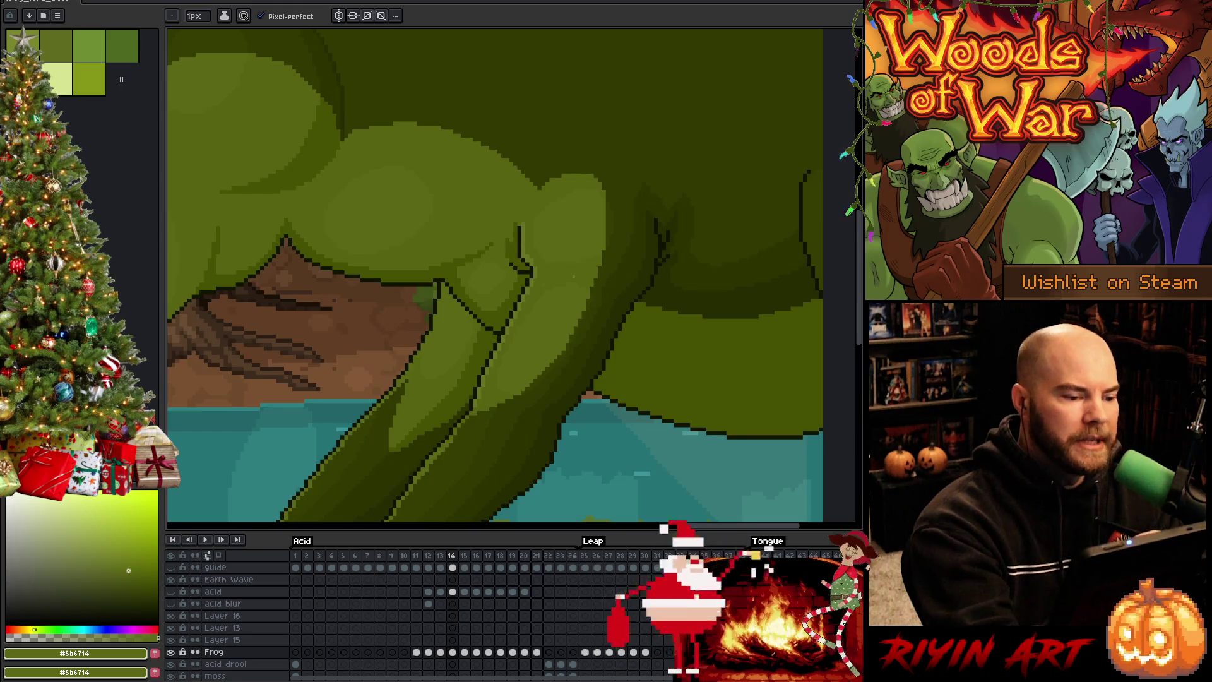
key(ctrl+s)
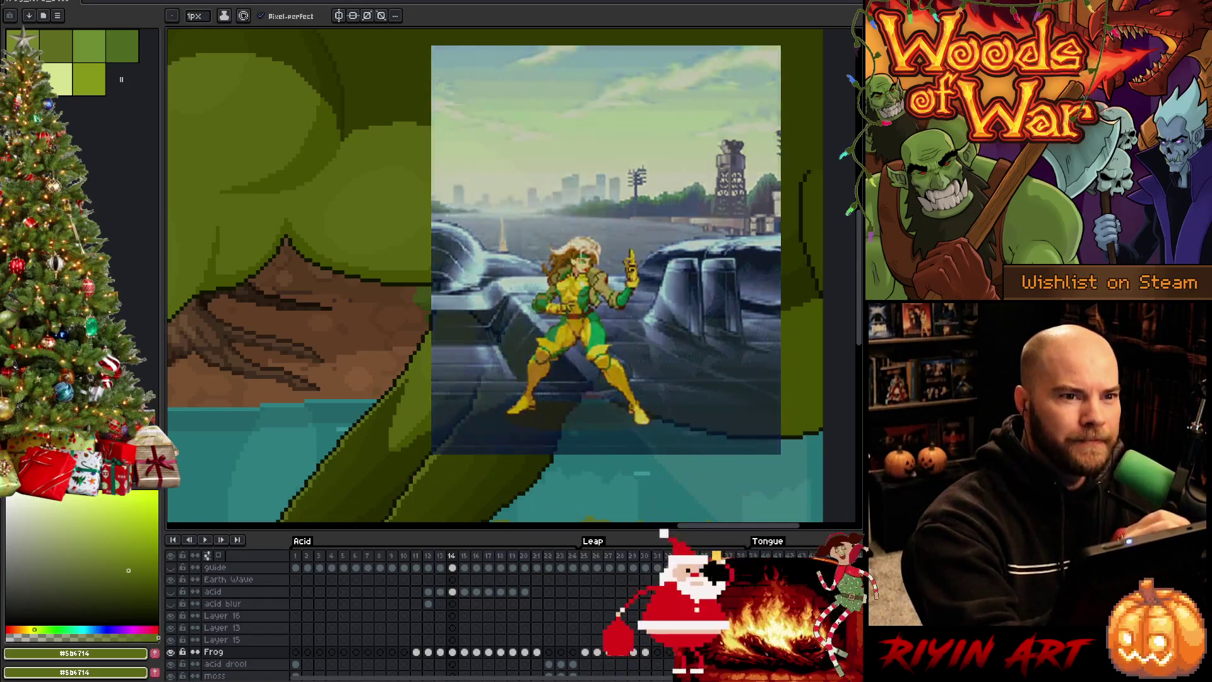
Step: Shade the upper leg with darker and mid greens sampled from the body, then save
key(i)
click(545, 201)
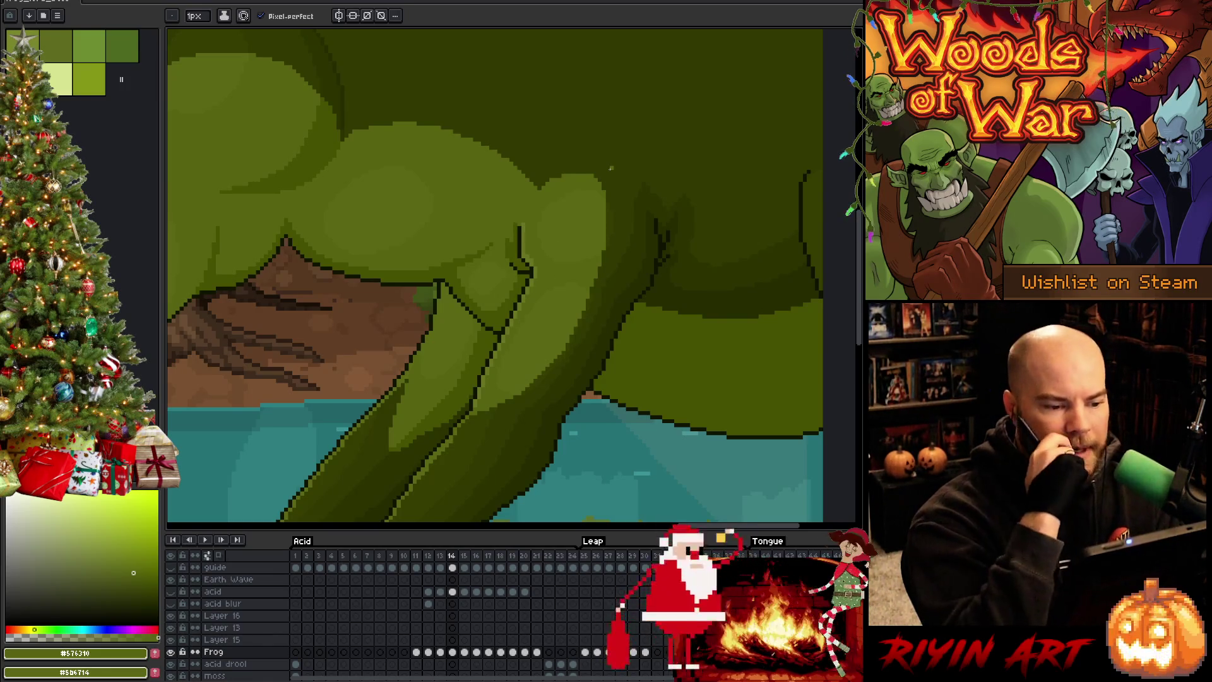
alt+click(555, 211)
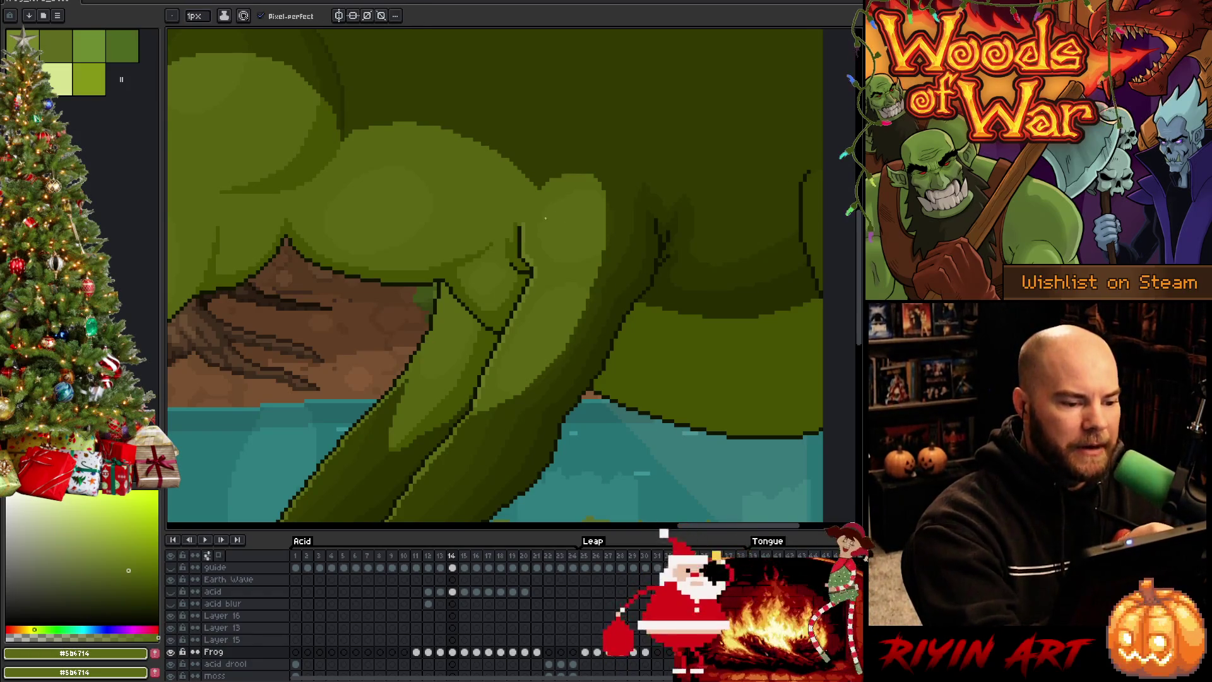
key(ctrl+s)
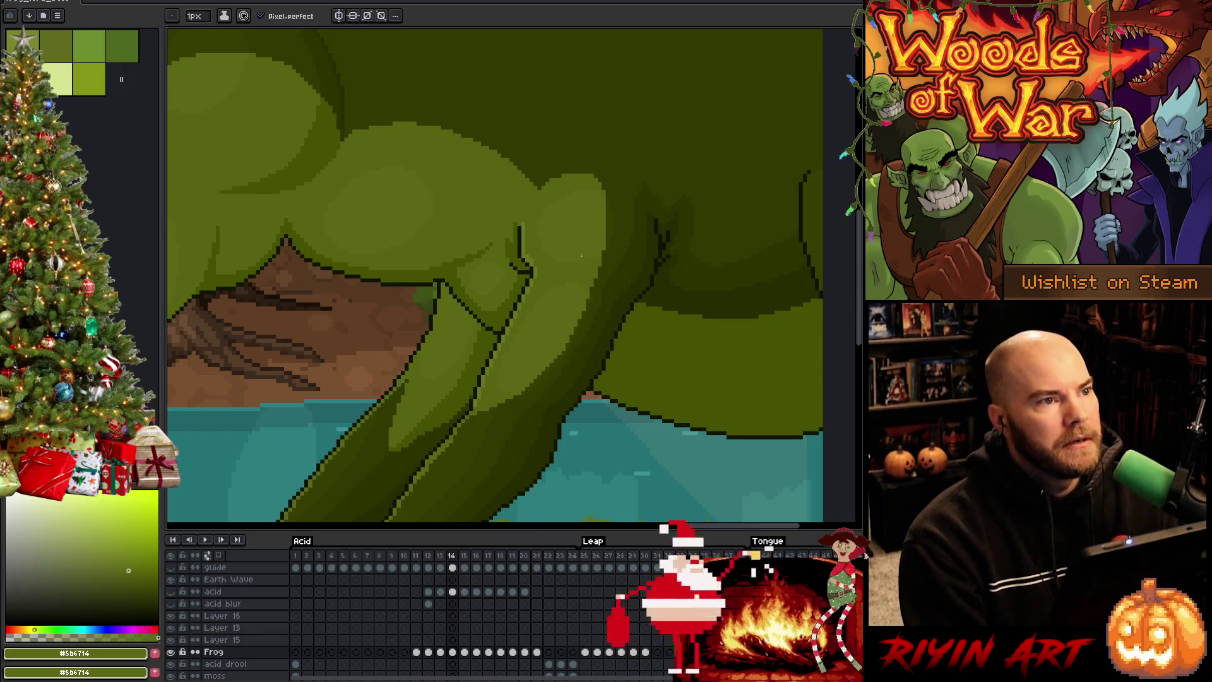
Step: Zoom to the chest edge and sample the dark outline and darker body green
scroll(560, 251, down, 3)
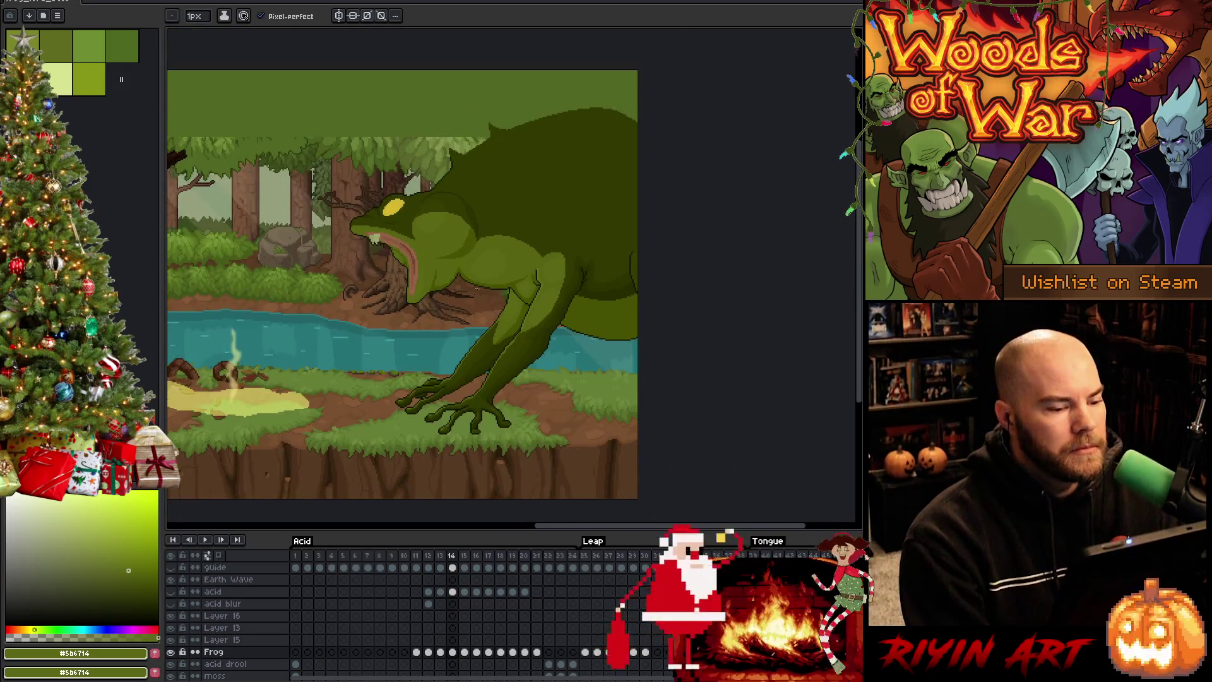
scroll(464, 283, up, 1)
scroll(564, 279, up, 2)
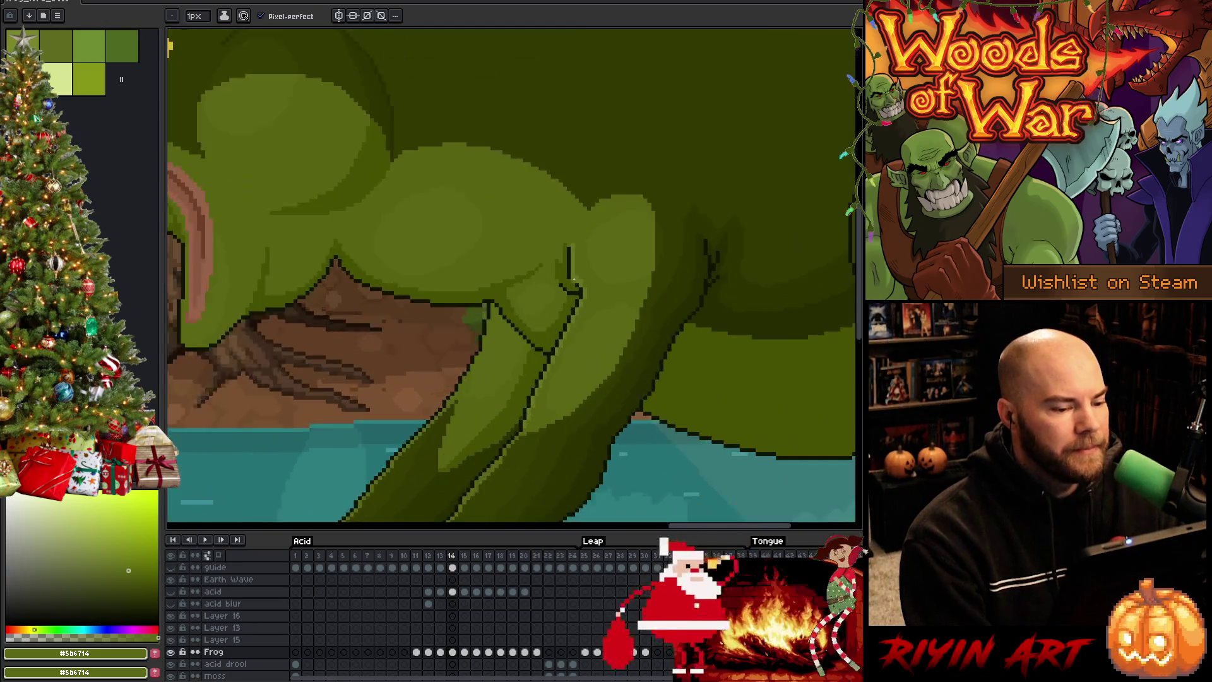
scroll(530, 271, down, 2)
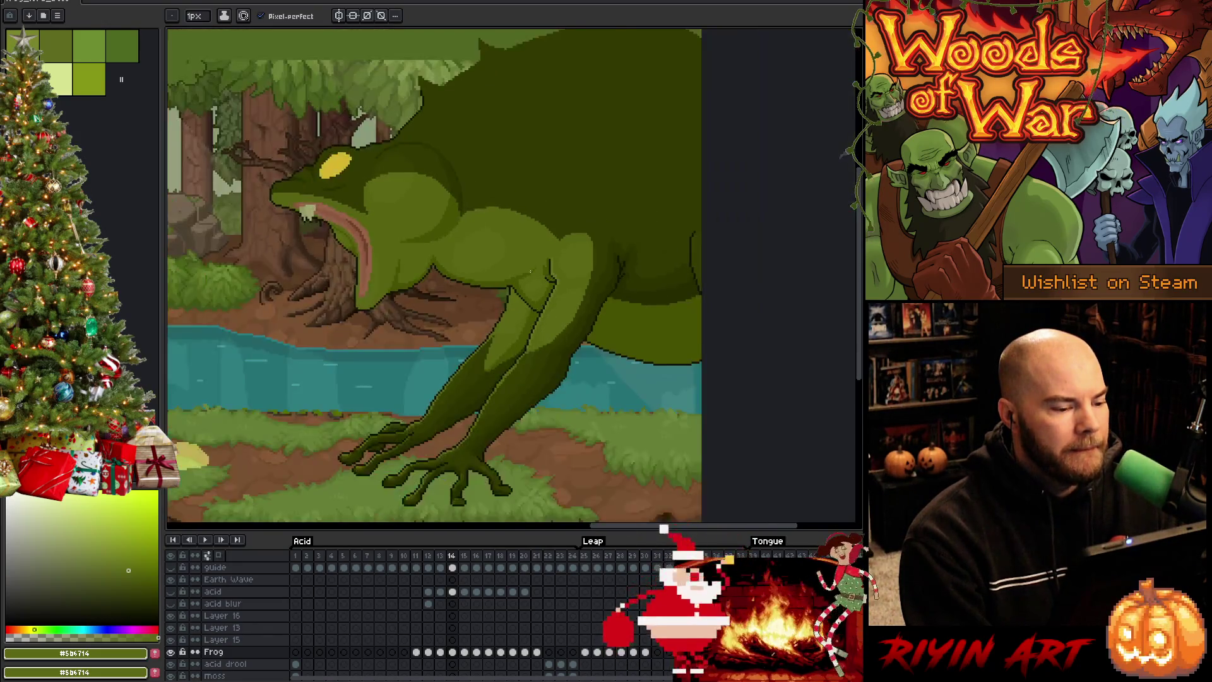
scroll(469, 276, up, 3)
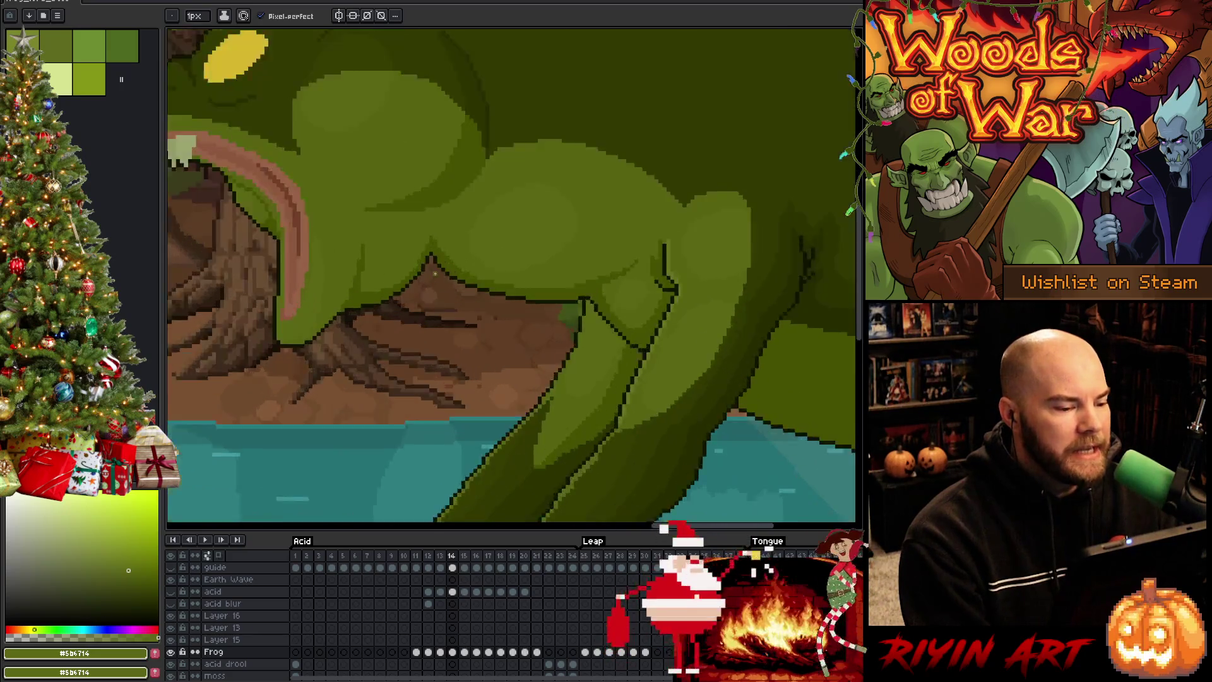
scroll(454, 276, down, 3)
scroll(441, 277, up, 4)
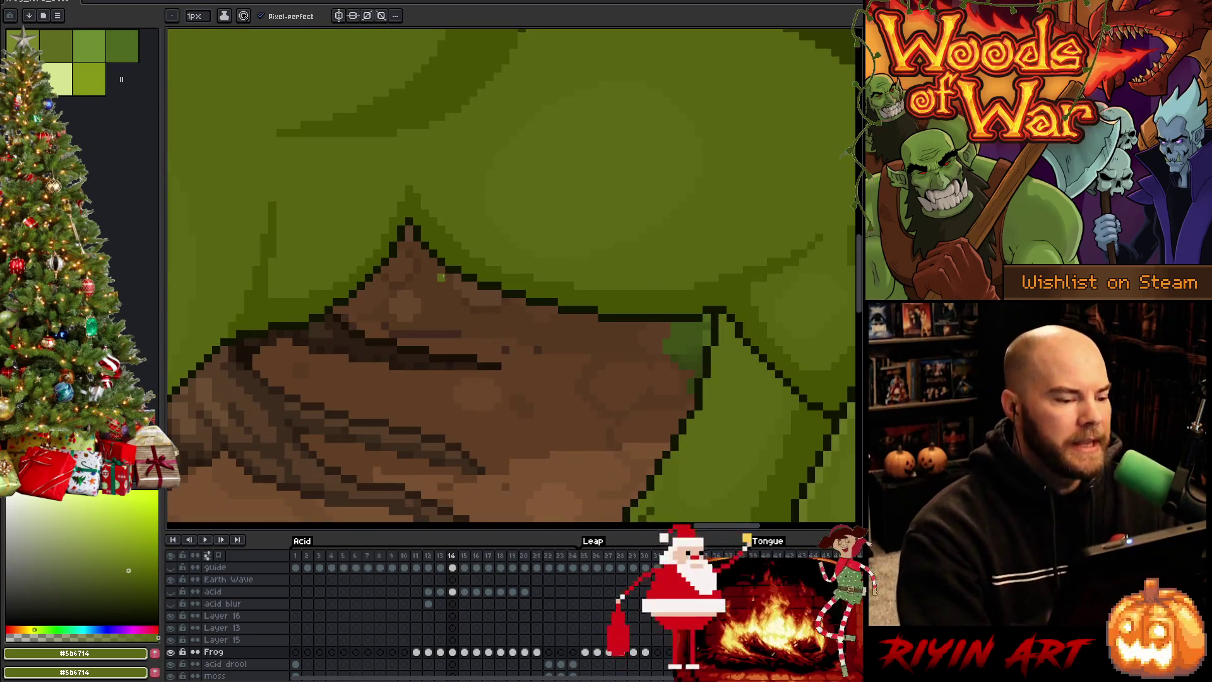
alt+click(414, 227)
alt+click(427, 226)
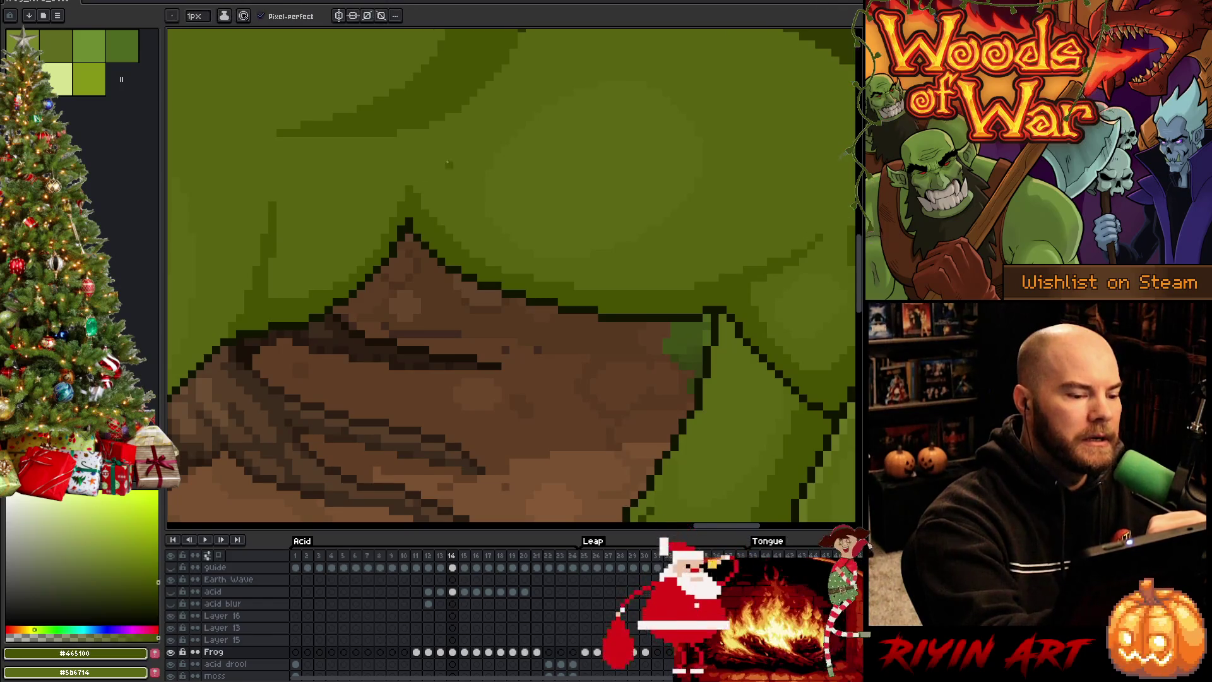
Step: Touch up the chest edge above the roots and save the frog artwork
scroll(562, 279, down, 4)
scroll(561, 279, up, 2)
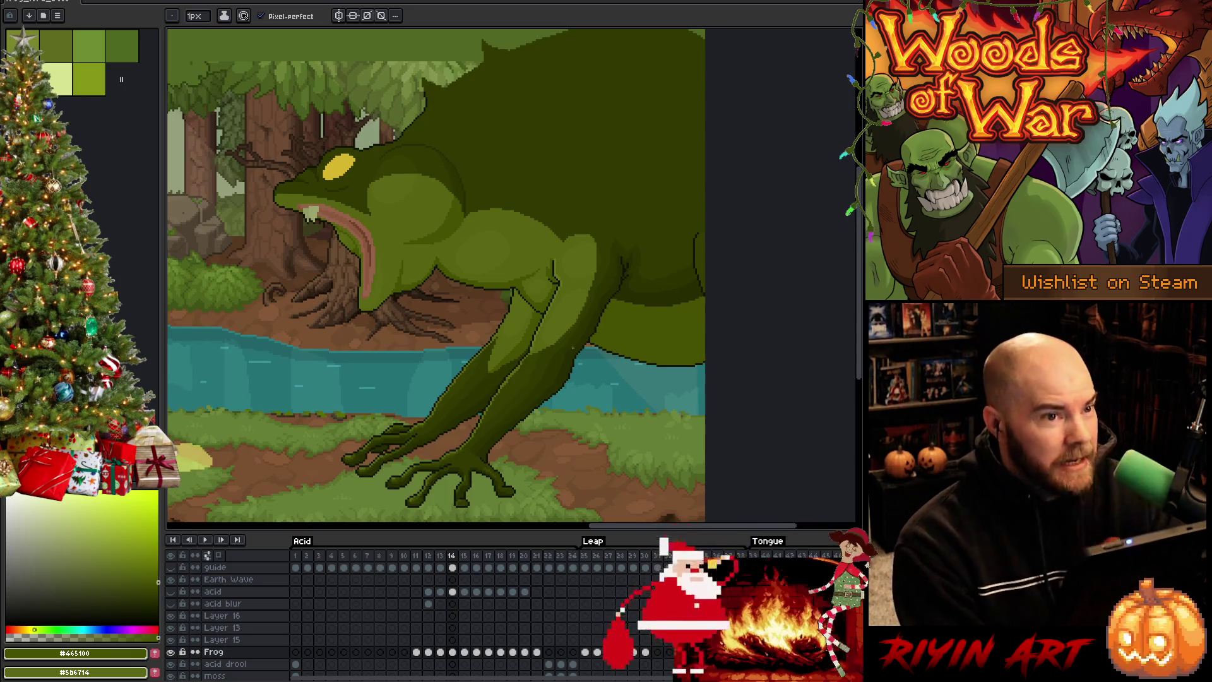
key(v)
key(ctrl+s)
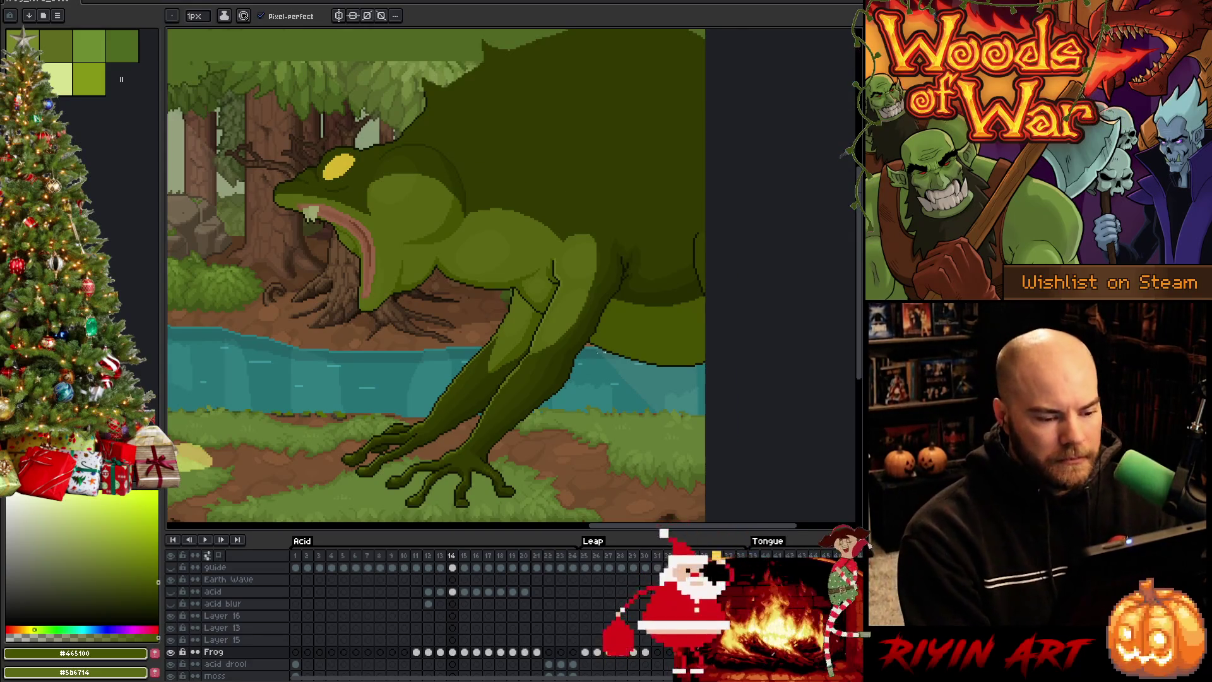
Step: Pencil the leg shadows in dark green #353c00, working down to the frog's foot
scroll(597, 352, up, 3)
scroll(591, 375, down, 3)
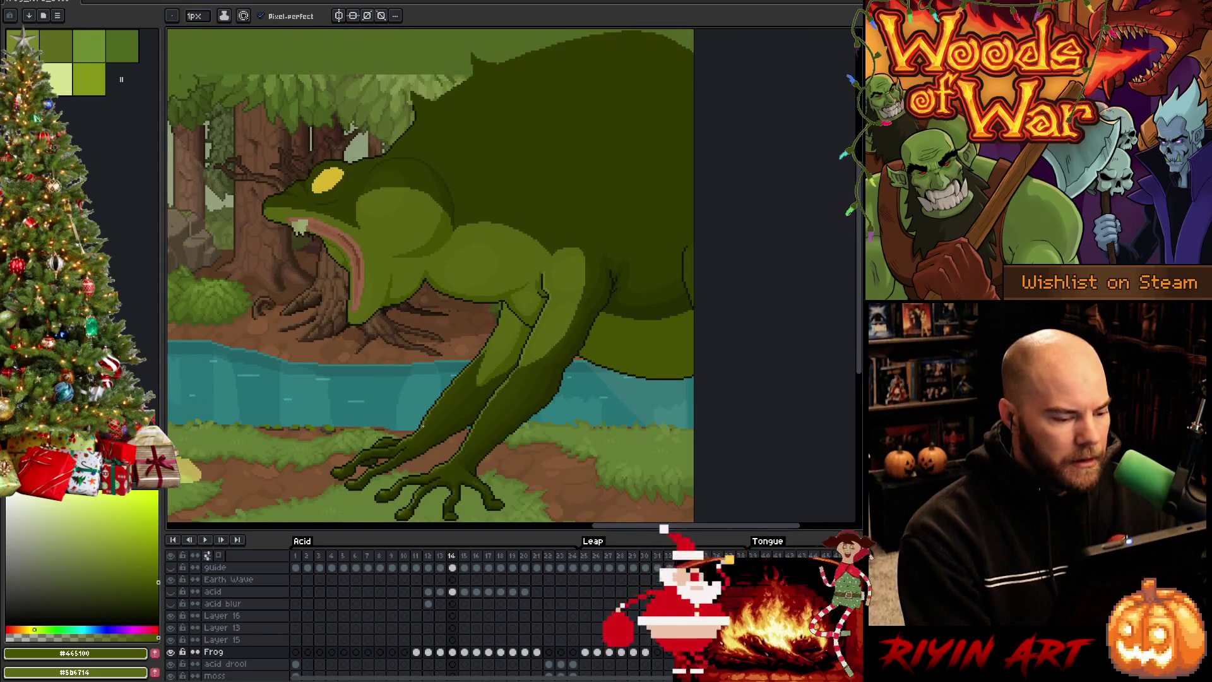
scroll(422, 426, up, 2)
scroll(466, 486, up, 4)
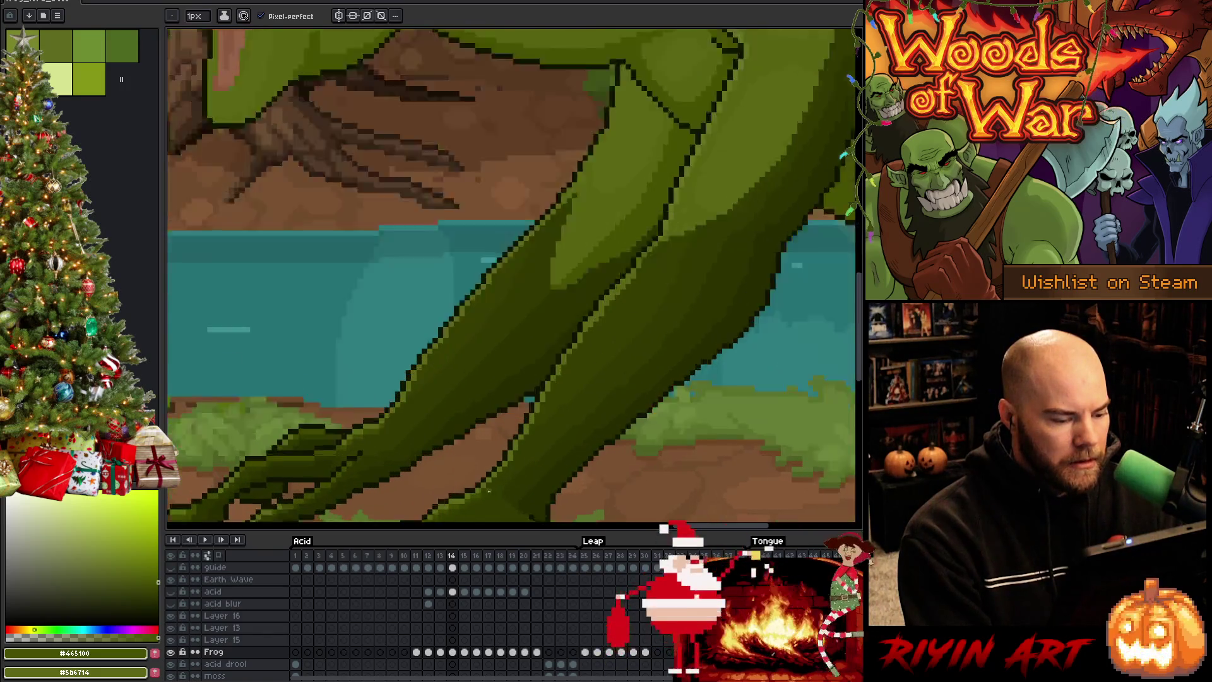
scroll(564, 435, down, 1)
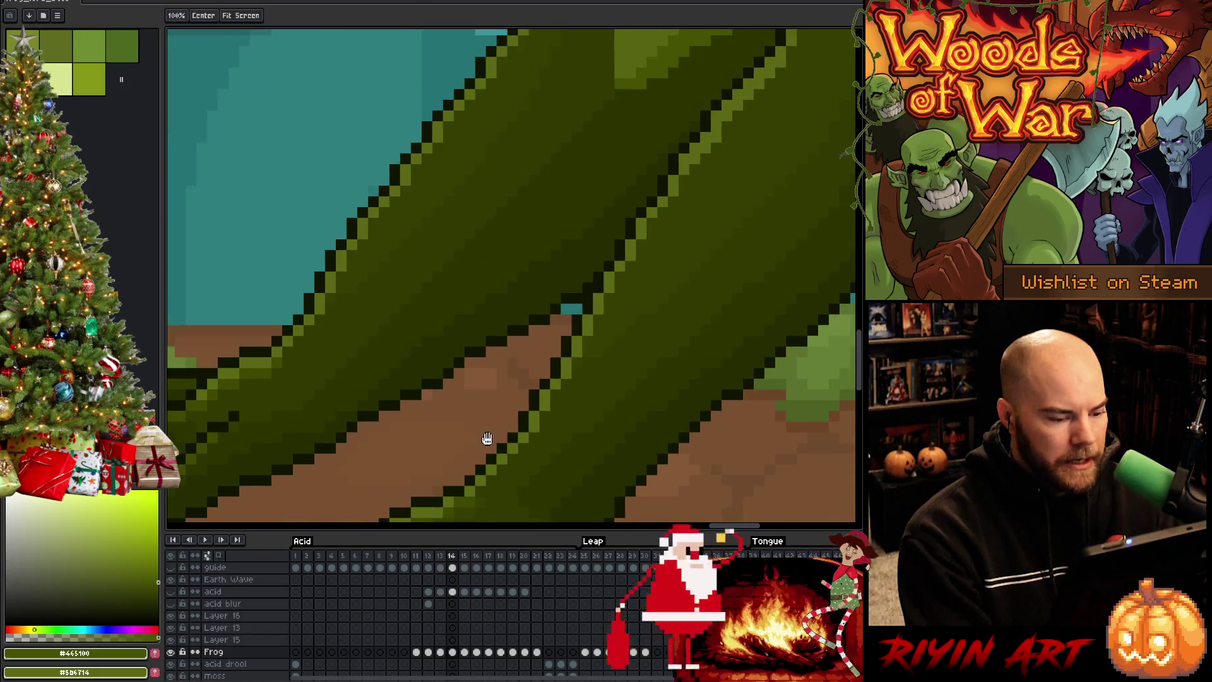
scroll(505, 404, up, 2)
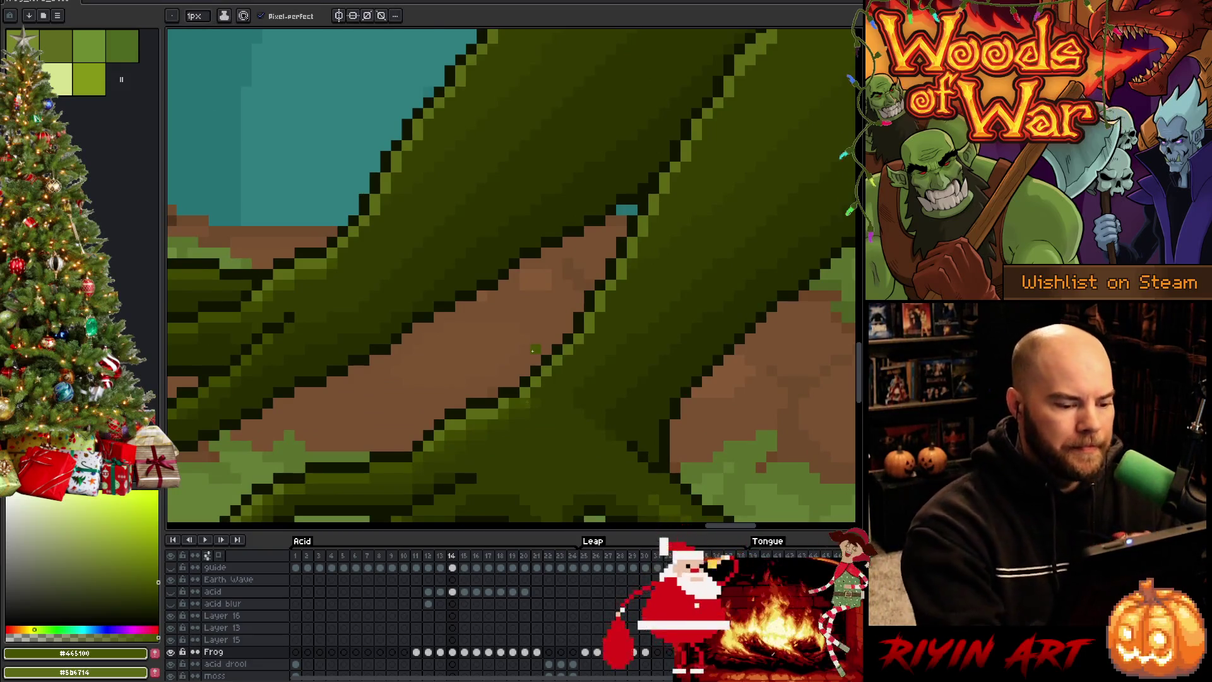
alt+click(540, 393)
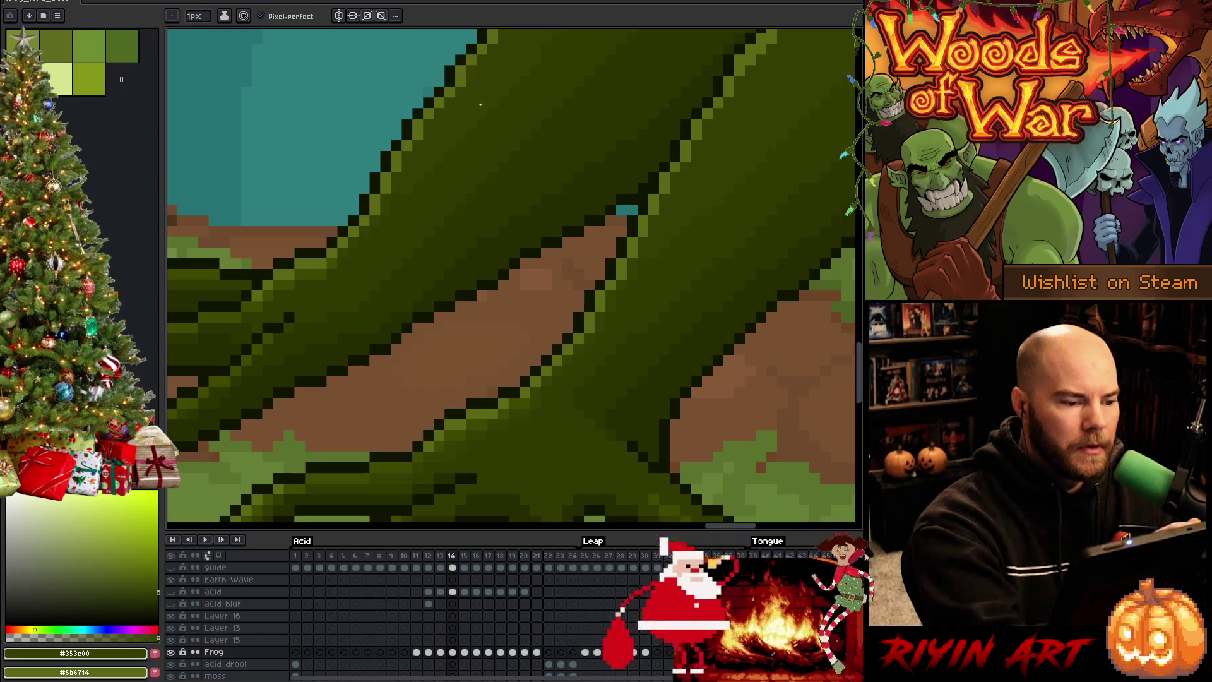
drag(385, 208, 333, 183)
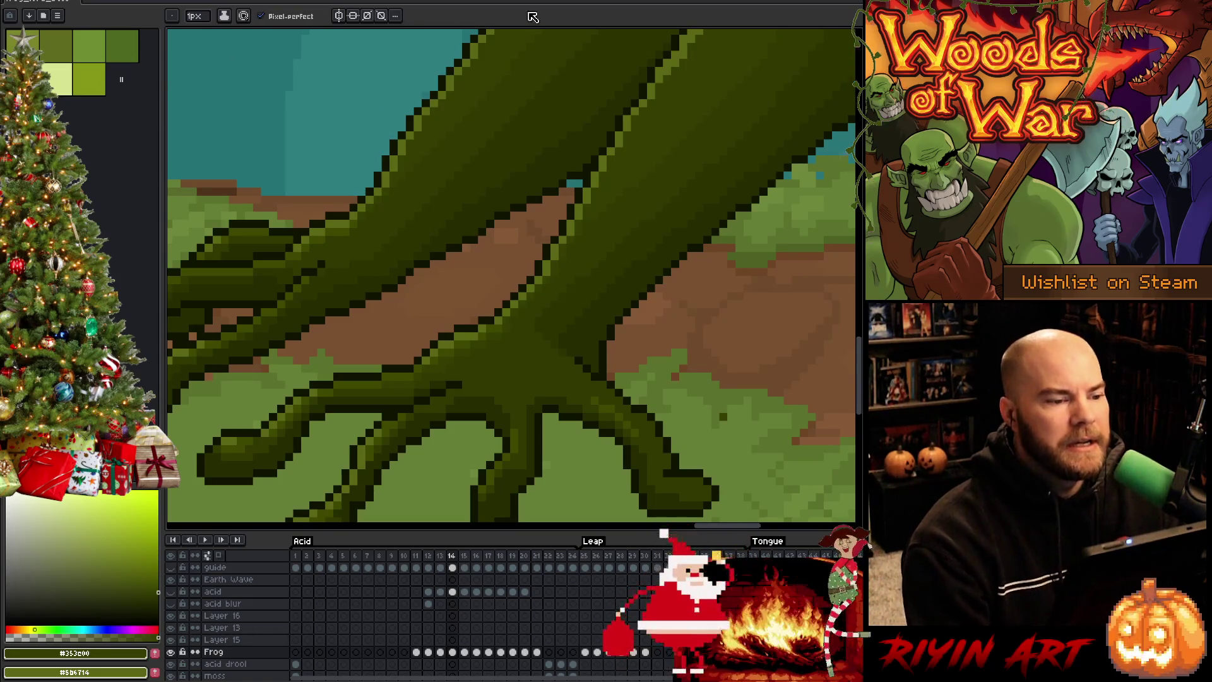
scroll(512, 125, down, 3)
scroll(511, 124, up, 4)
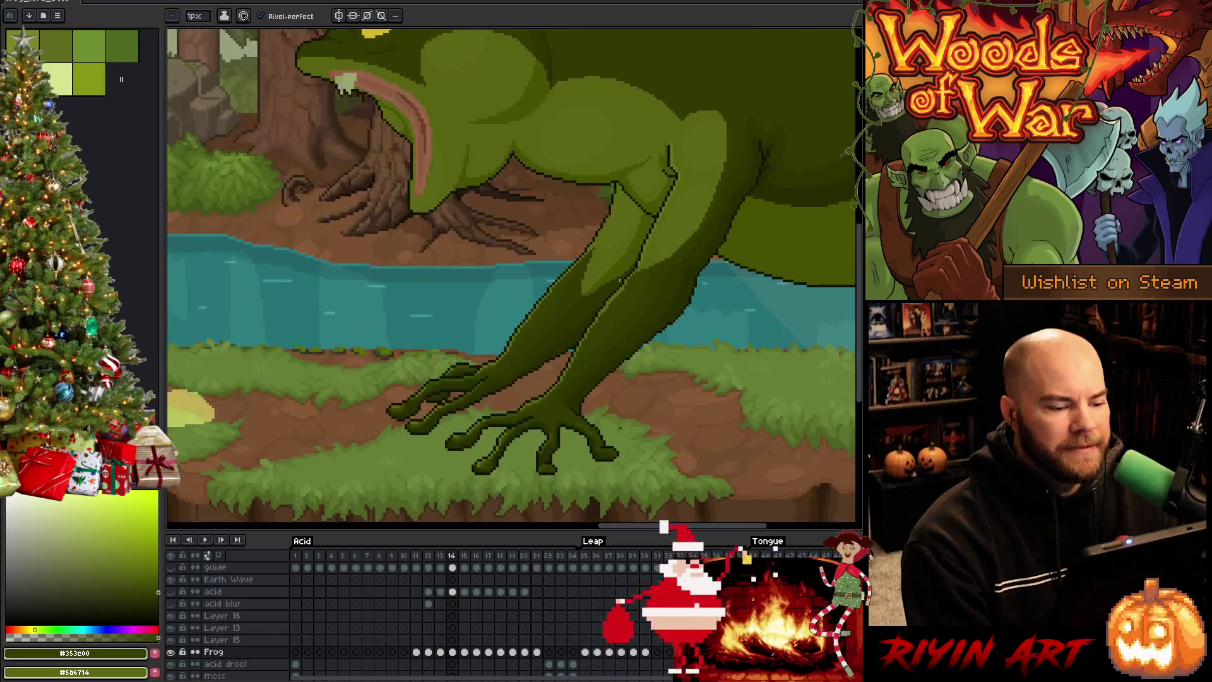
Step: Zoom in beside the frog's open mouth and sample the body green there
scroll(620, 420, up, 1)
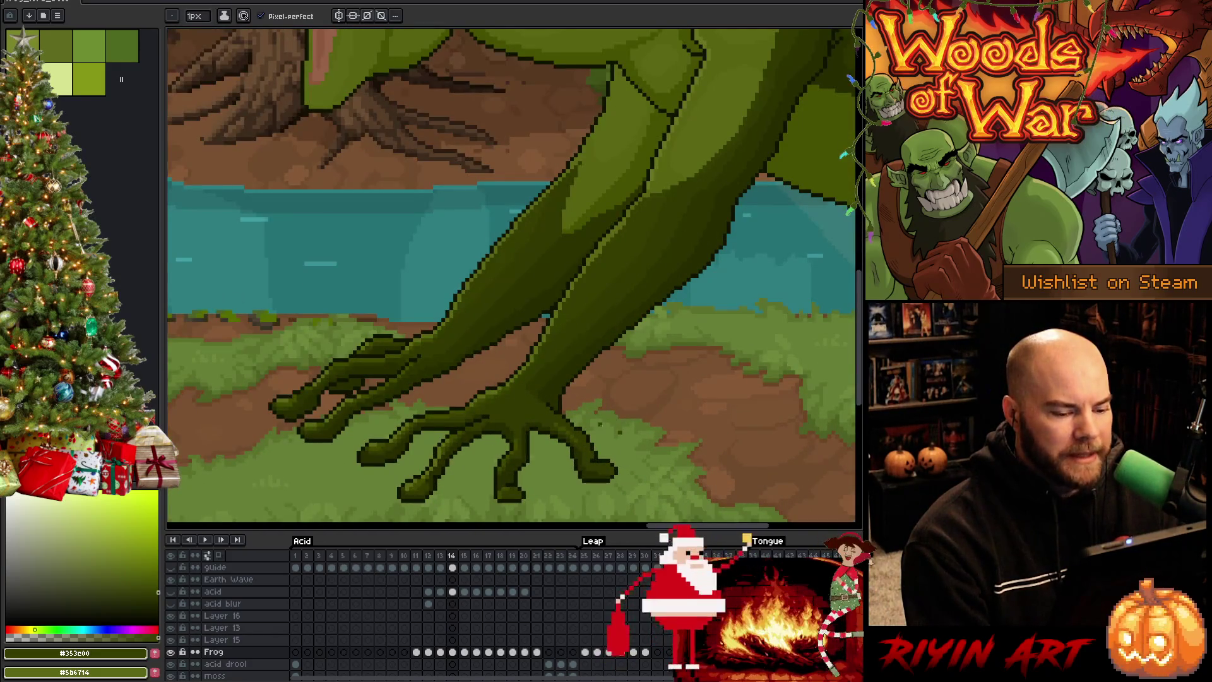
key(e)
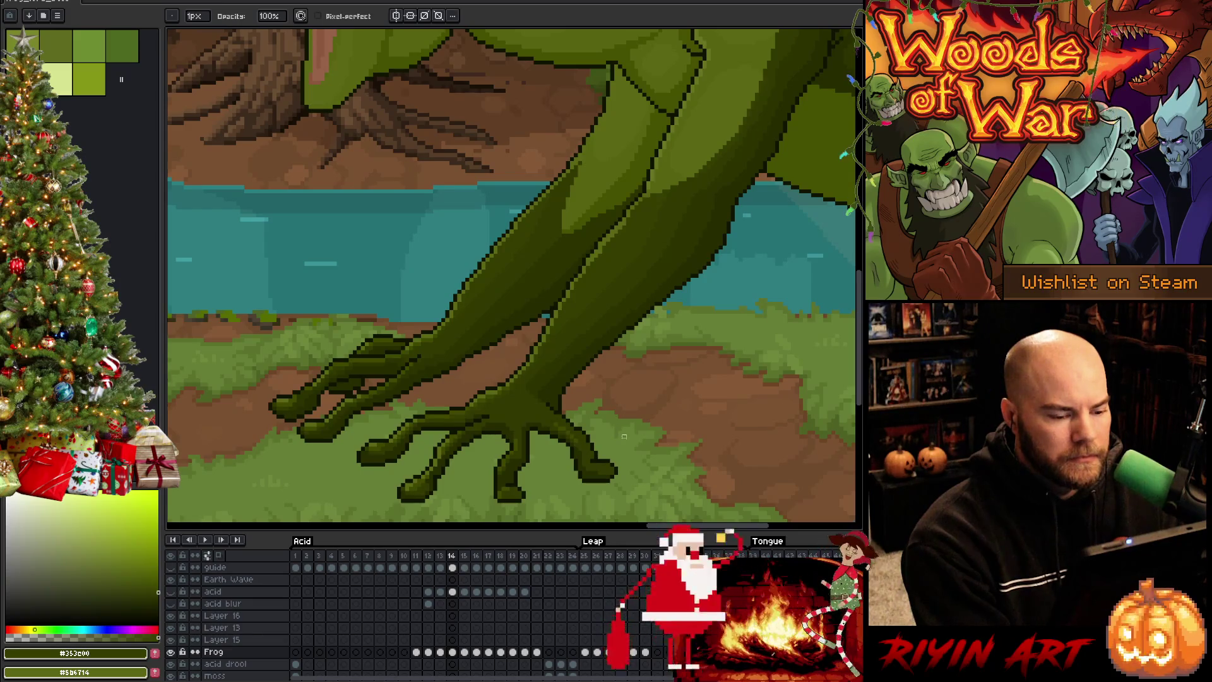
scroll(623, 436, down, 3)
scroll(699, 303, up, 1)
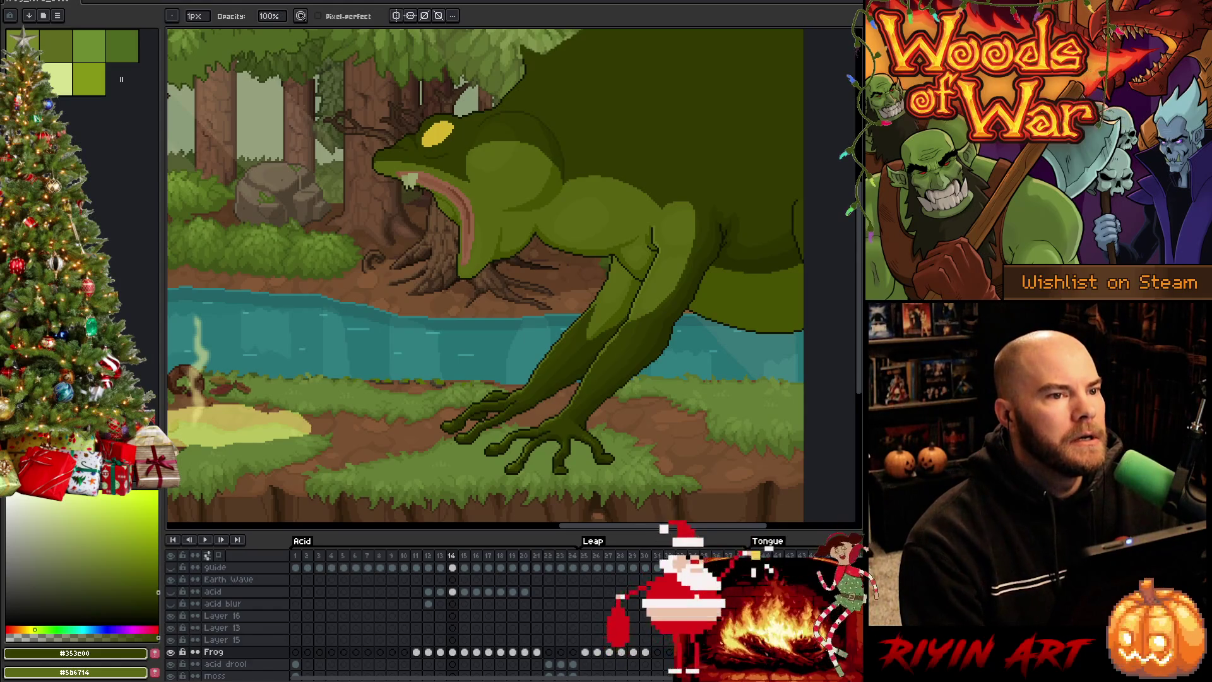
scroll(440, 317, up, 3)
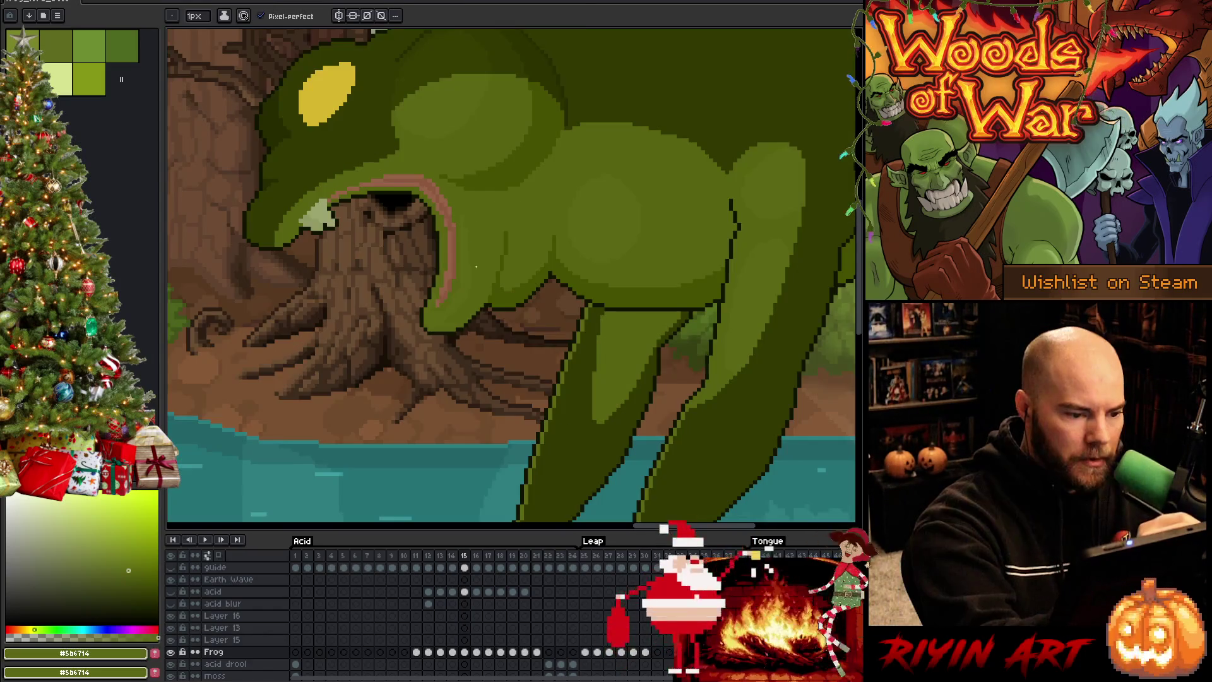
alt+click(441, 326)
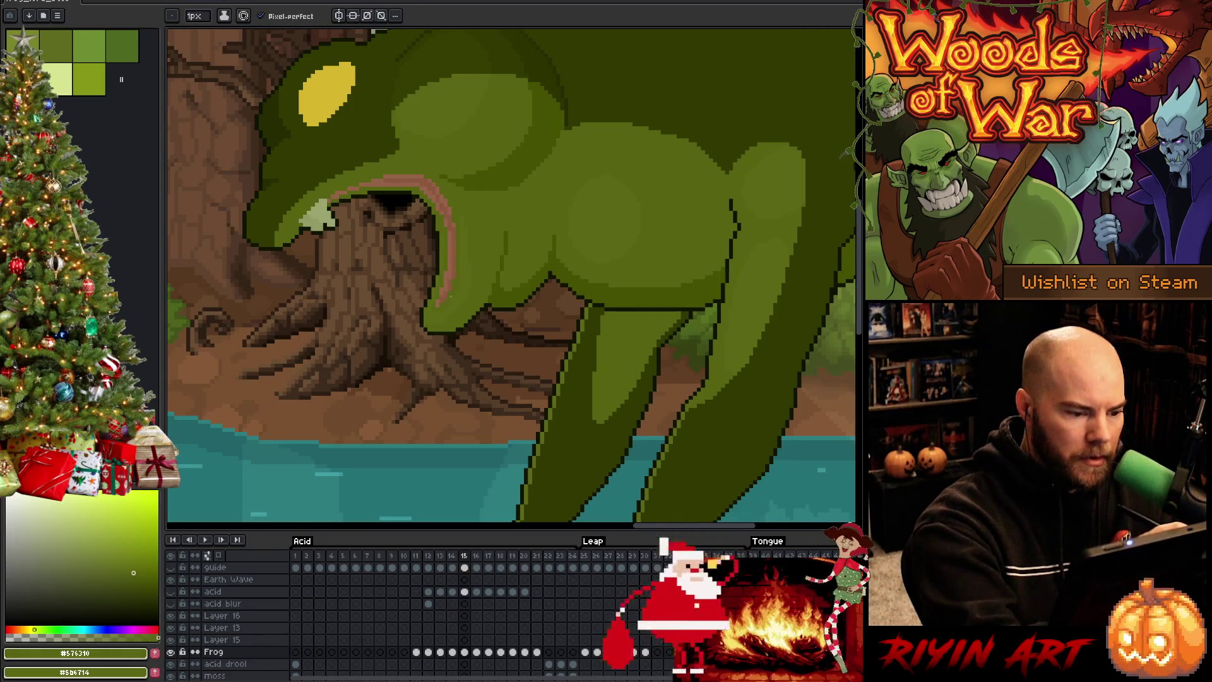
Step: Alternate greens #576310 and #5b6714 to blend the body shading near the mouth, then save
key(alt)
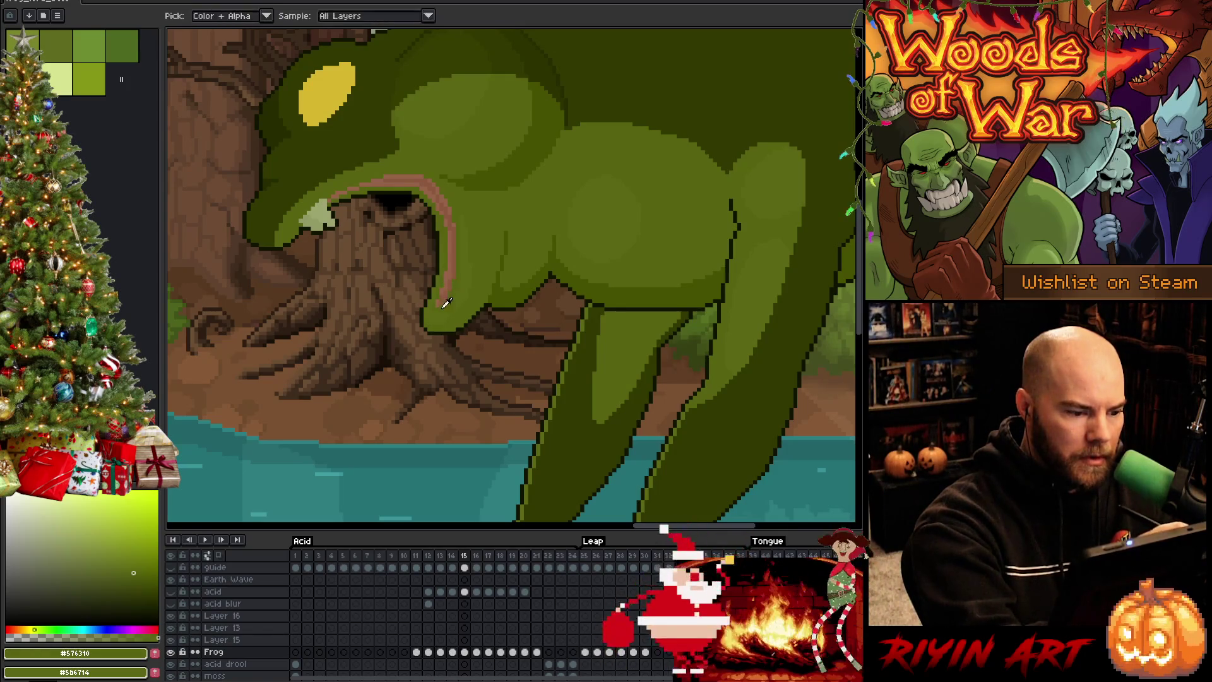
alt+click(443, 307)
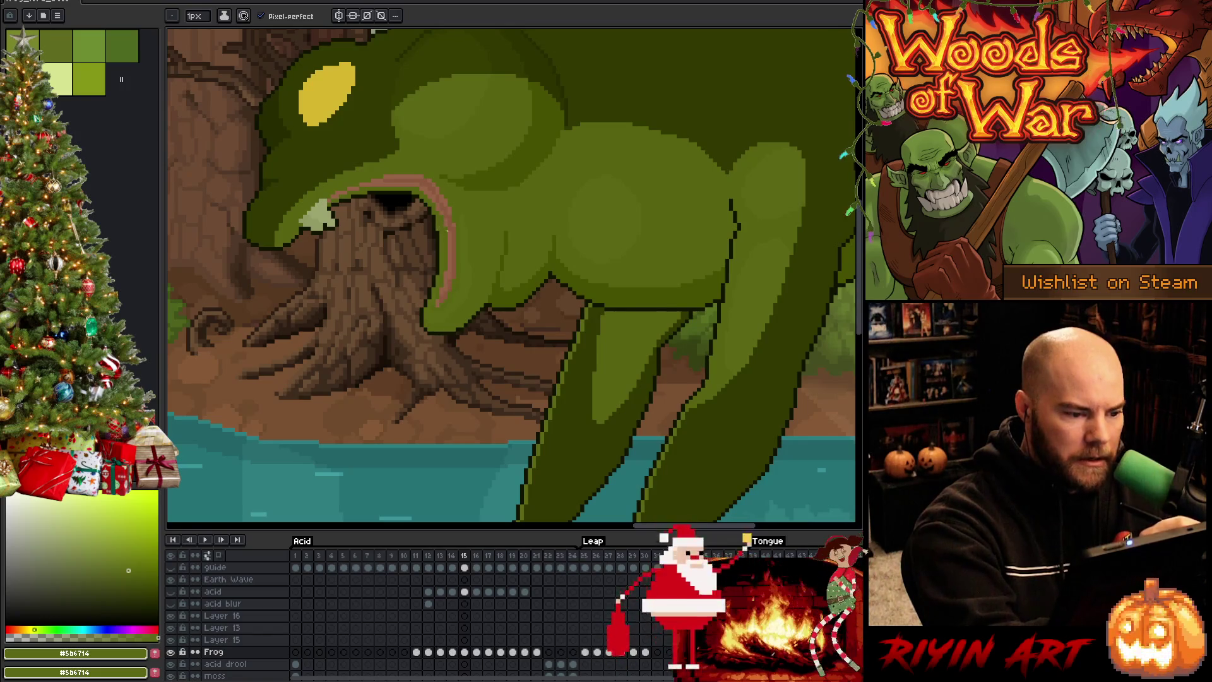
alt+click(446, 243)
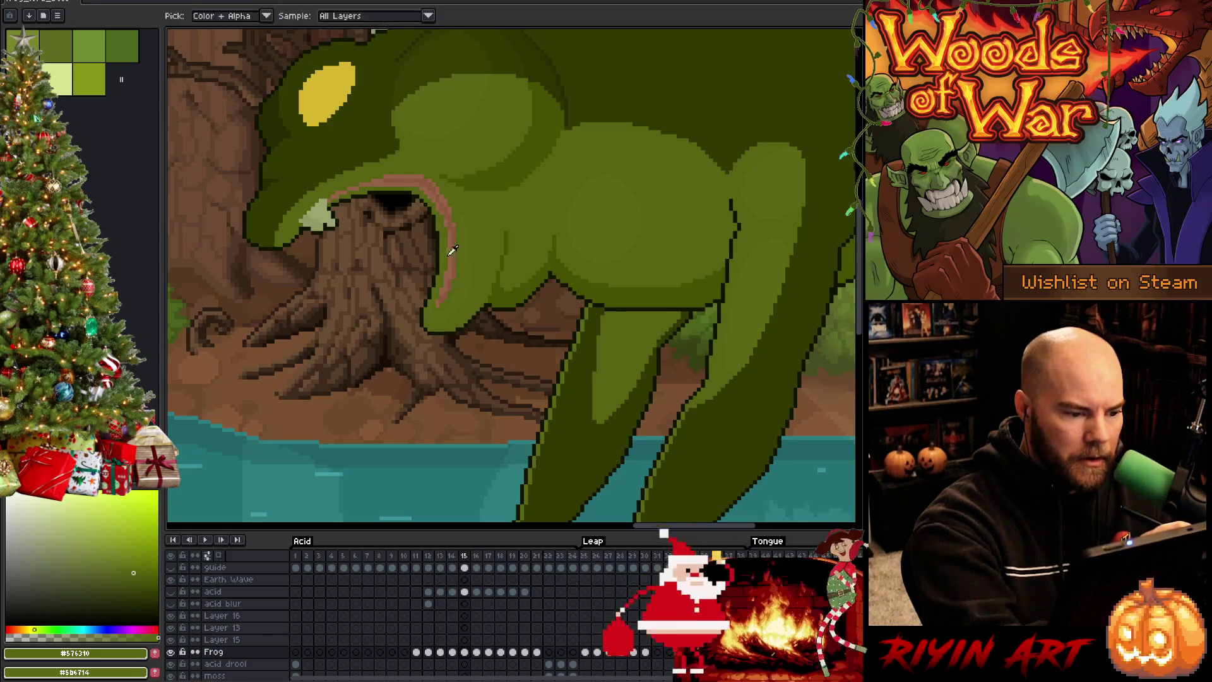
alt+click(475, 257)
alt+click(475, 263)
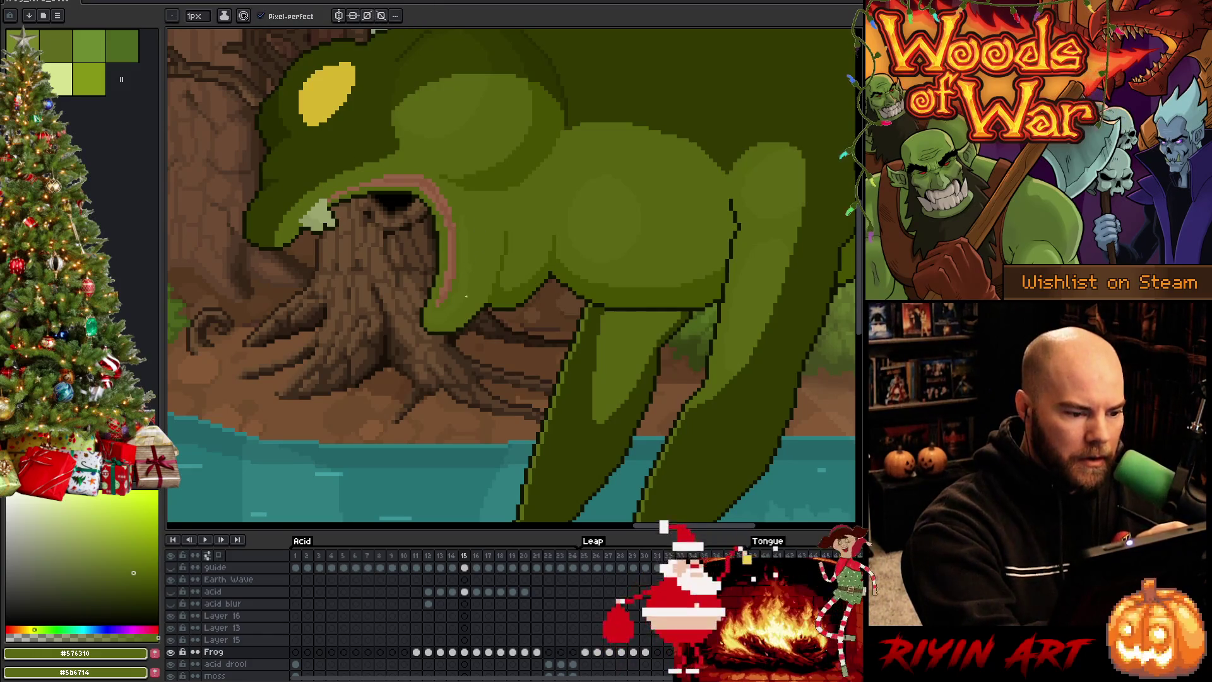
alt+click(467, 270)
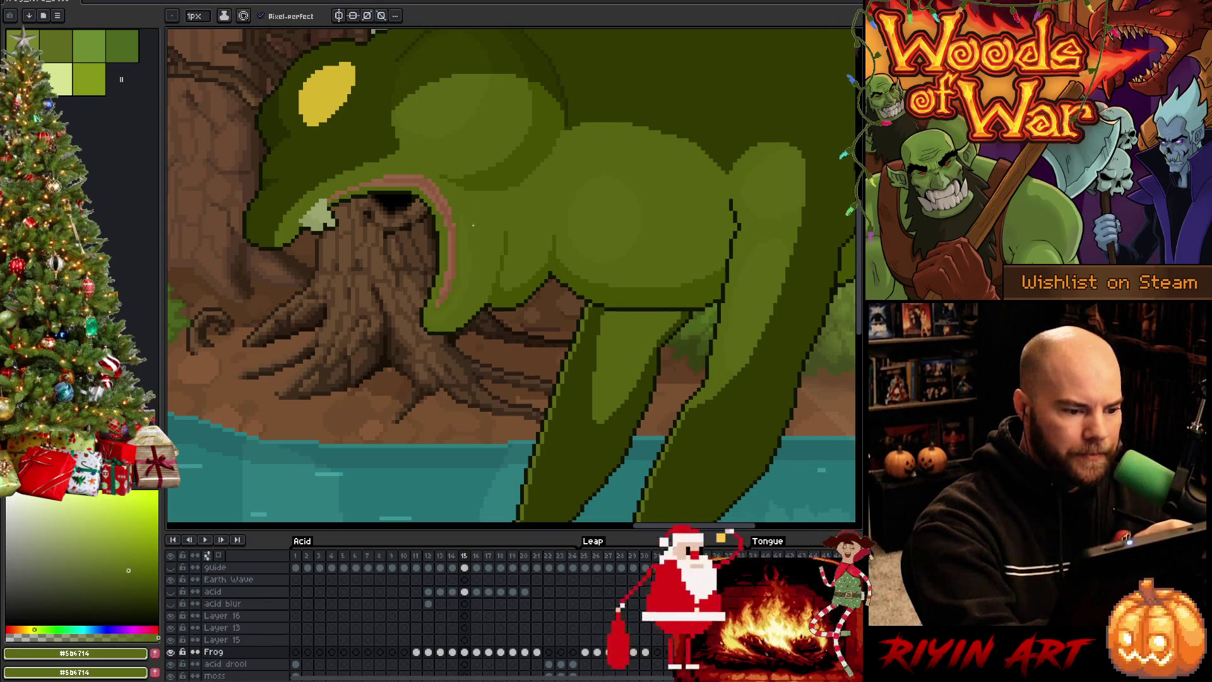
alt+click(468, 257)
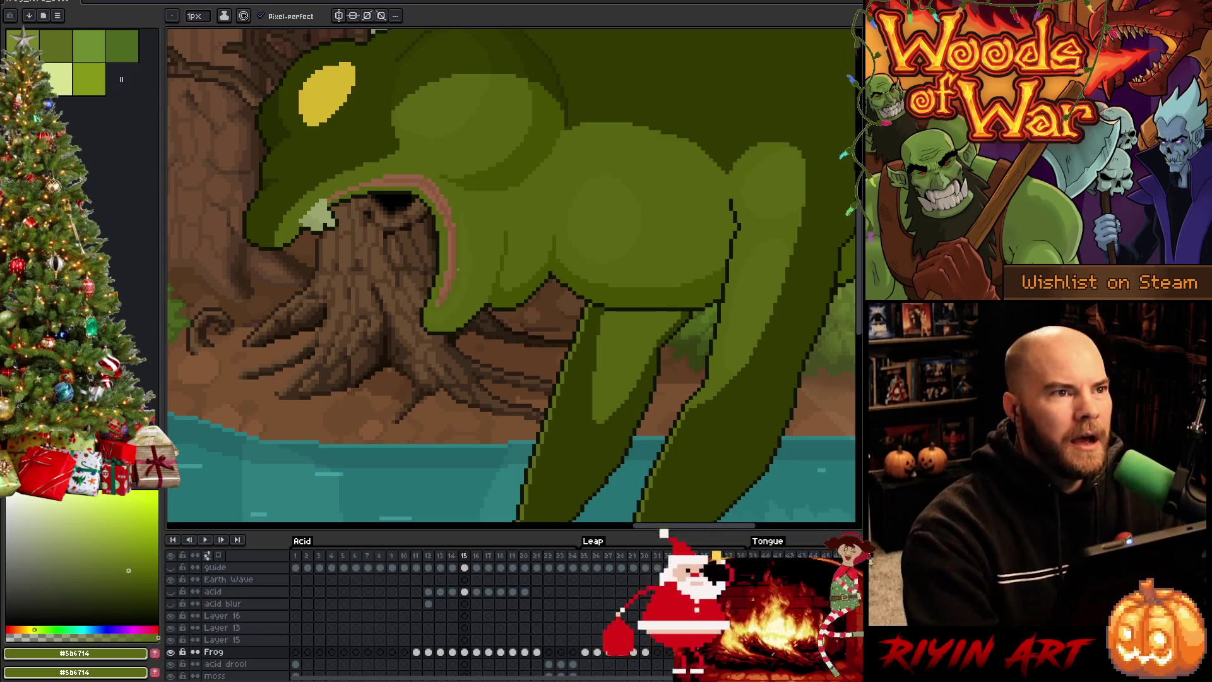
key(ctrl+s)
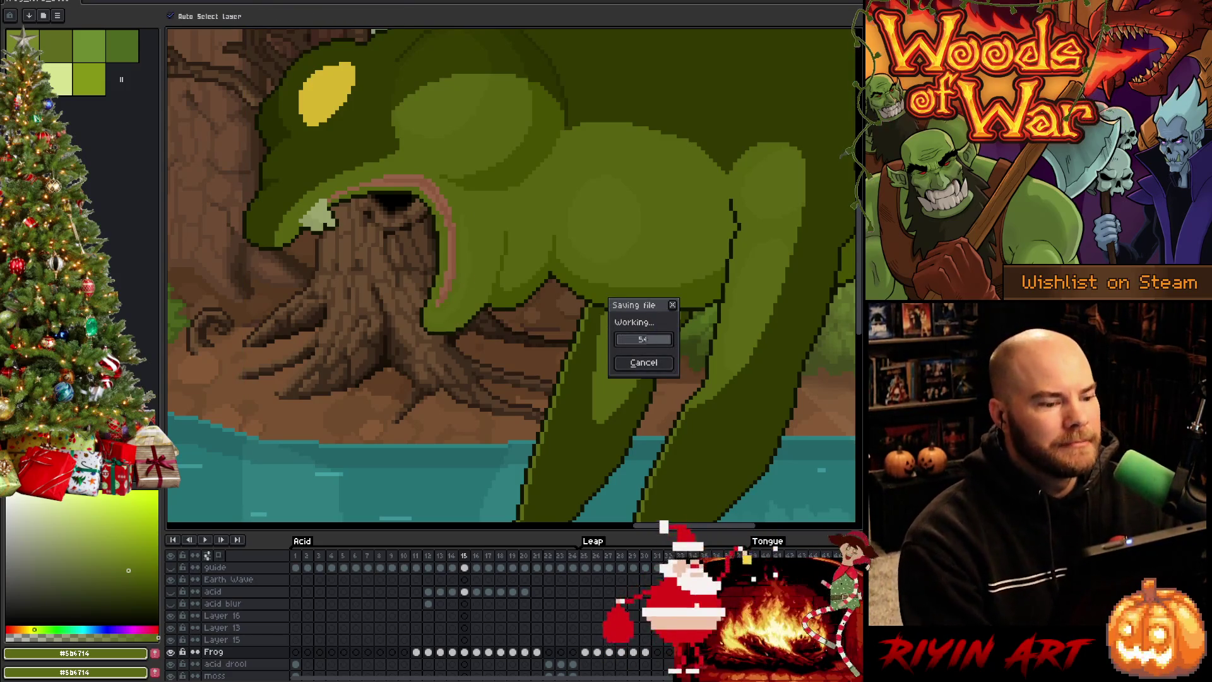
Step: Lasso the upper inner leg on frame 15 and pick the lighter leg green
scroll(551, 299, down, 3)
scroll(551, 299, up, 2)
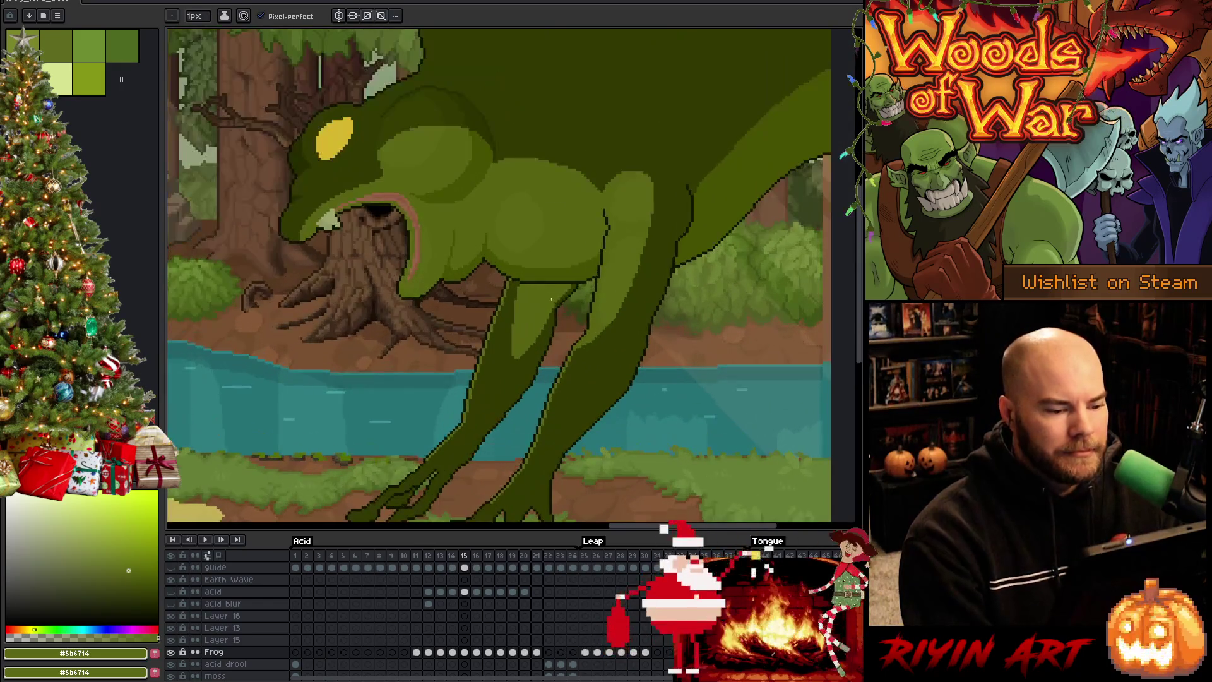
key(Left)
key(Right)
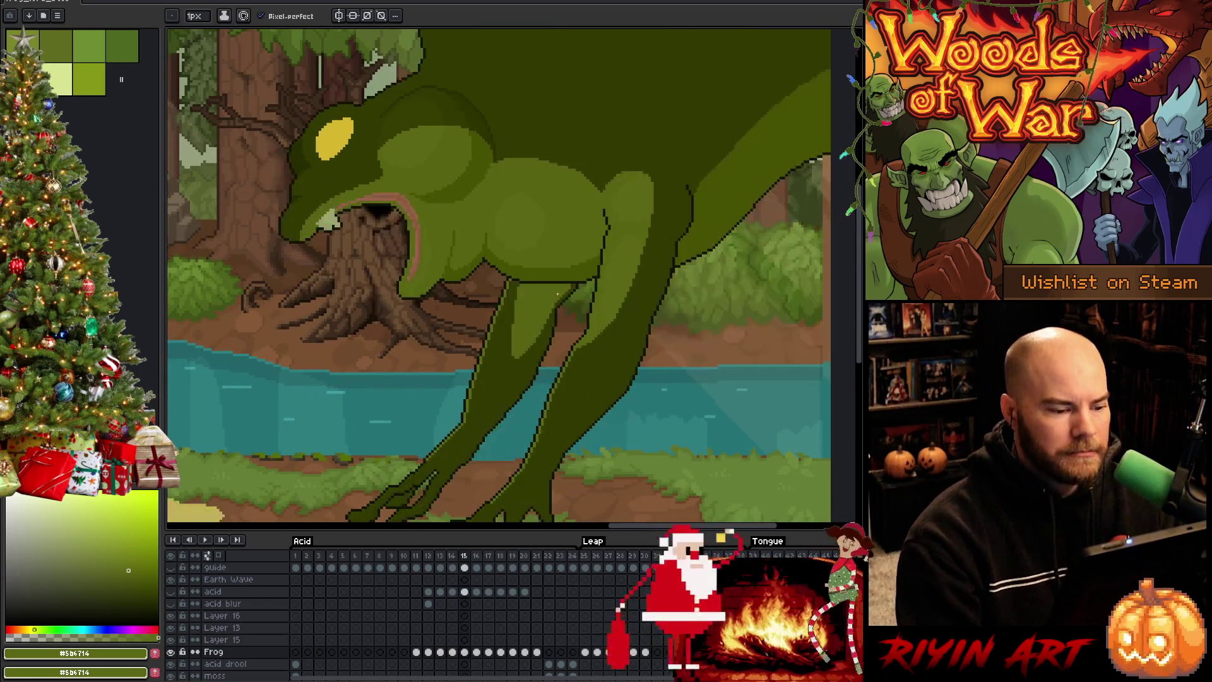
key(alt)
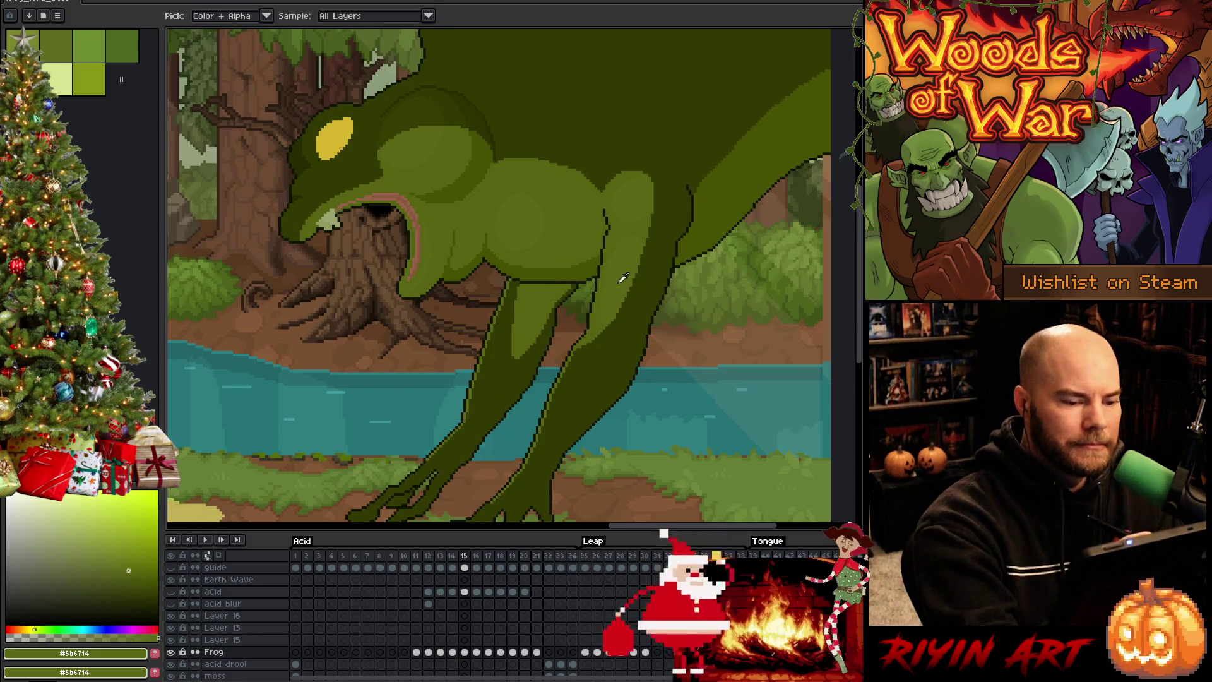
drag(519, 286, 531, 290)
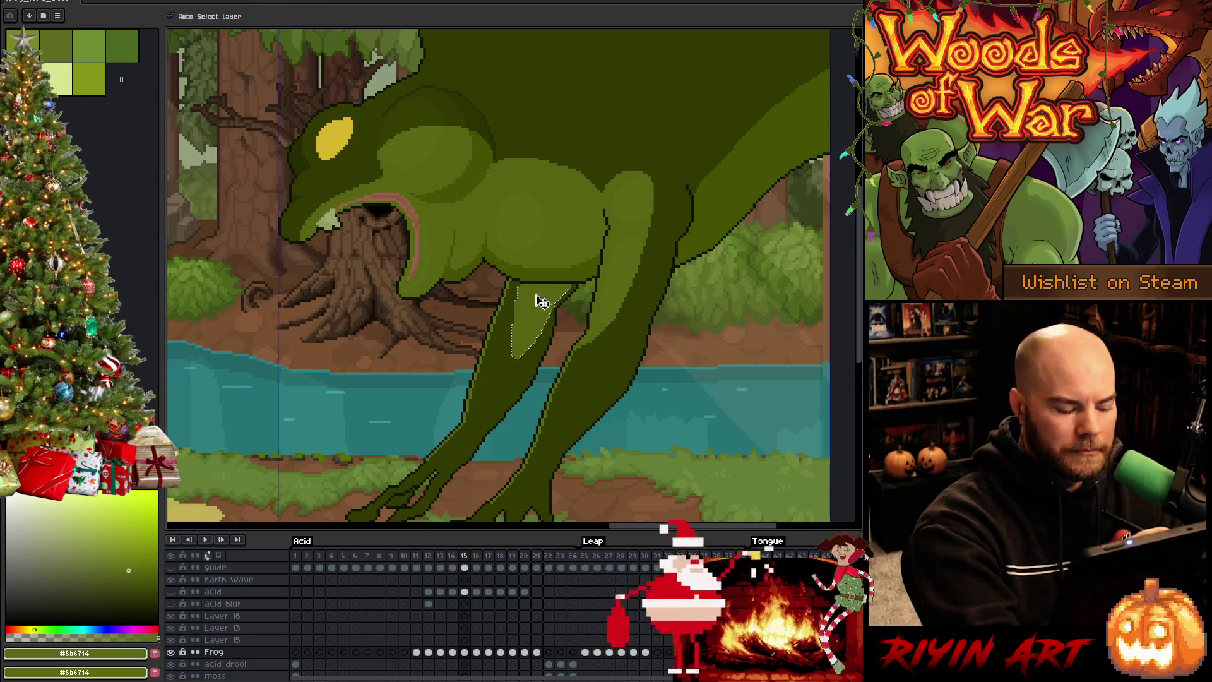
alt+click(525, 297)
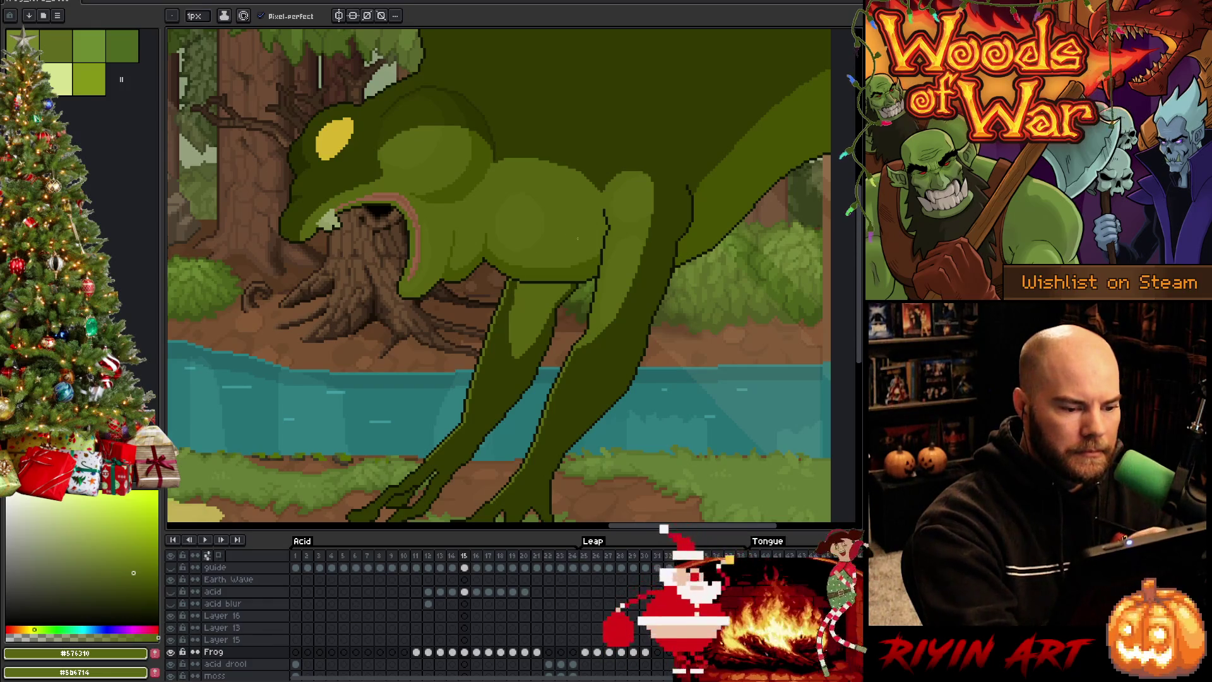
alt+click(508, 310)
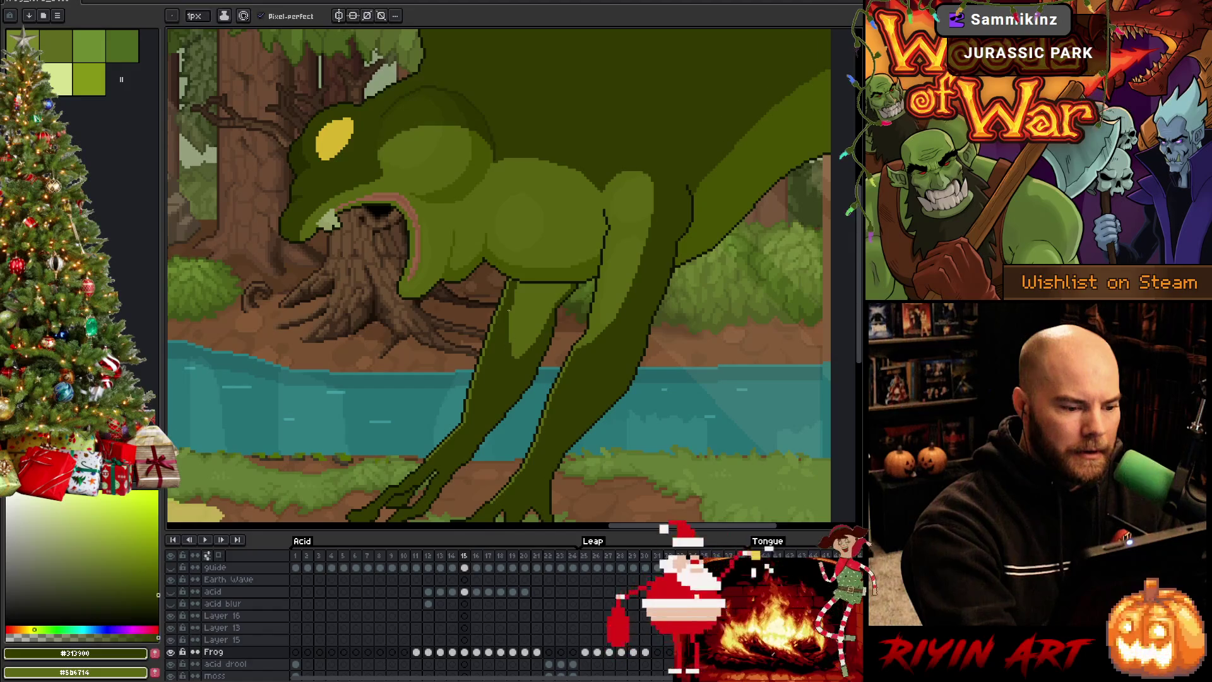
alt+click(617, 290)
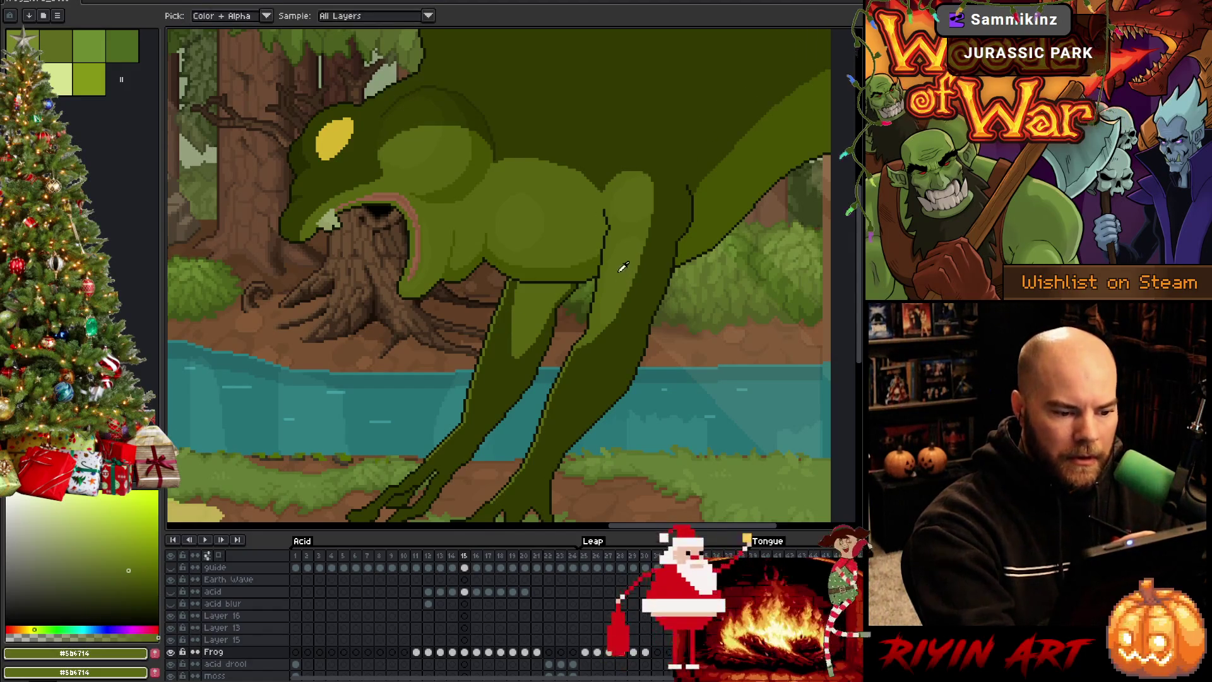
drag(572, 284, 515, 358)
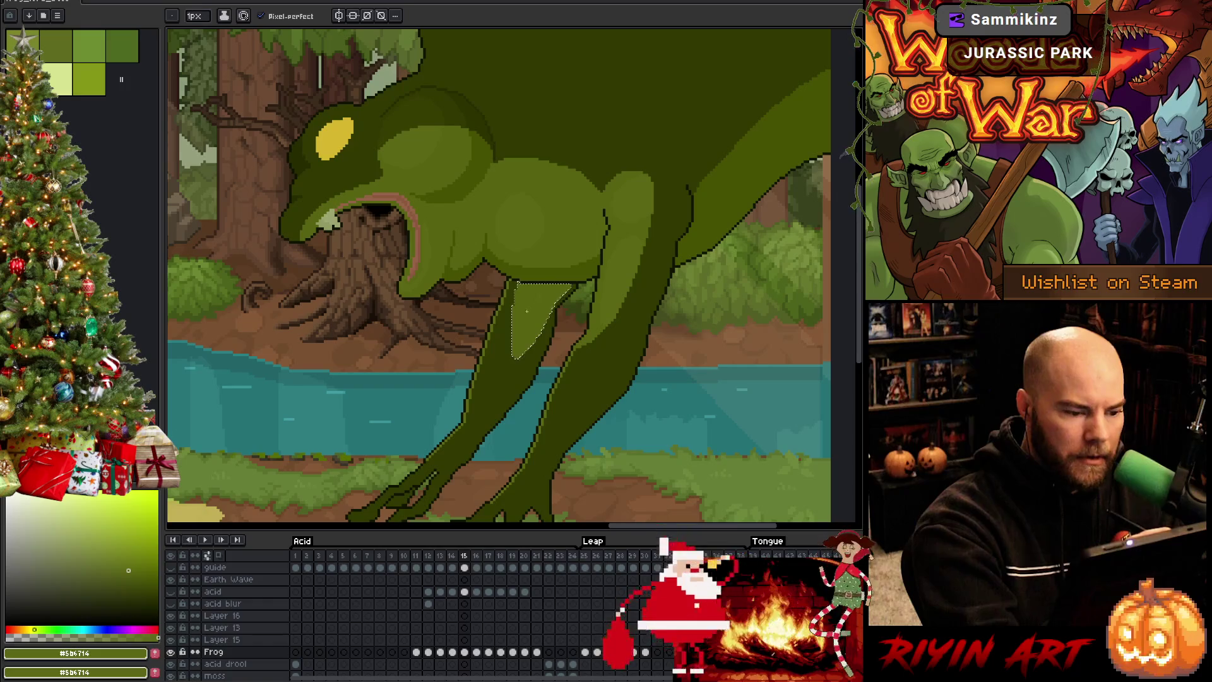
Step: Fill the leg selection with the lighter green, compare against frame 14, and deselect
key(g)
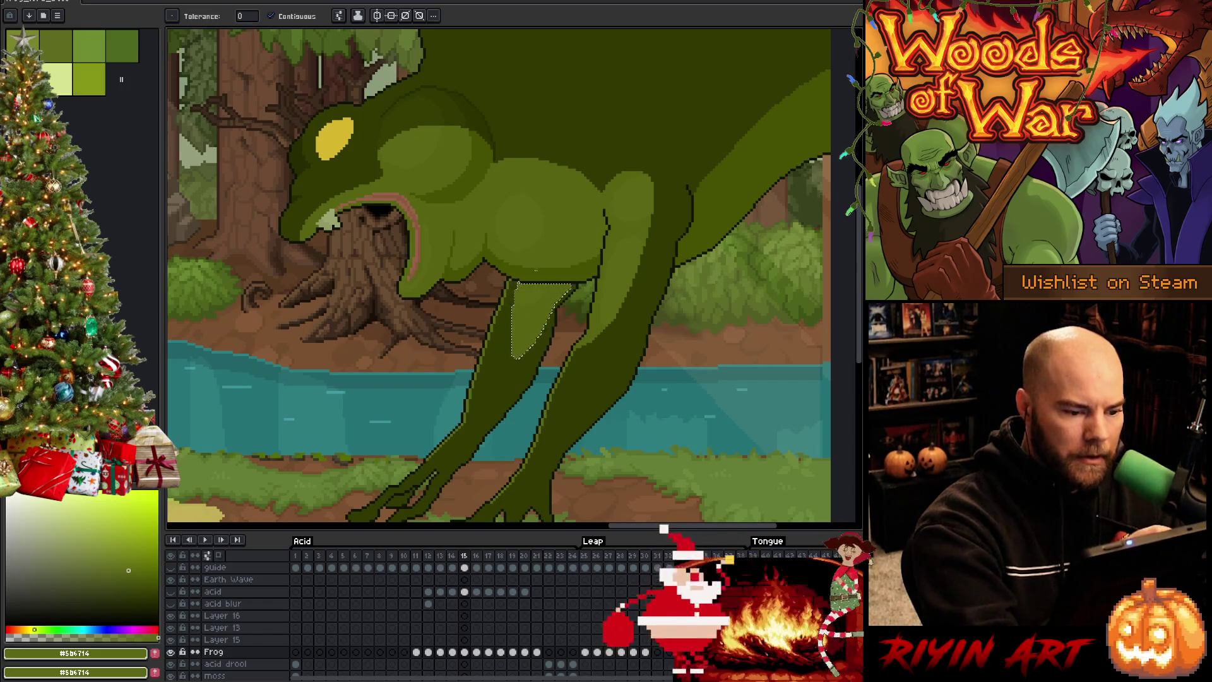
key(b)
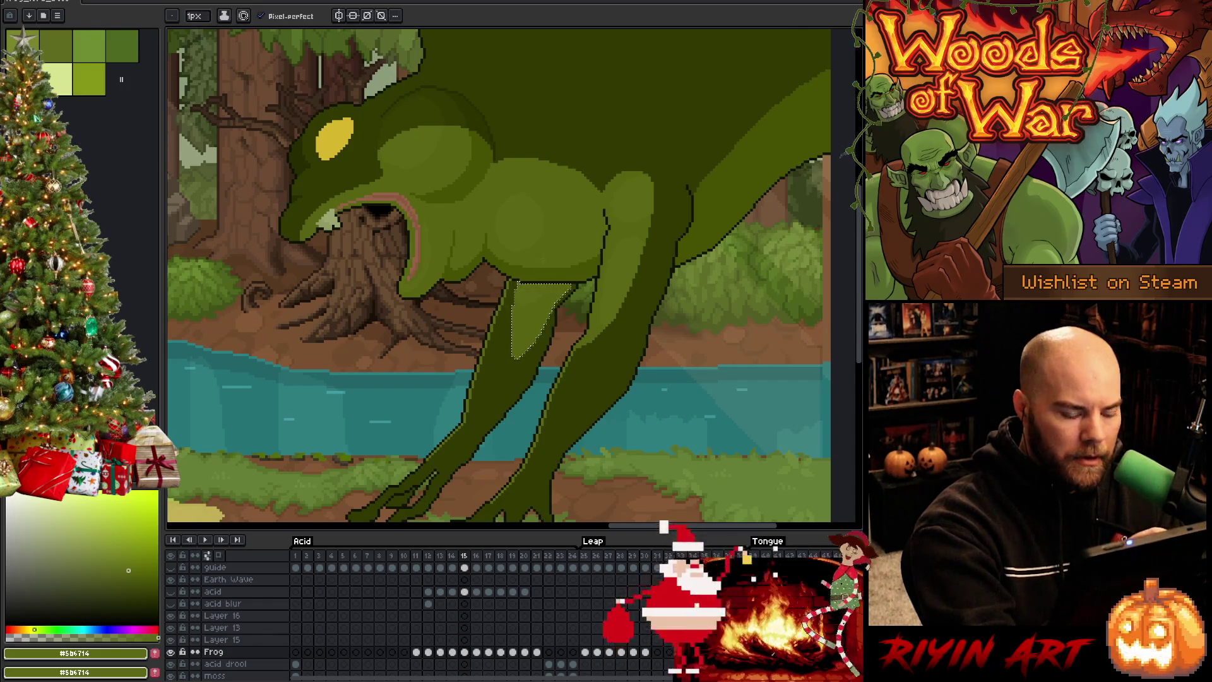
key(comma)
key(period)
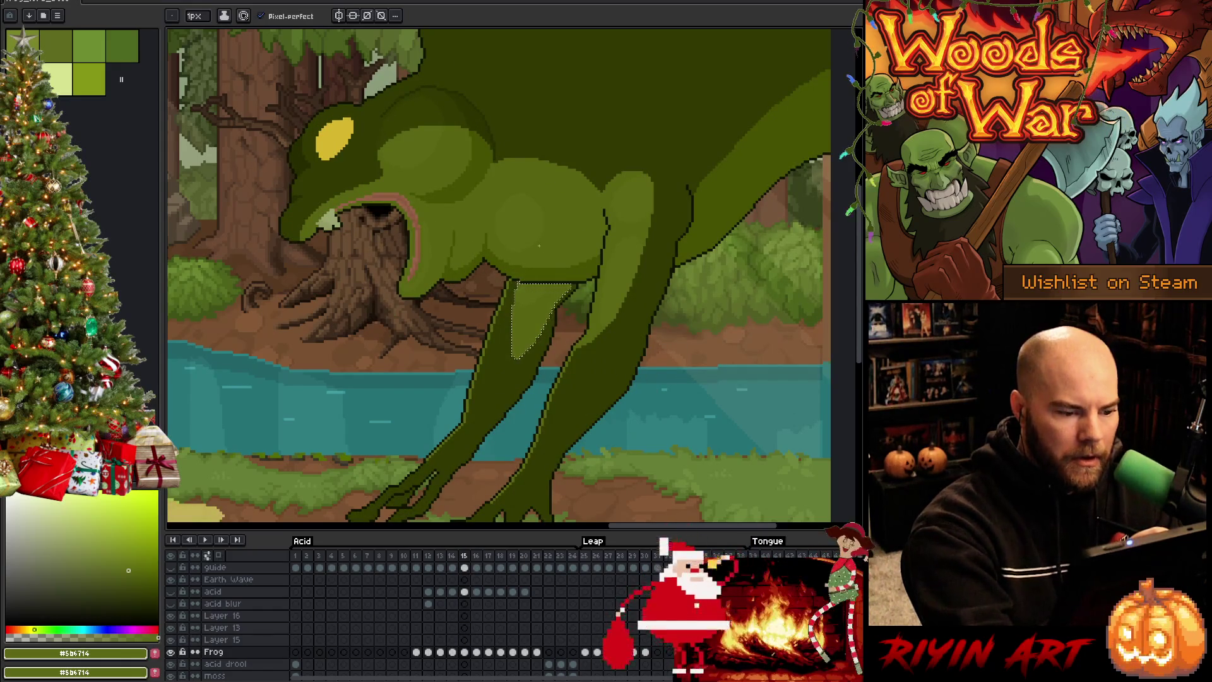
alt+click(531, 313)
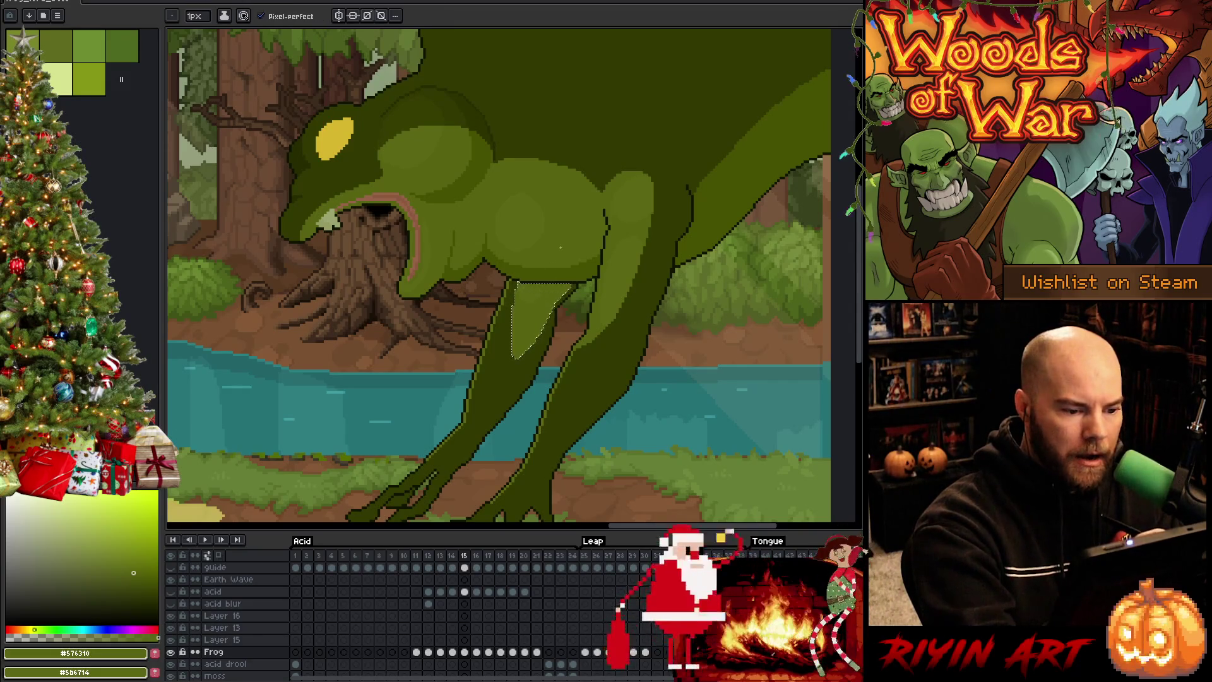
key(ctrl+d)
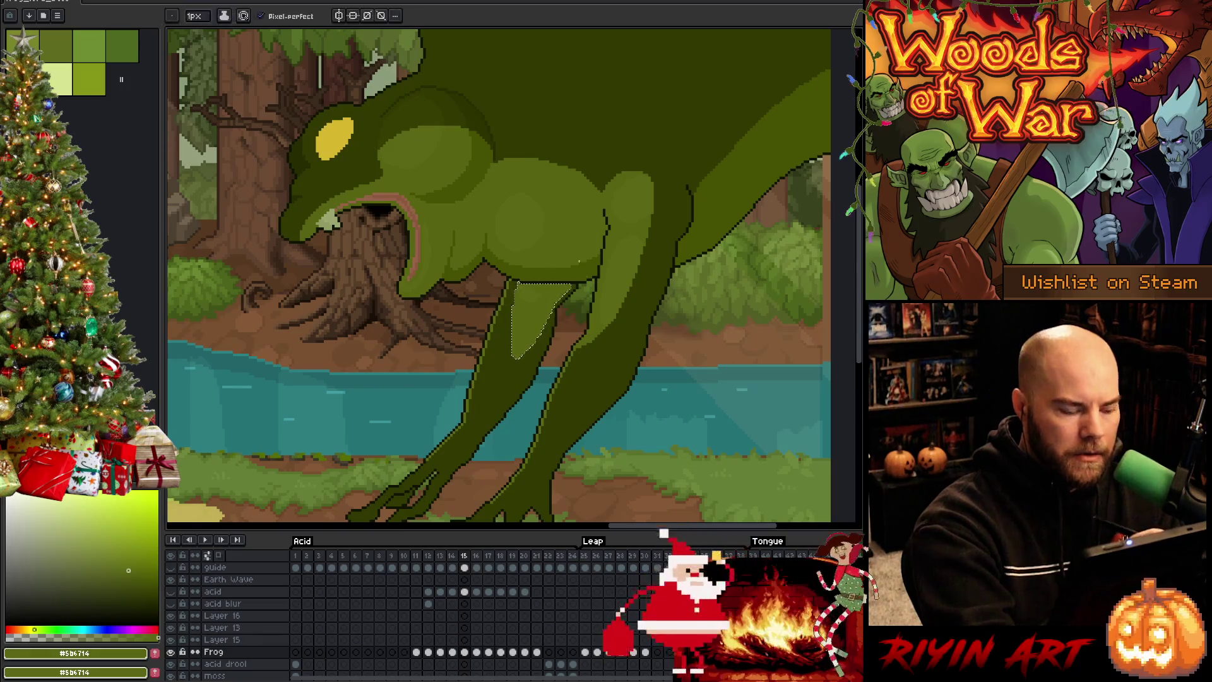
alt+click(604, 396)
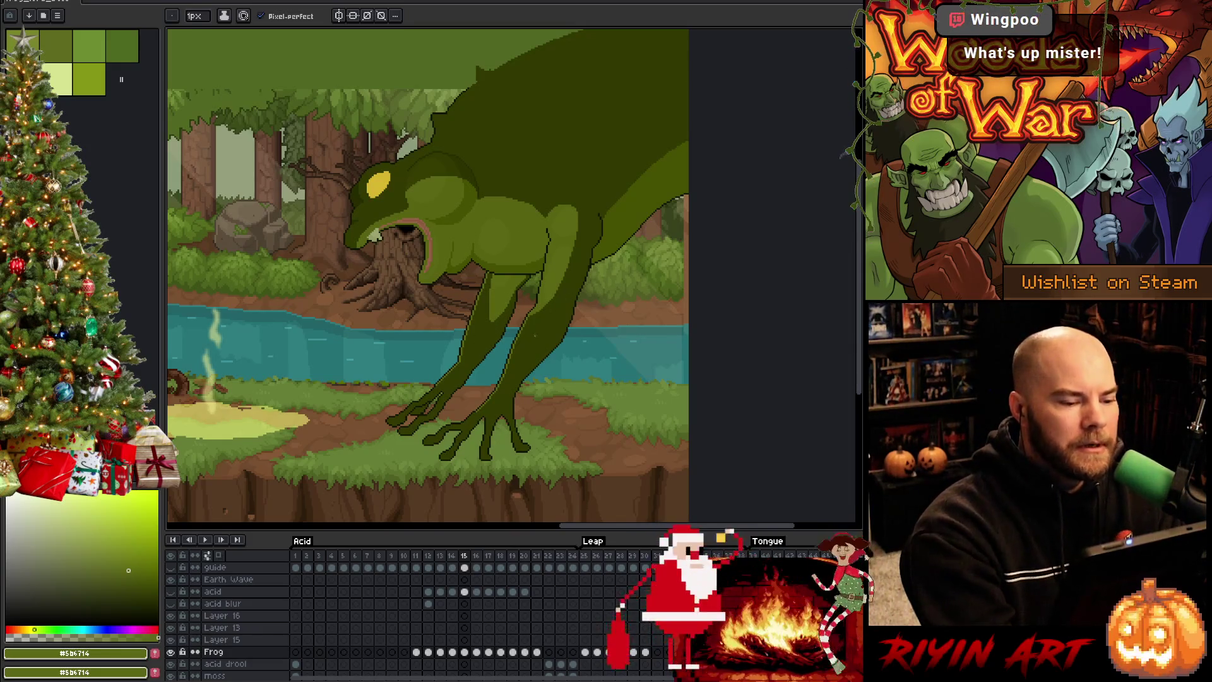
scroll(531, 339, up, 1)
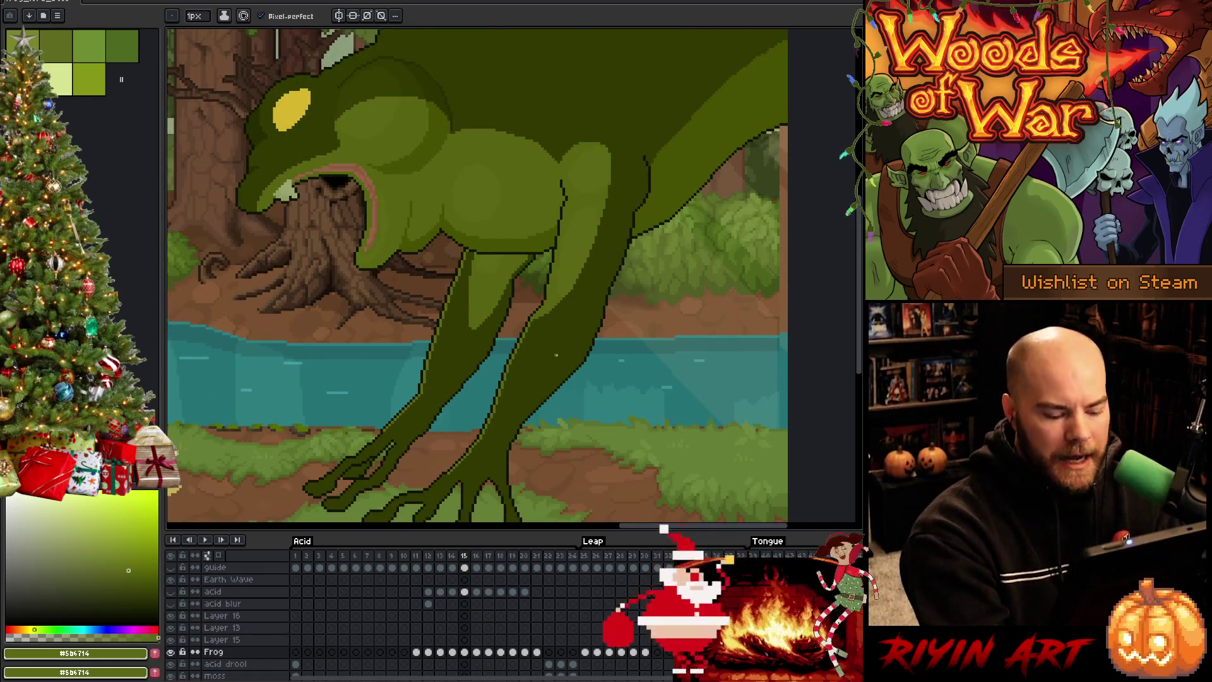
Step: Compare with frame 14, then Magic Wand-select the frog's body on frame 15
key(m)
key(Left)
key(b)
alt+click(579, 352)
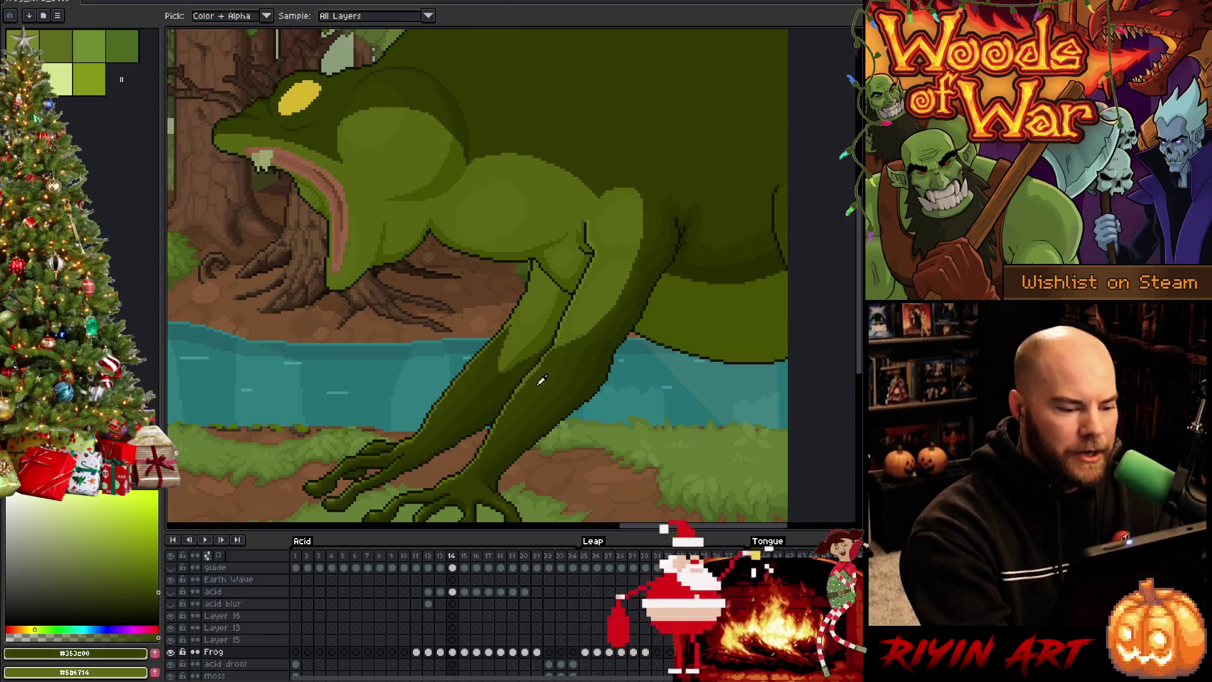
key(Right)
key(w)
click(542, 354)
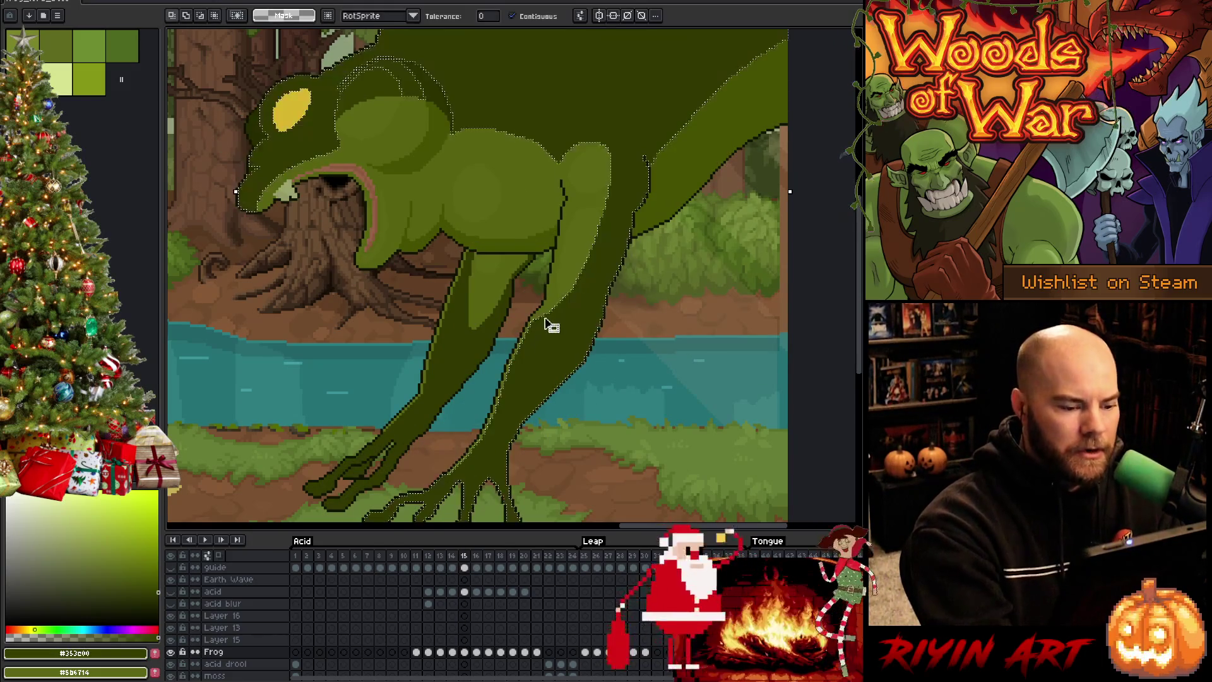
key(b)
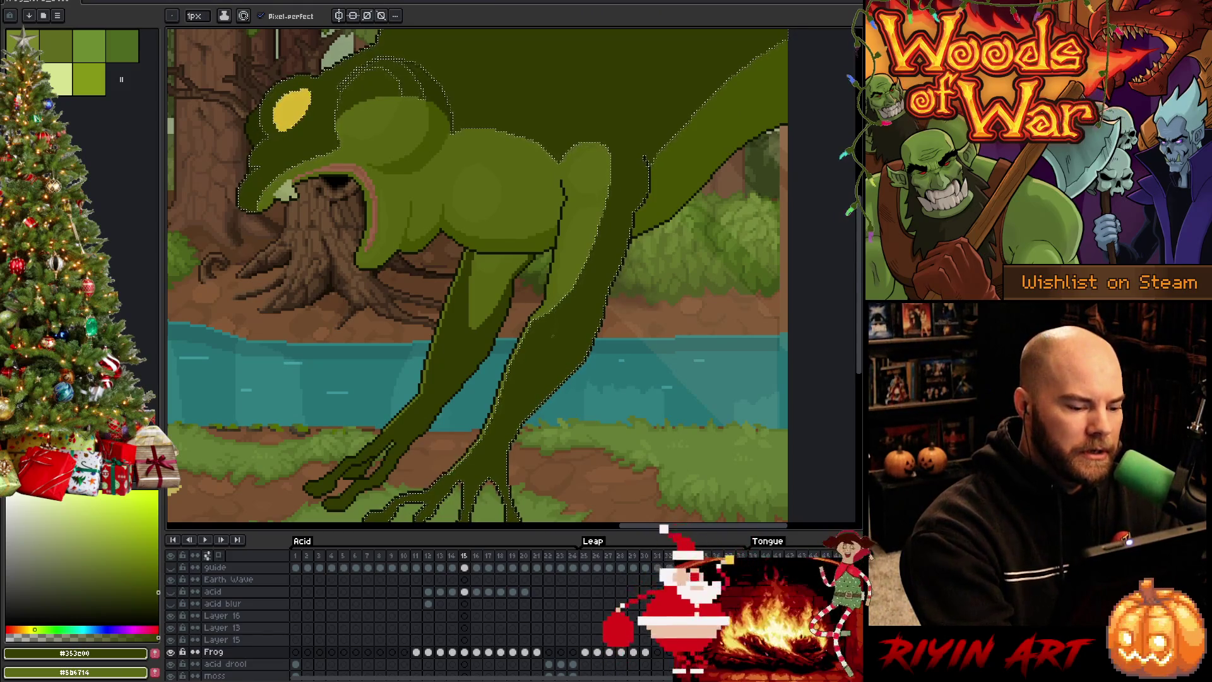
Step: Recheck the frame 14 pose and Magic Wand-select the frog's front leg instead
key(w)
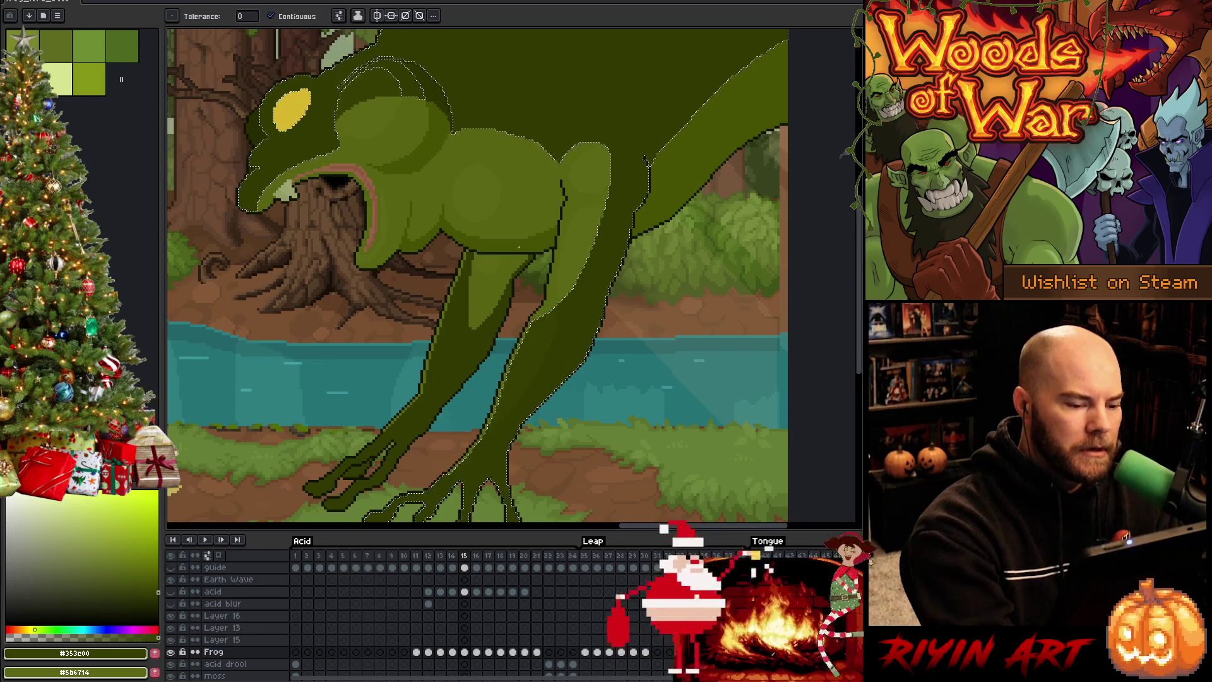
key(comma)
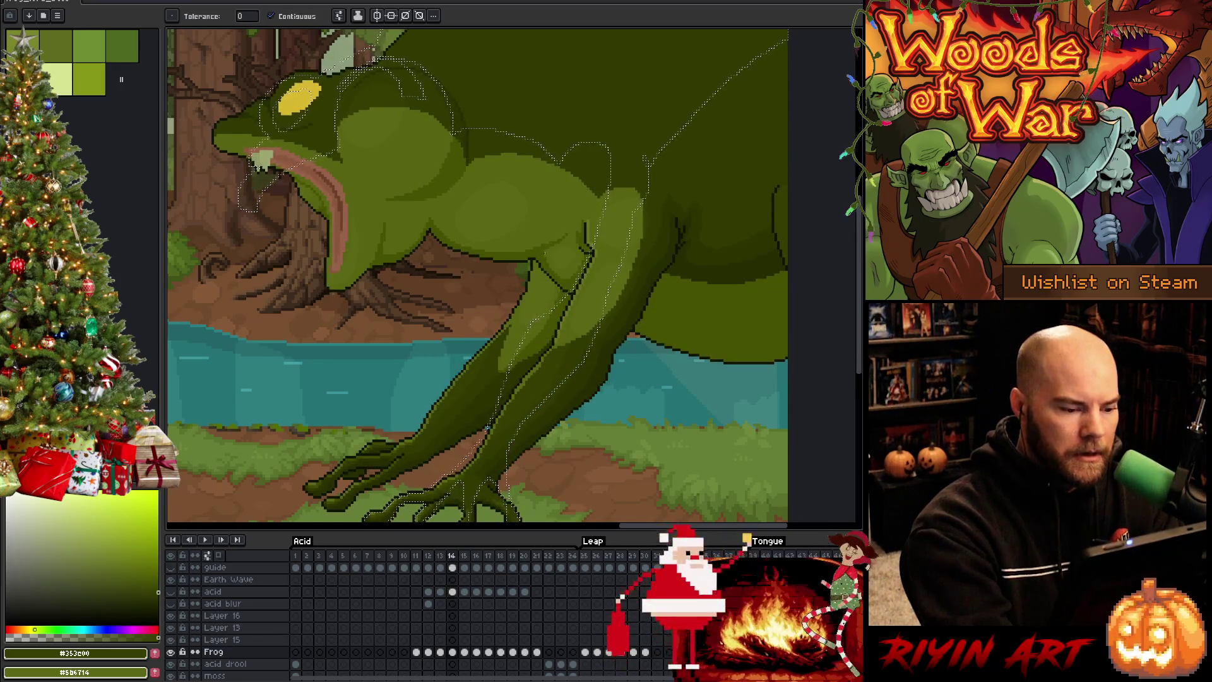
key(period)
click(456, 347)
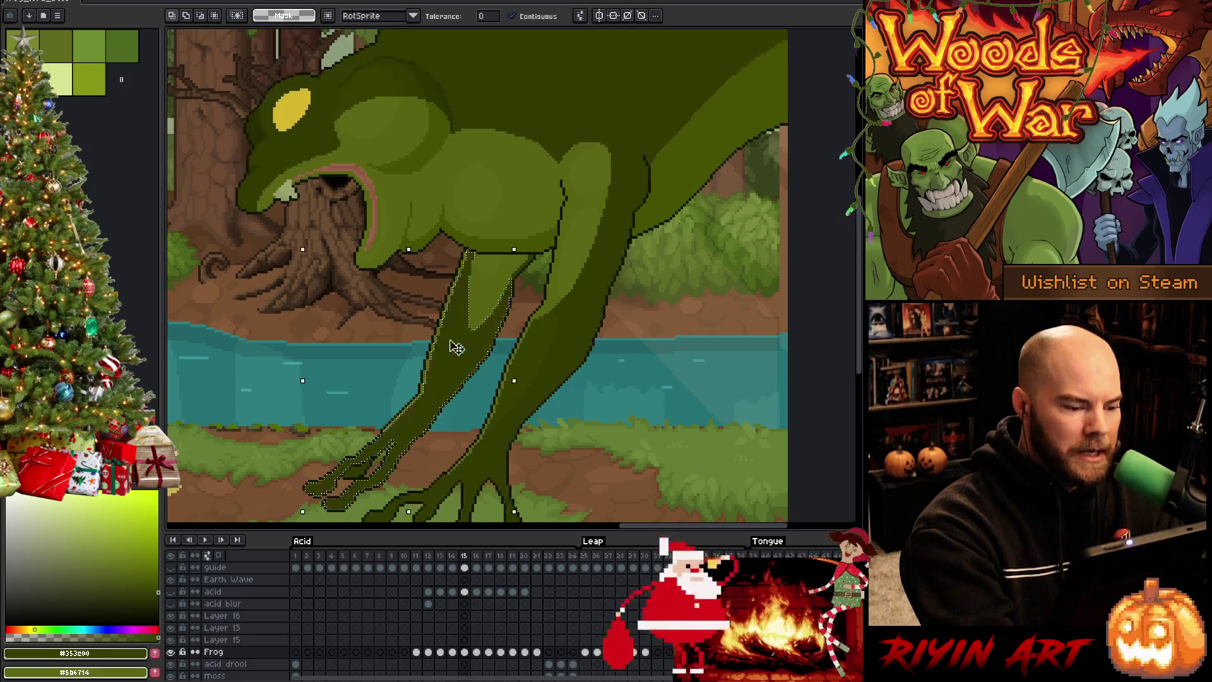
key(b)
key(comma)
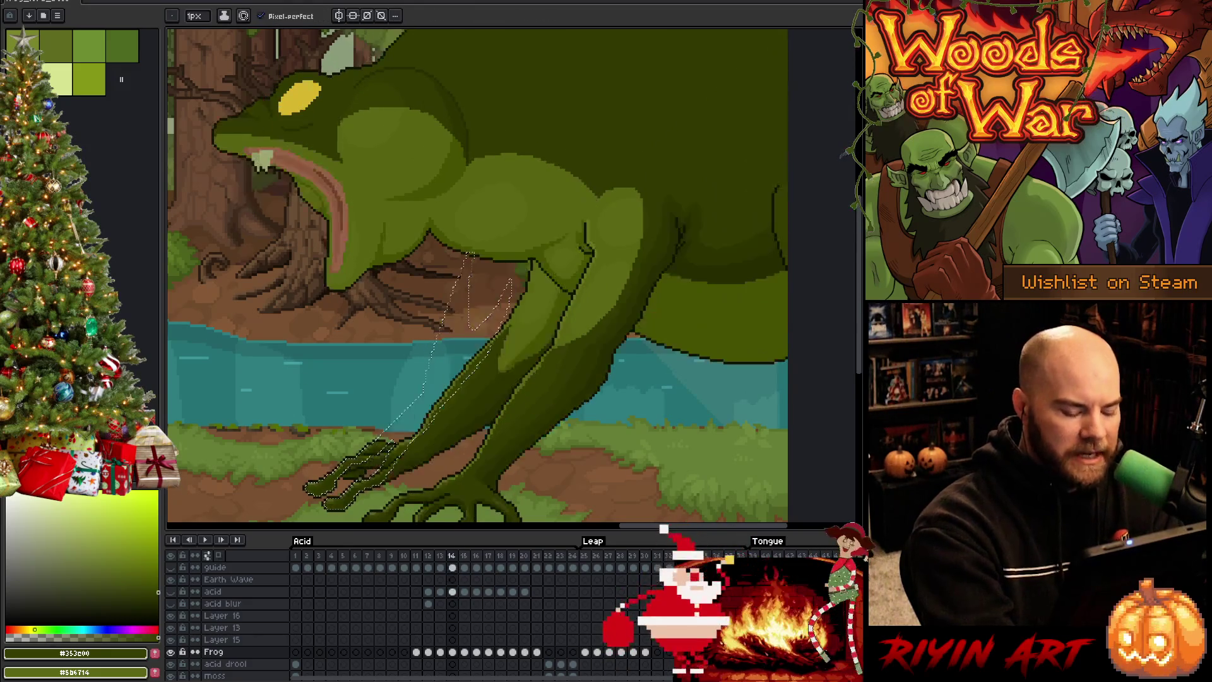
key(period)
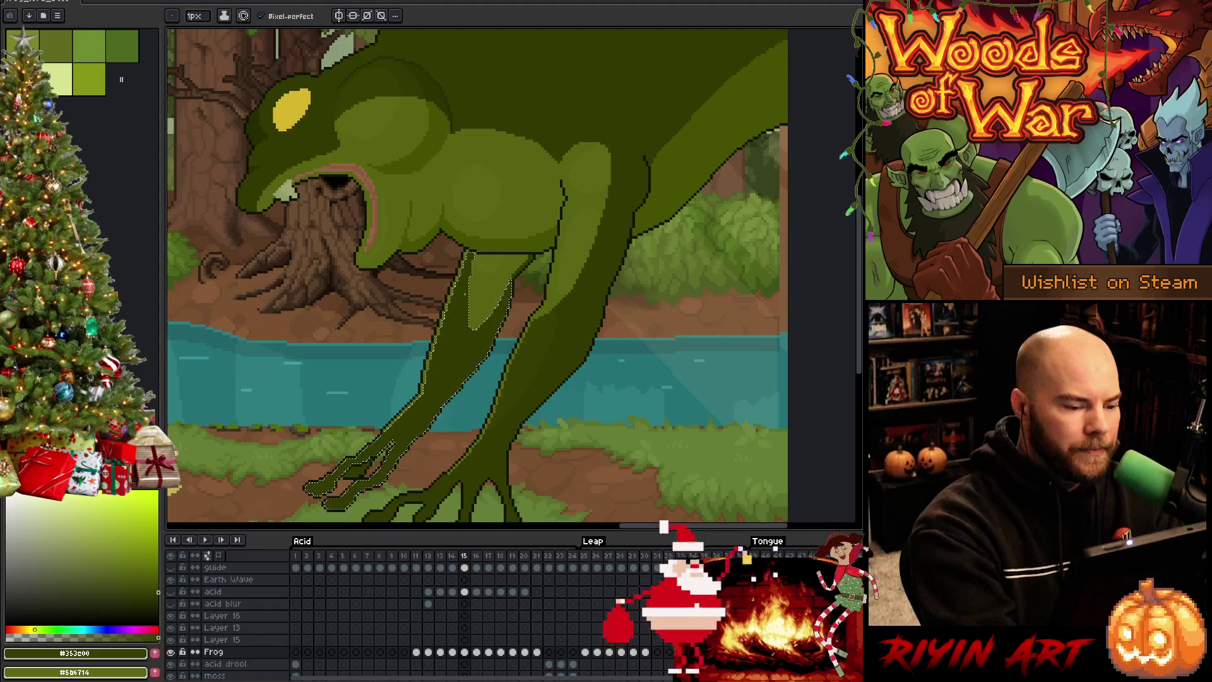
key(comma)
key(w)
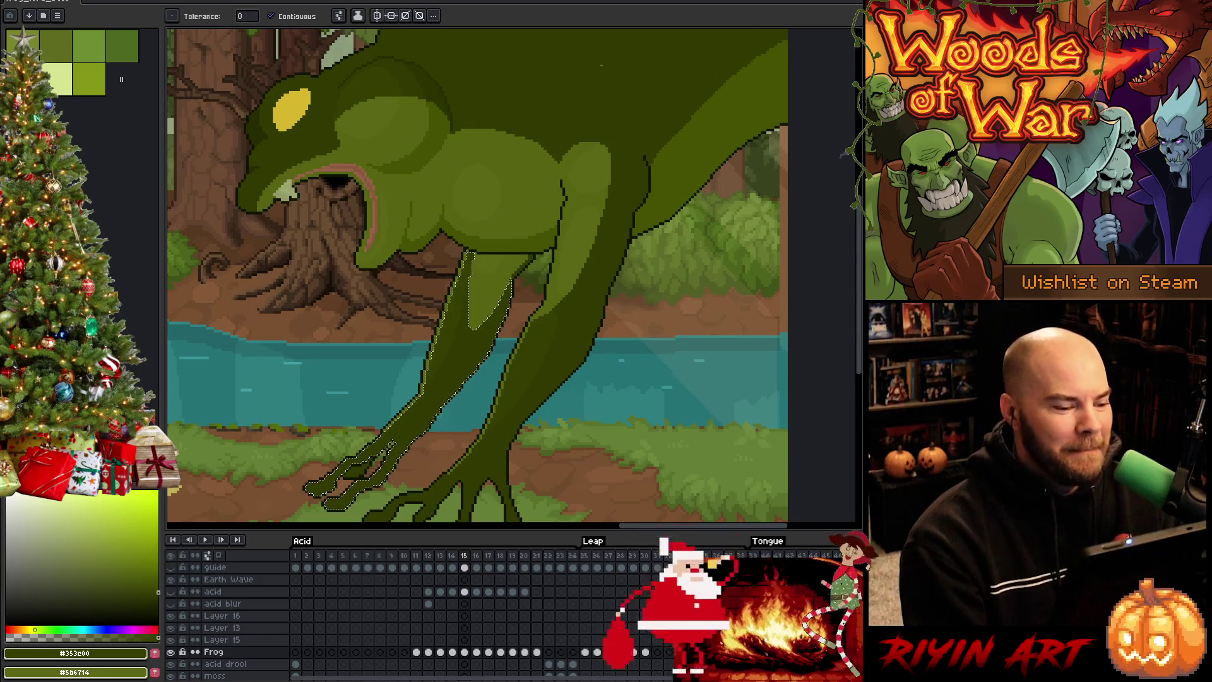
Step: Sample outline green #313900, then move to frame 14 and pick leg green #2c3300
key(Left)
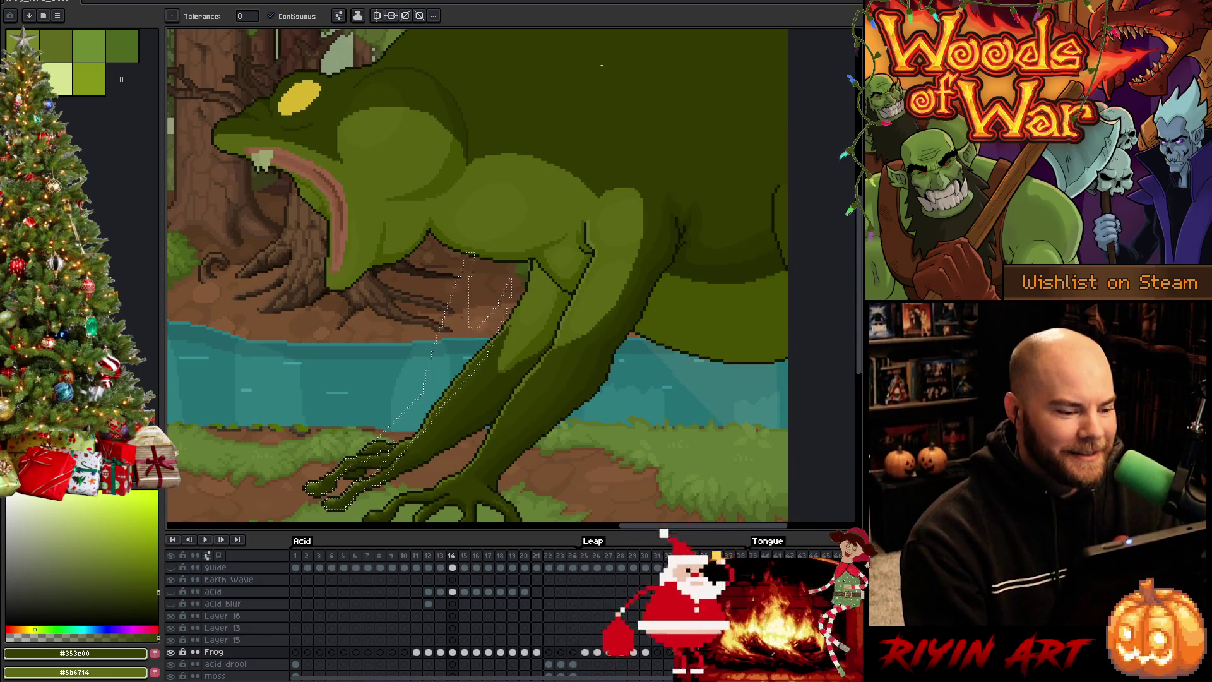
key(Right)
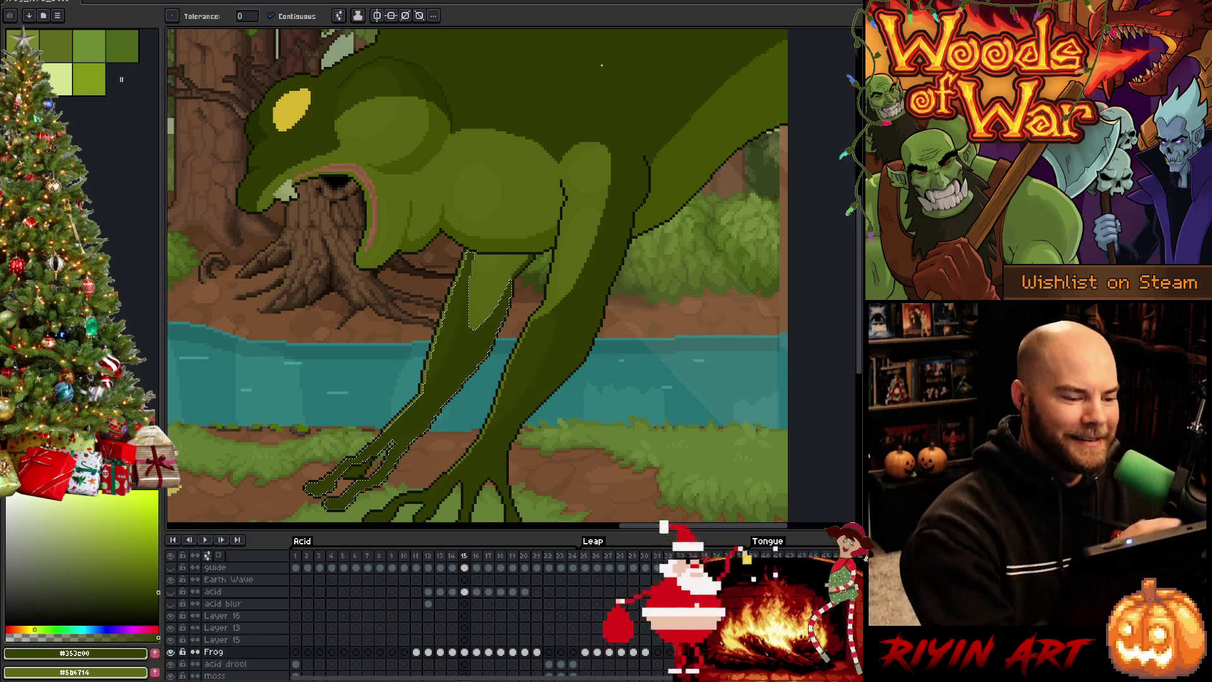
alt+click(467, 351)
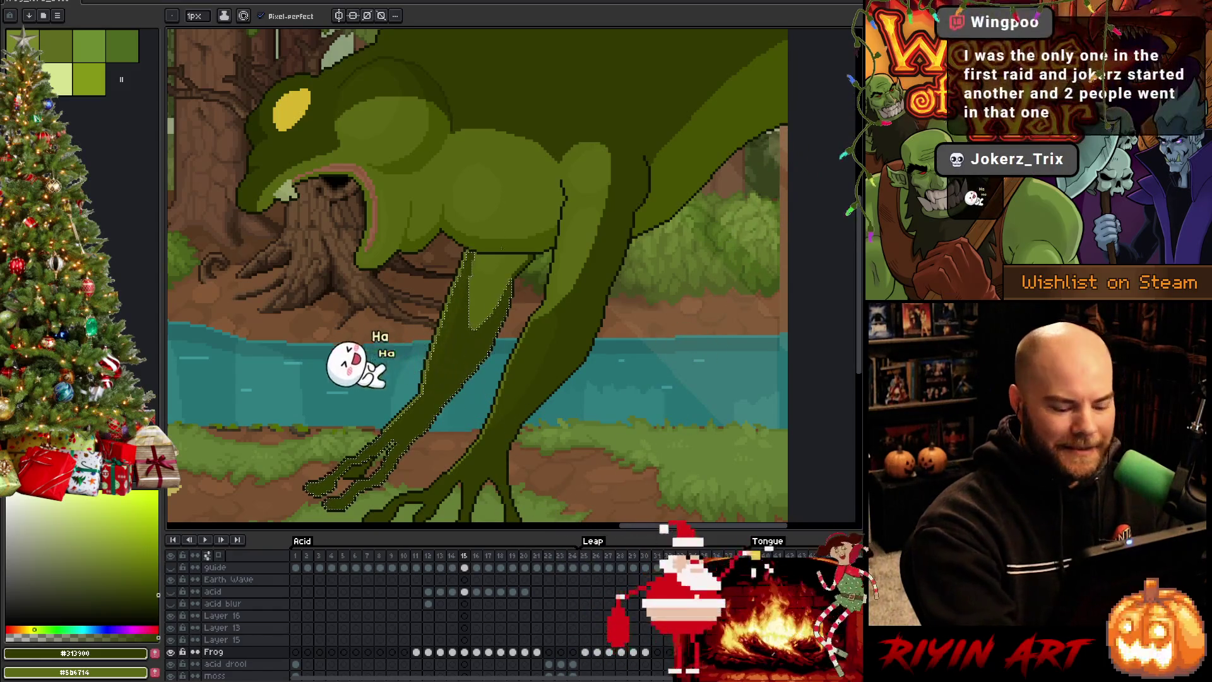
key(comma)
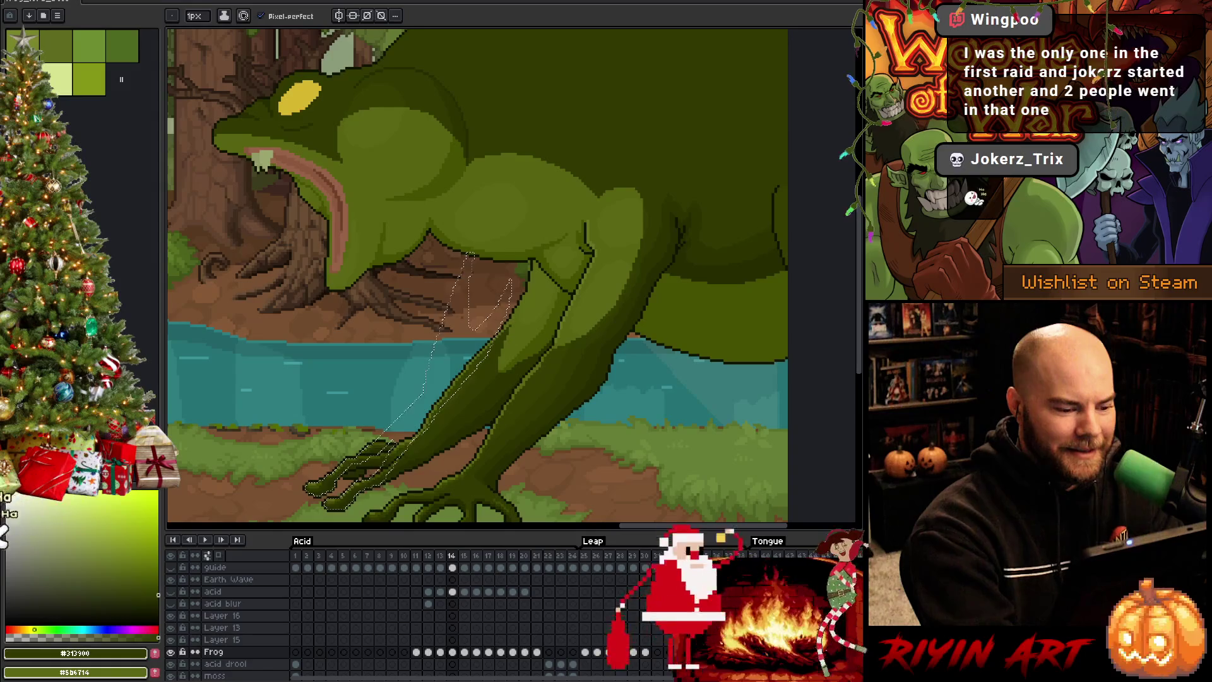
alt+click(484, 383)
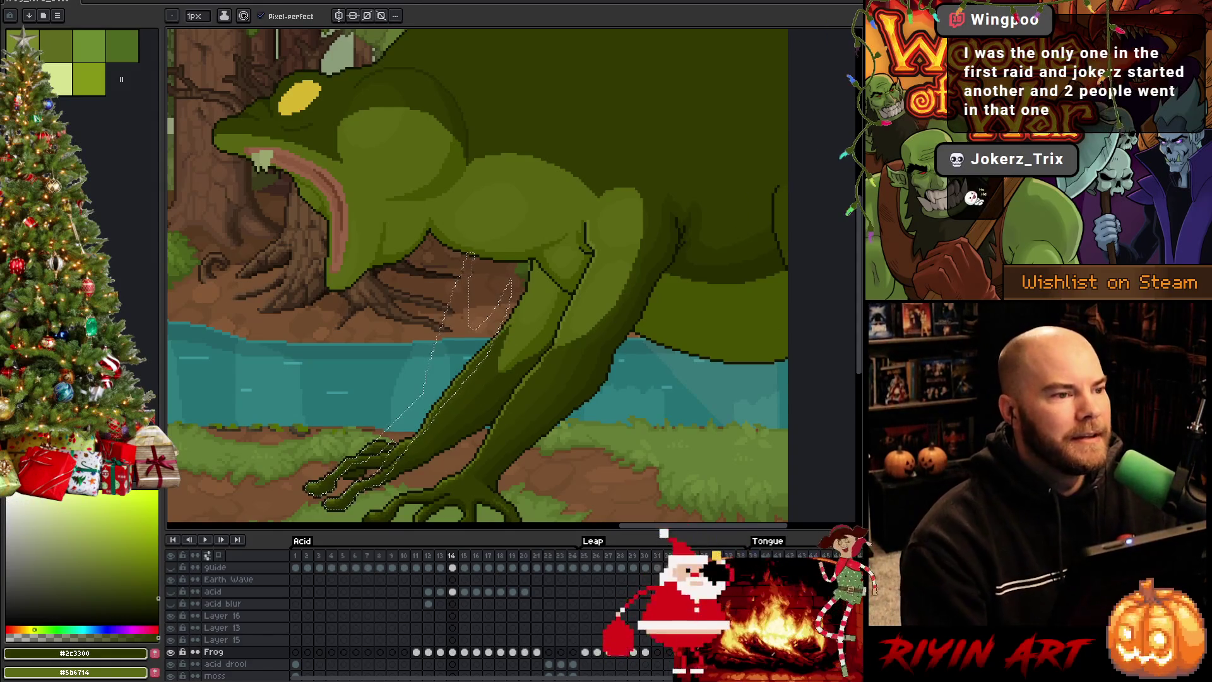
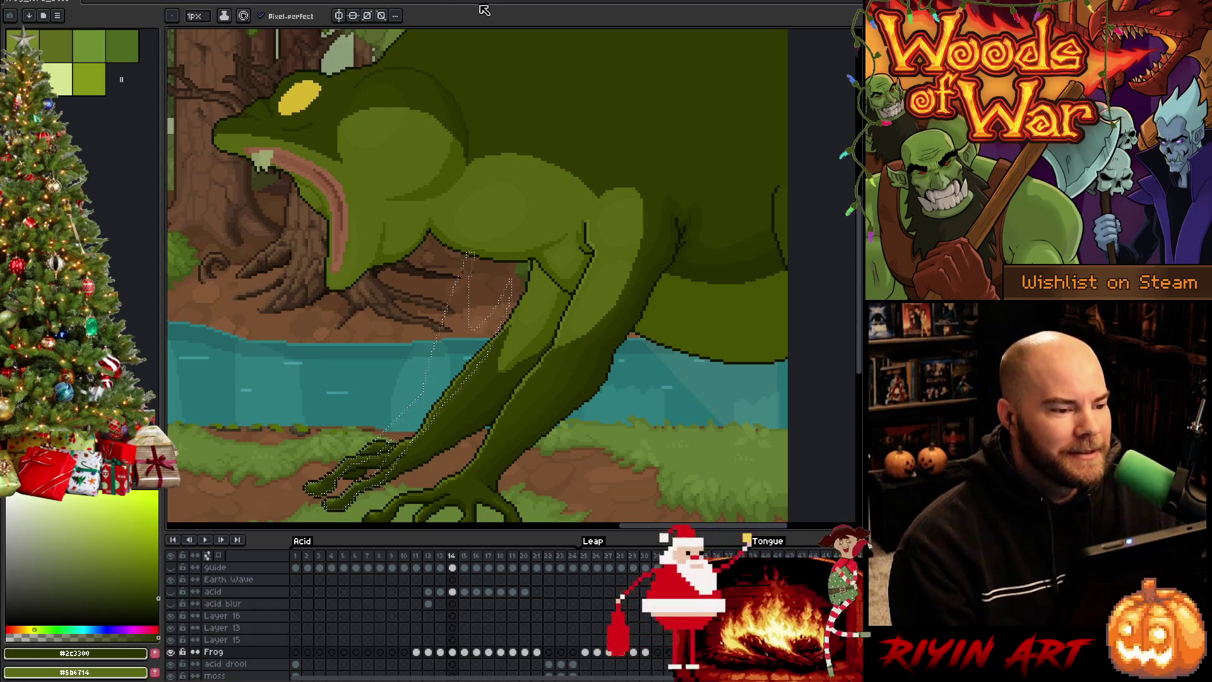
Step: Step back a frame, clear the leg selection and sample the dark leg green
key(comma)
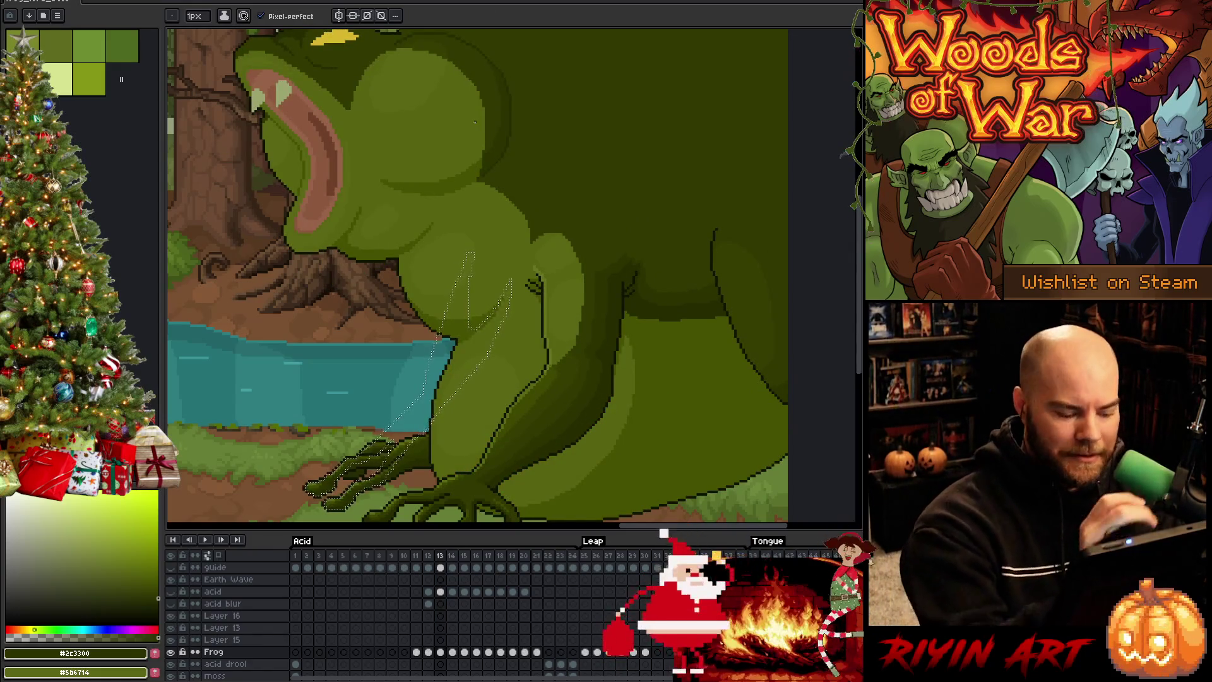
key(ctrl+d)
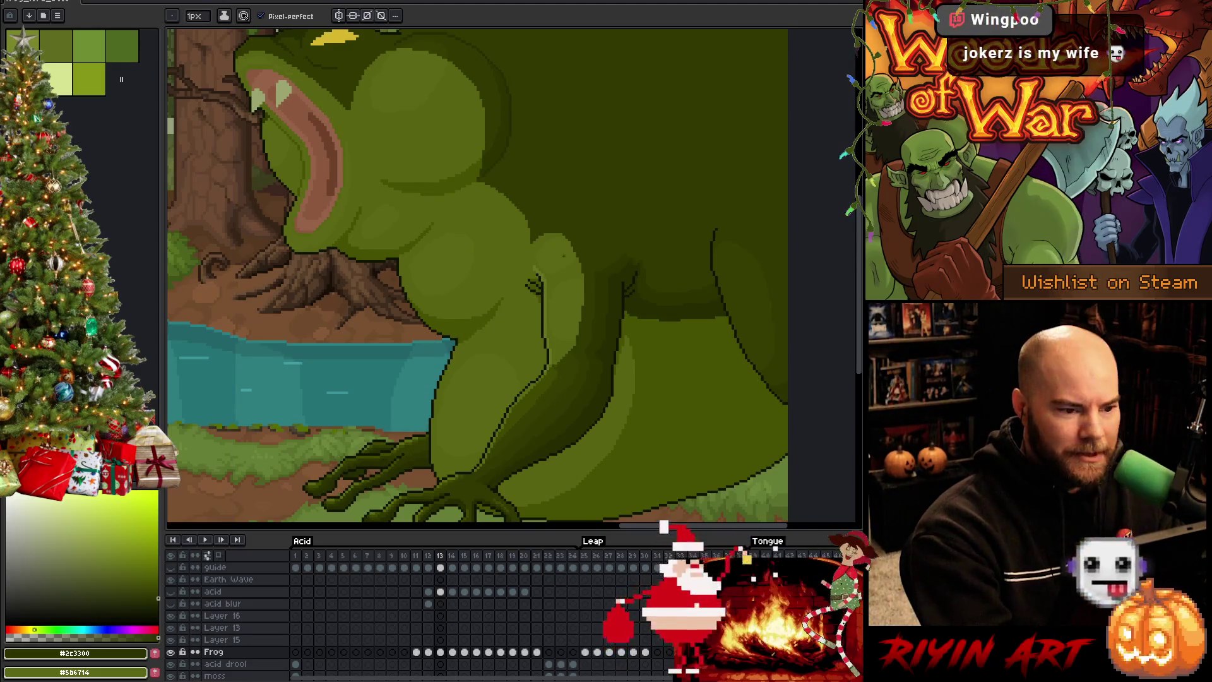
alt+click(562, 387)
Step: Flip between frames 12, 13 and 14 to compare the frog's front-leg poses
key(comma)
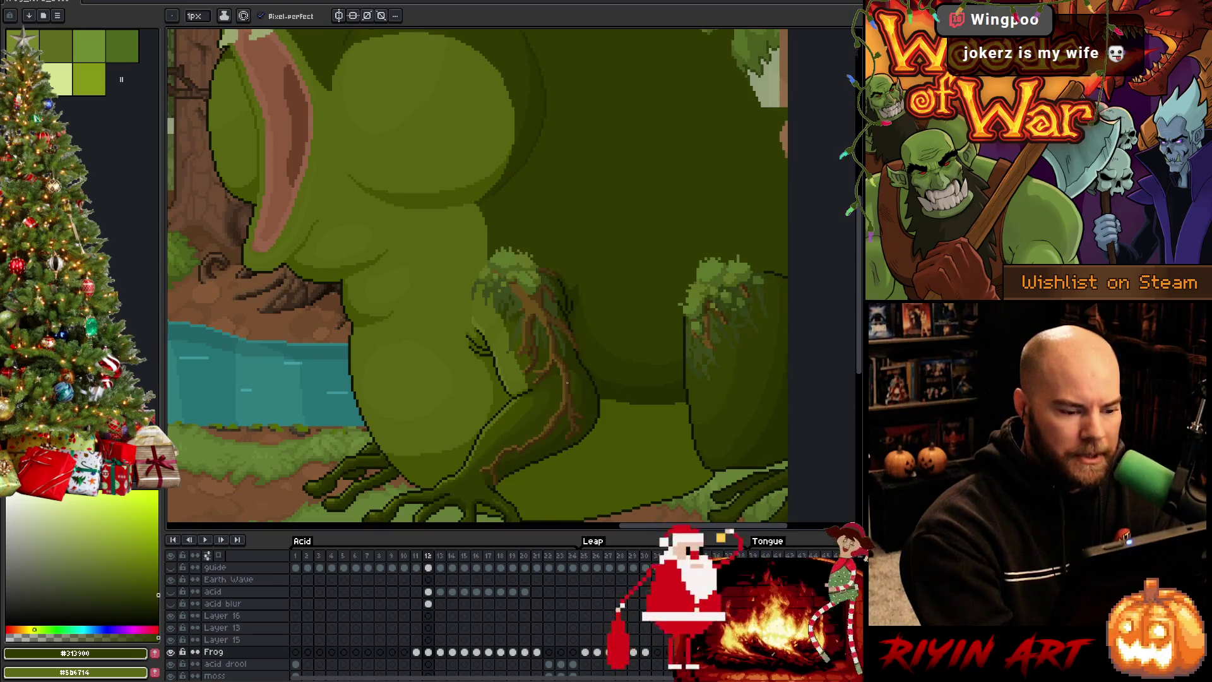
key(period)
key(comma)
key(period)
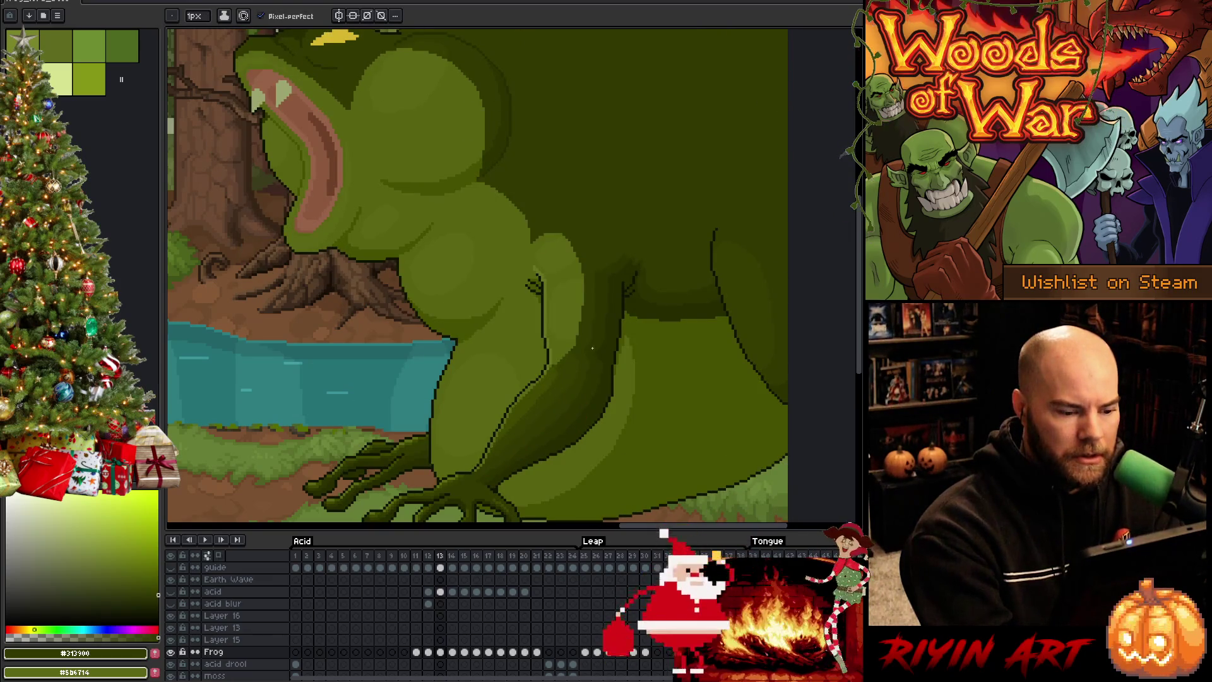
key(period)
key(comma)
key(period)
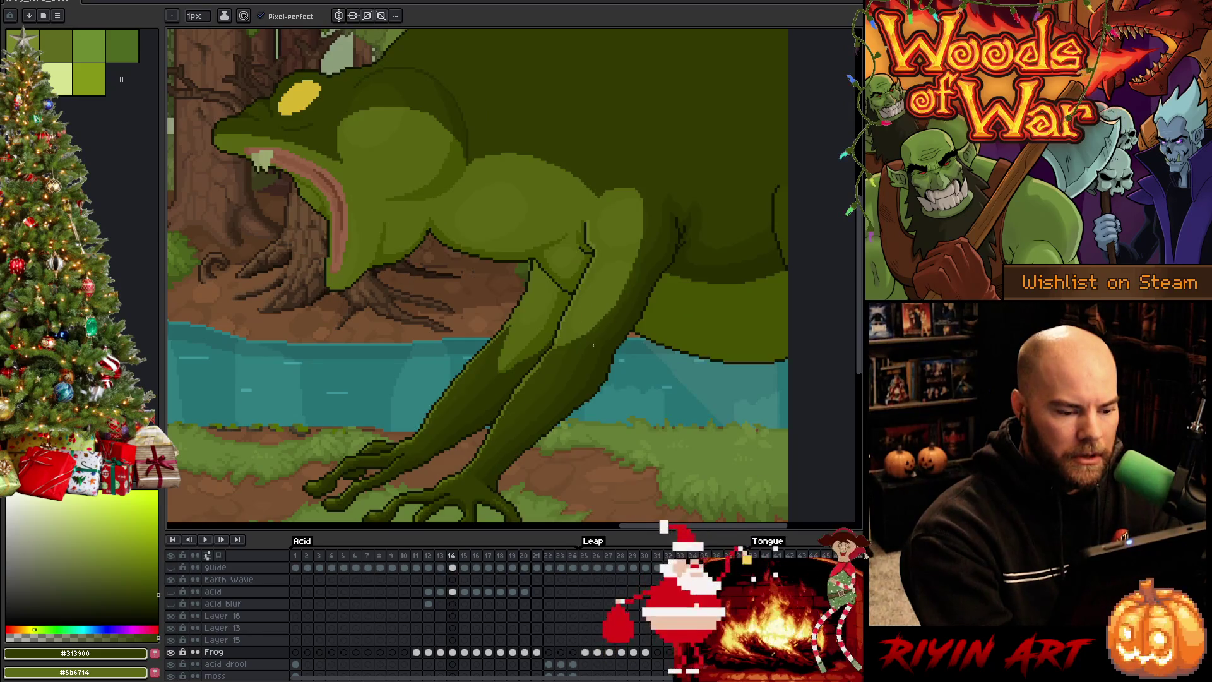
key(comma)
key(period)
key(comma)
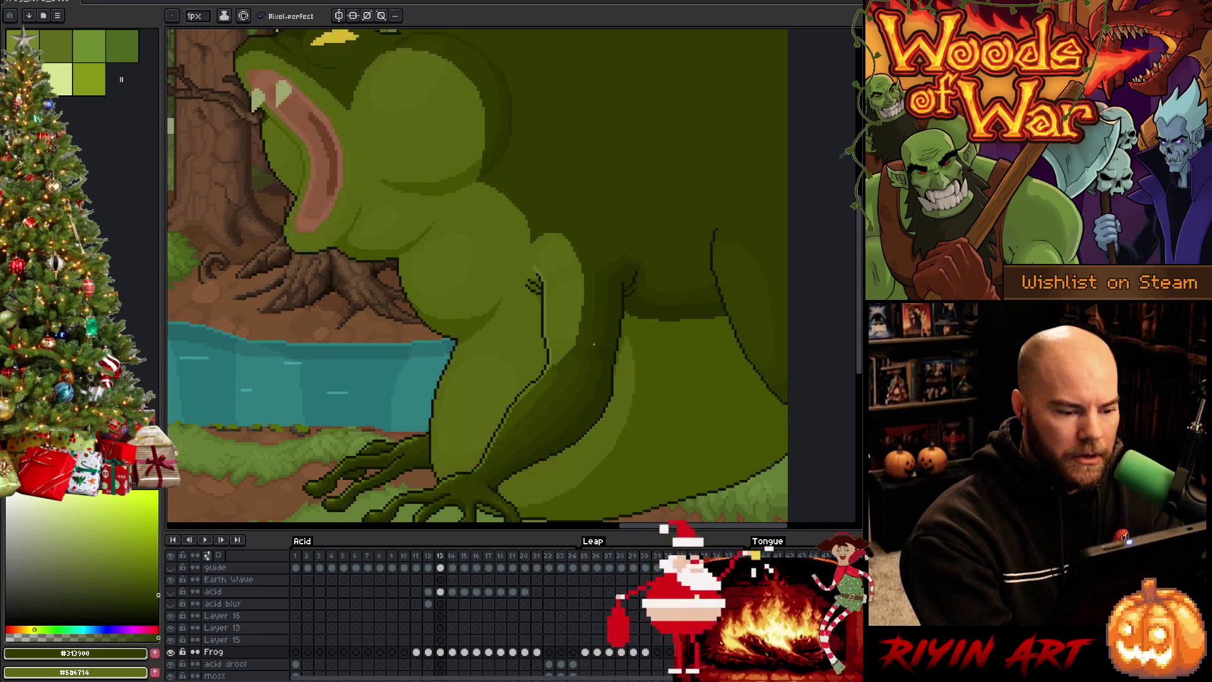
Step: Sample the lighter leg green on frame 13, then select and fill the leg area on frame 14
key(i)
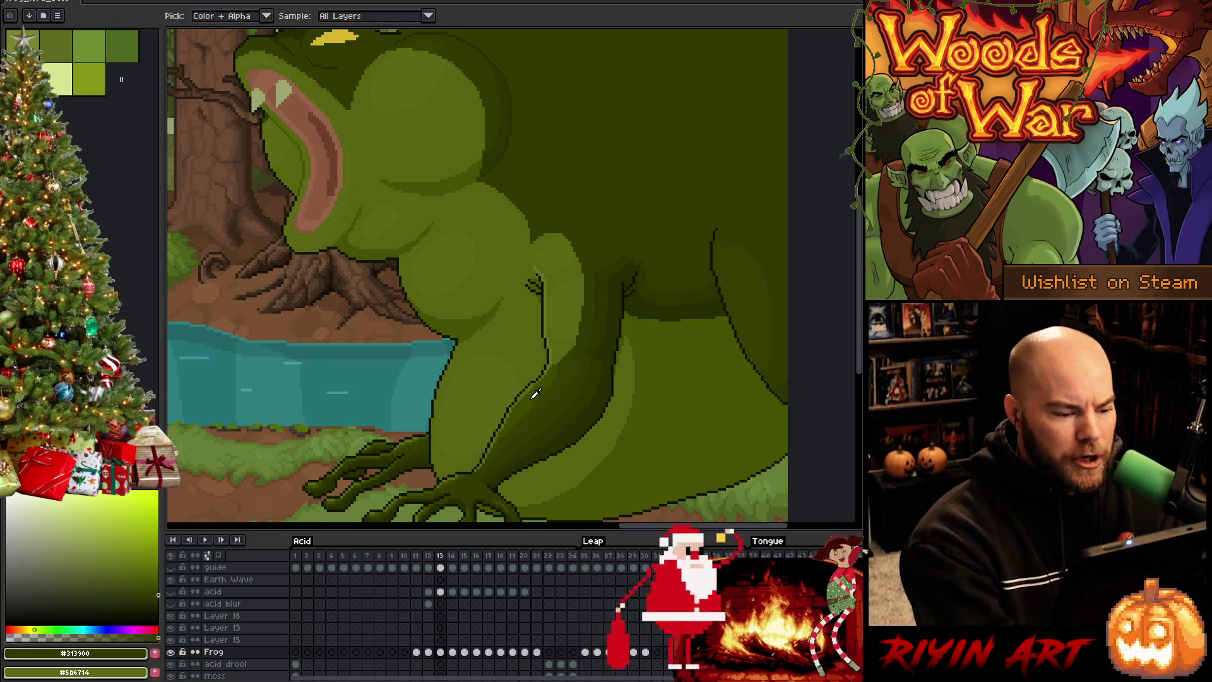
click(532, 394)
key(period)
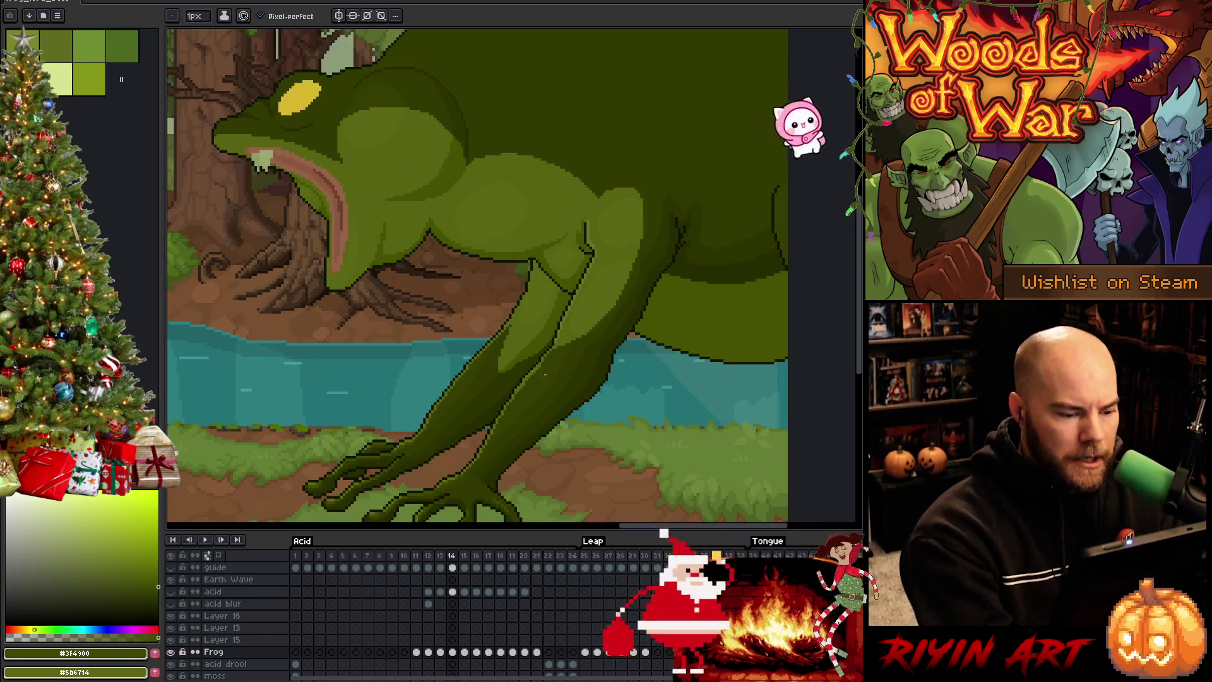
key(w)
click(536, 382)
key(b)
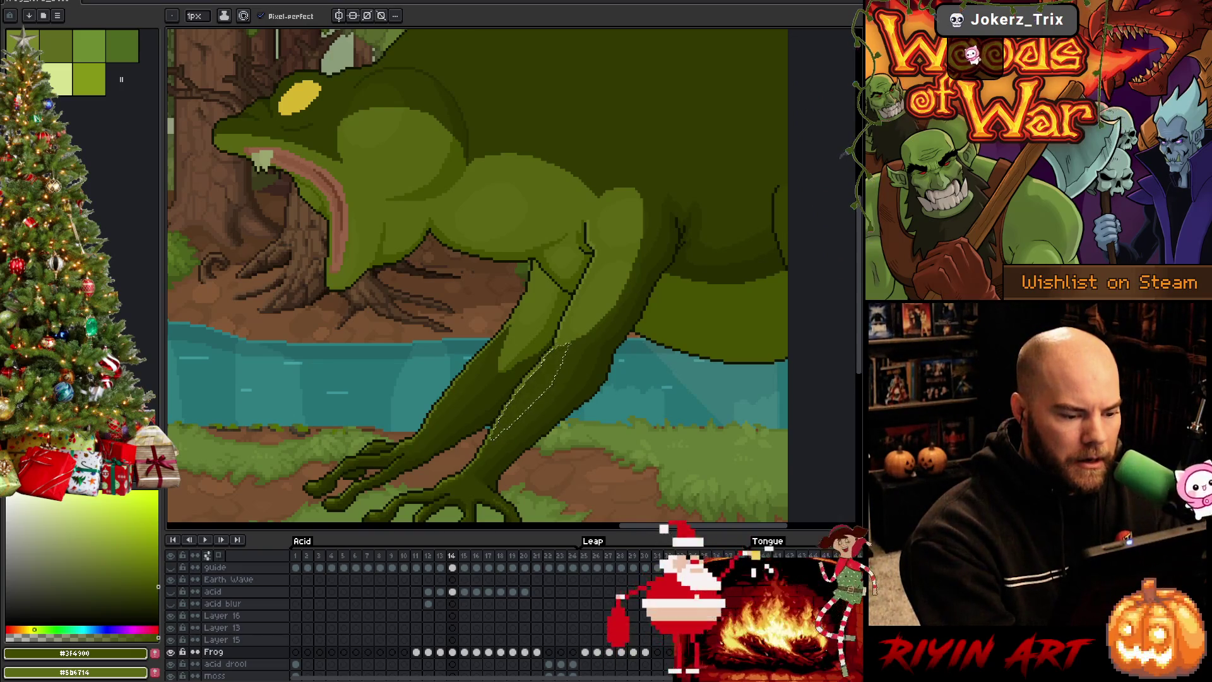
key(g)
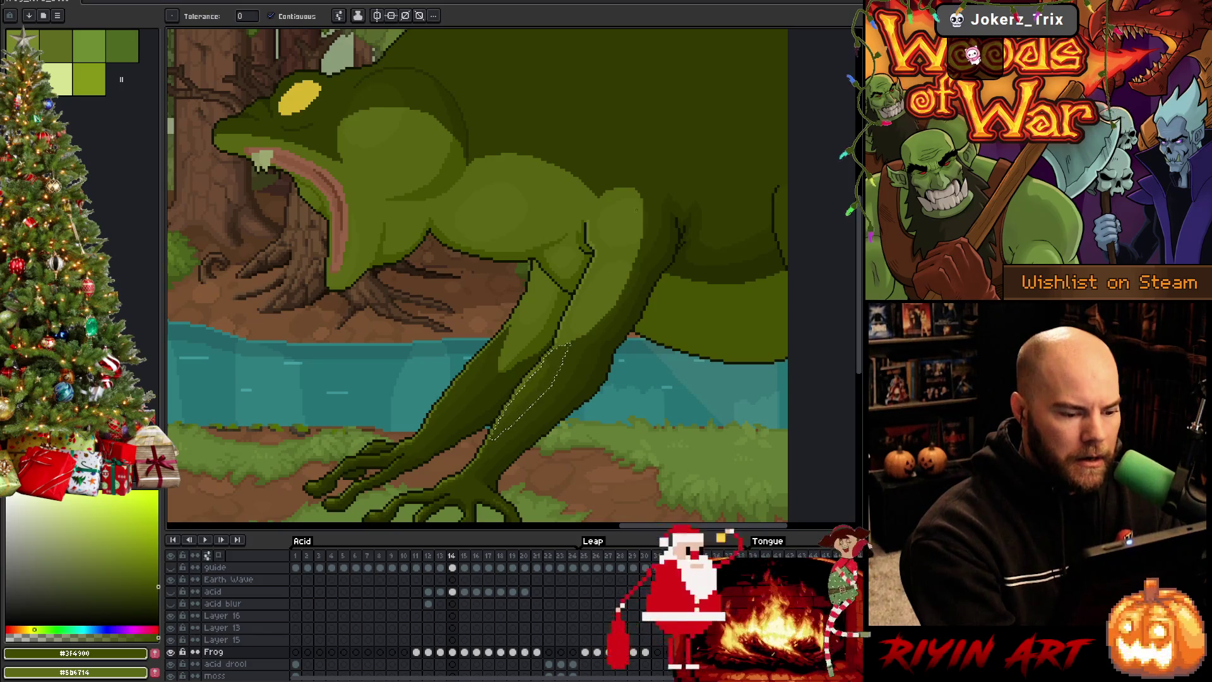
click(457, 385)
key(b)
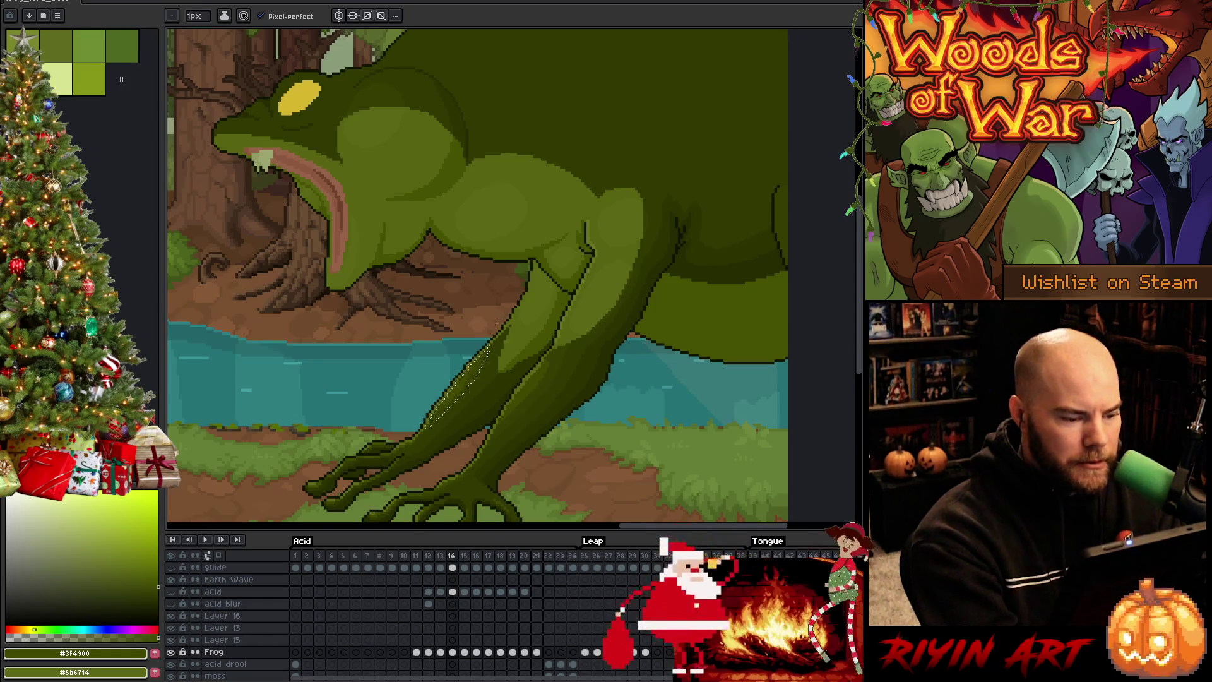
Step: Check frame 14 against its neighbour, resample the leg greens and drop the leg selection
key(Left)
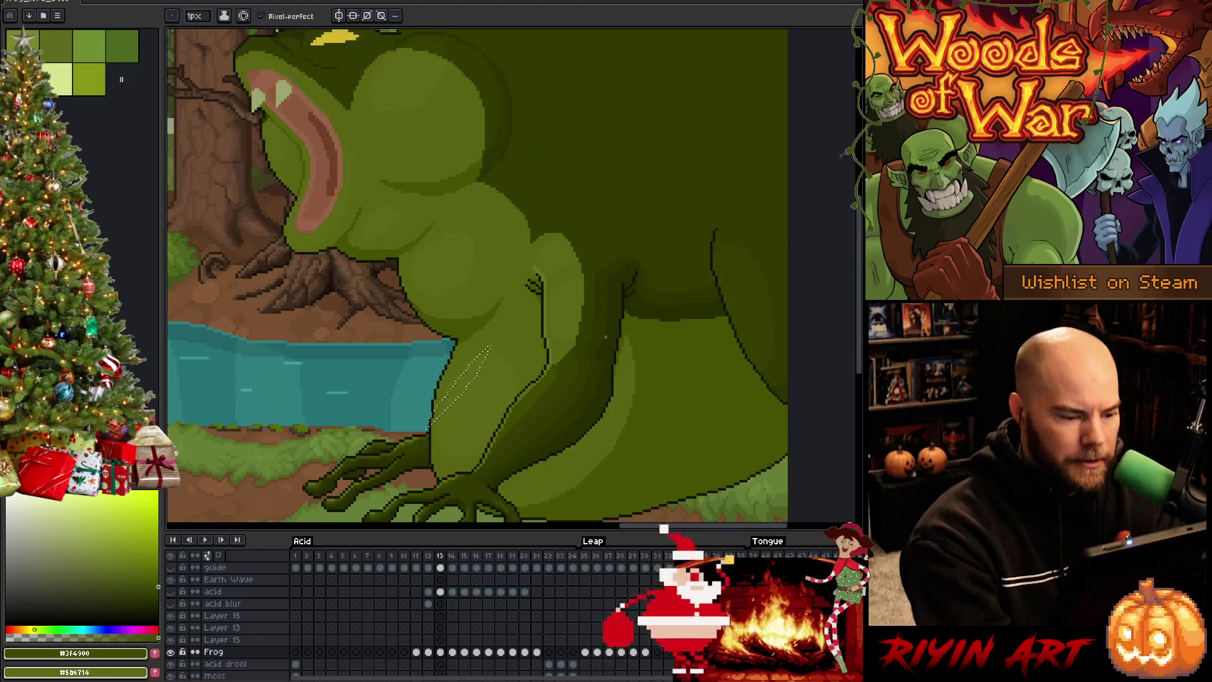
key(Right)
key(Left)
key(Right)
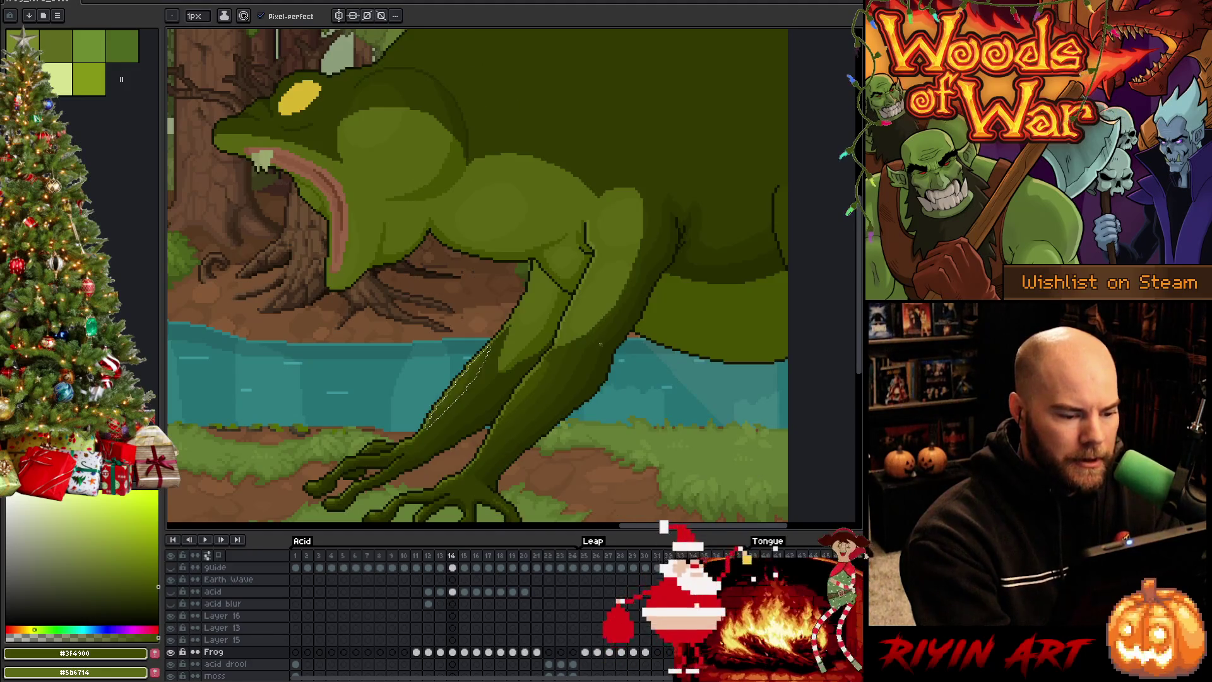
key(Left)
key(Right)
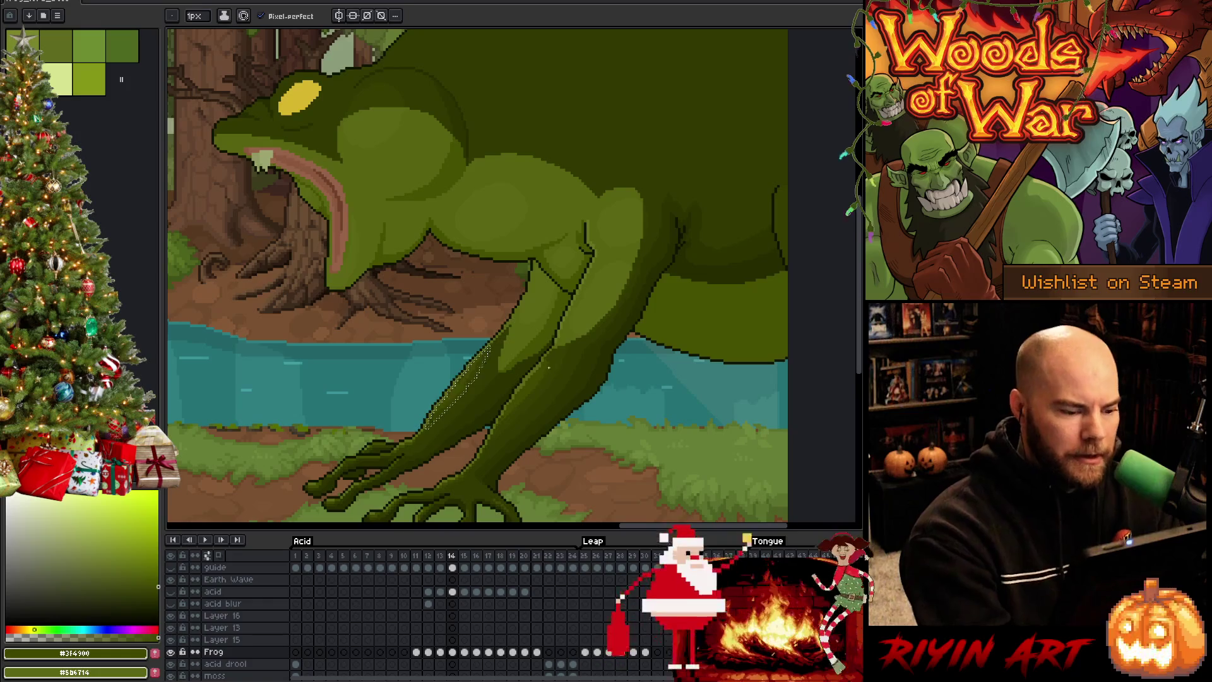
alt+click(556, 351)
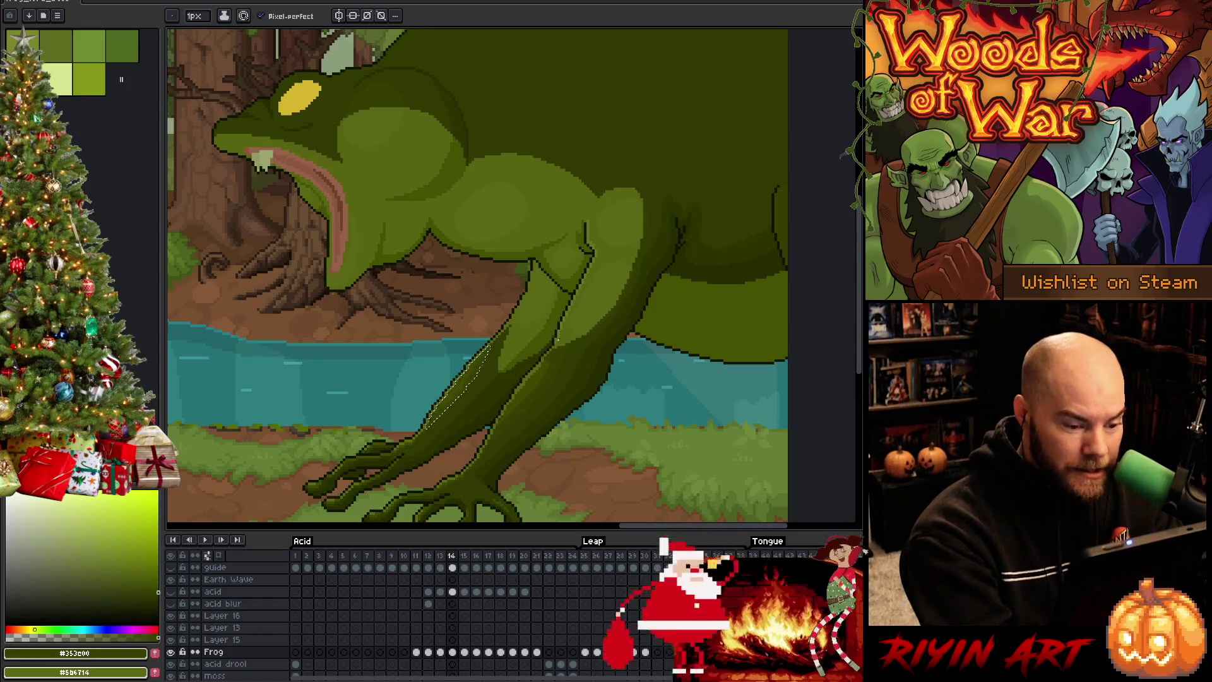
key(v)
key(ctrl+d)
key(b)
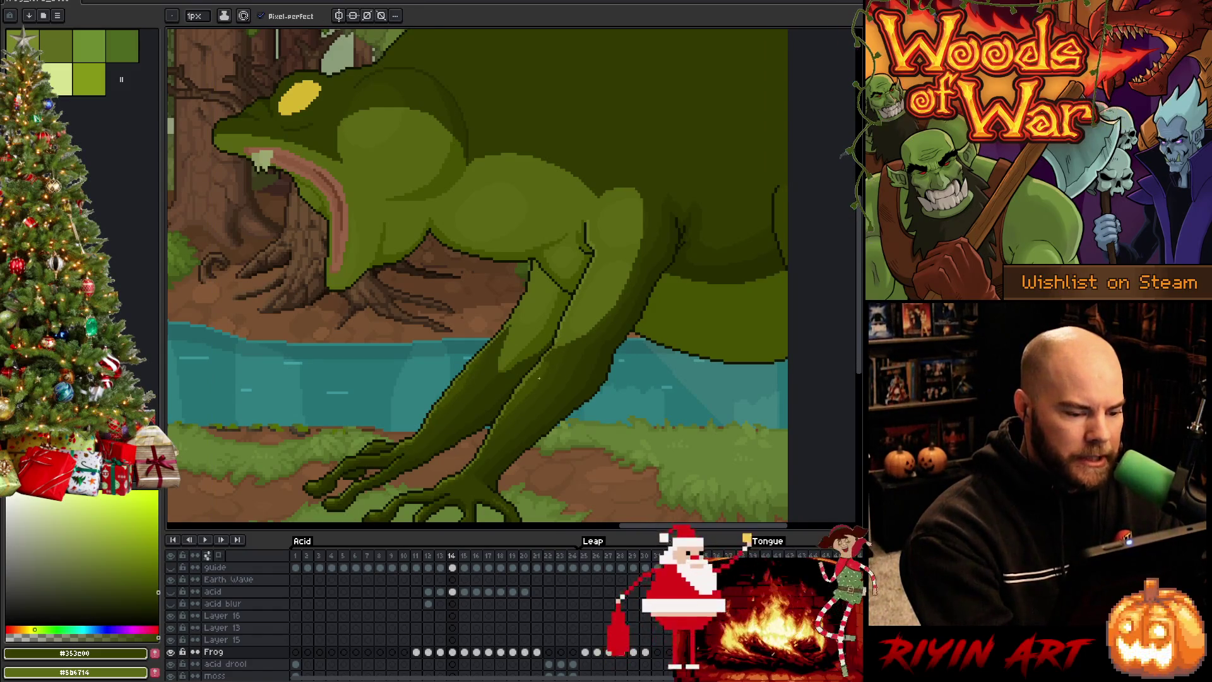
alt+click(548, 353)
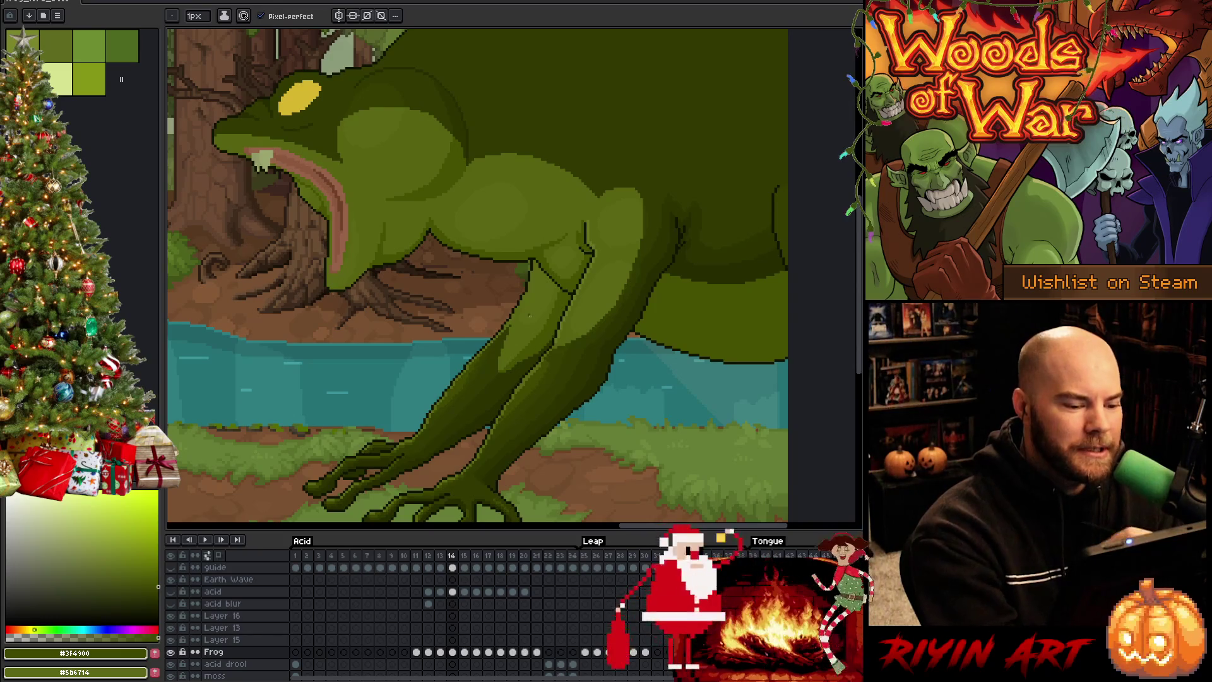
alt+click(541, 360)
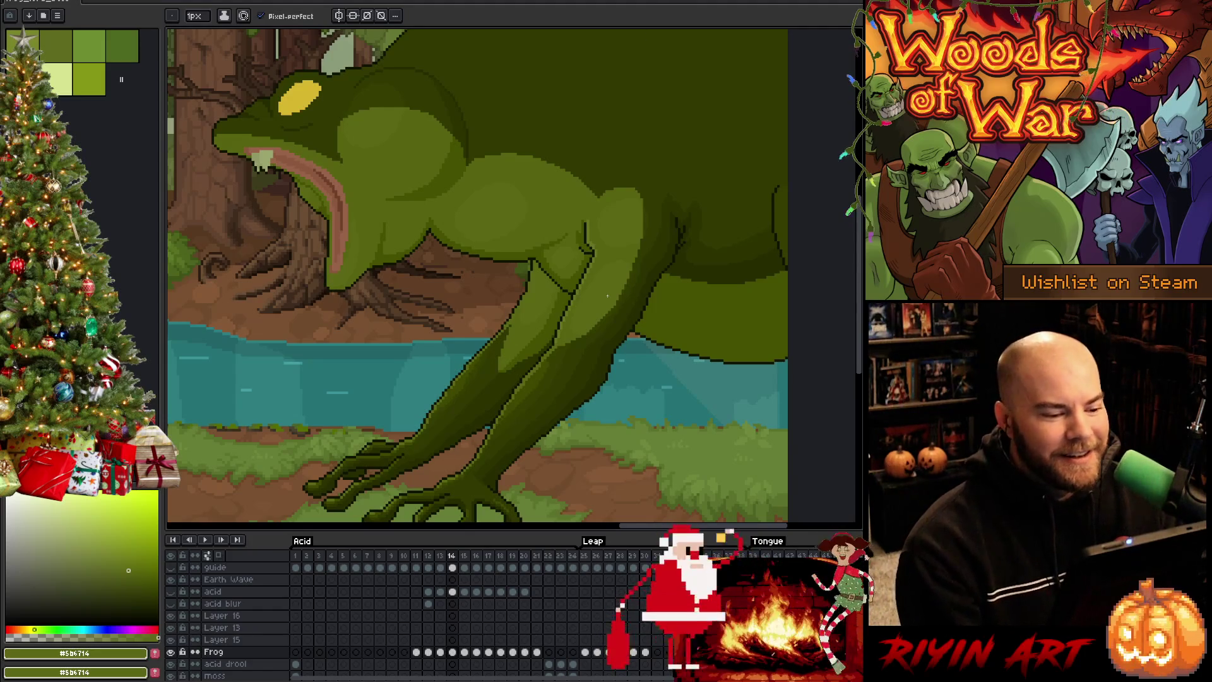
scroll(606, 296, up, 2)
Step: Zoom and pan onto the frog's lower legs and sample the dark leg green
scroll(603, 295, down, 3)
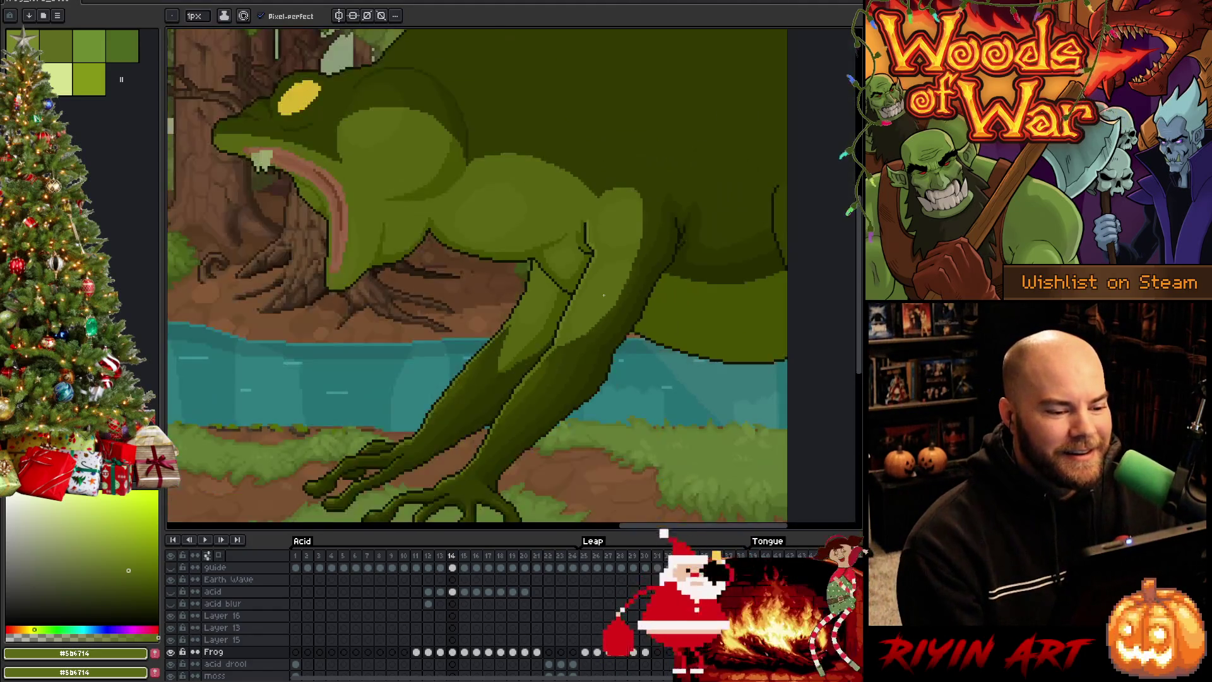
scroll(610, 278, up, 3)
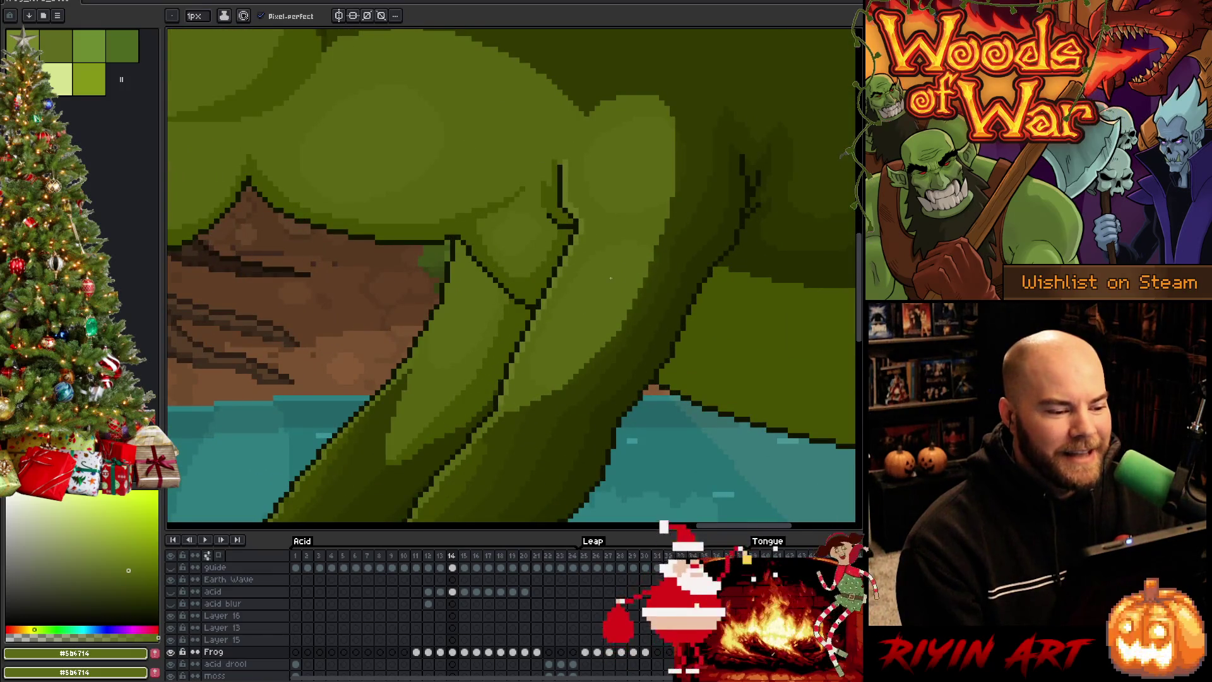
scroll(611, 278, down, 3)
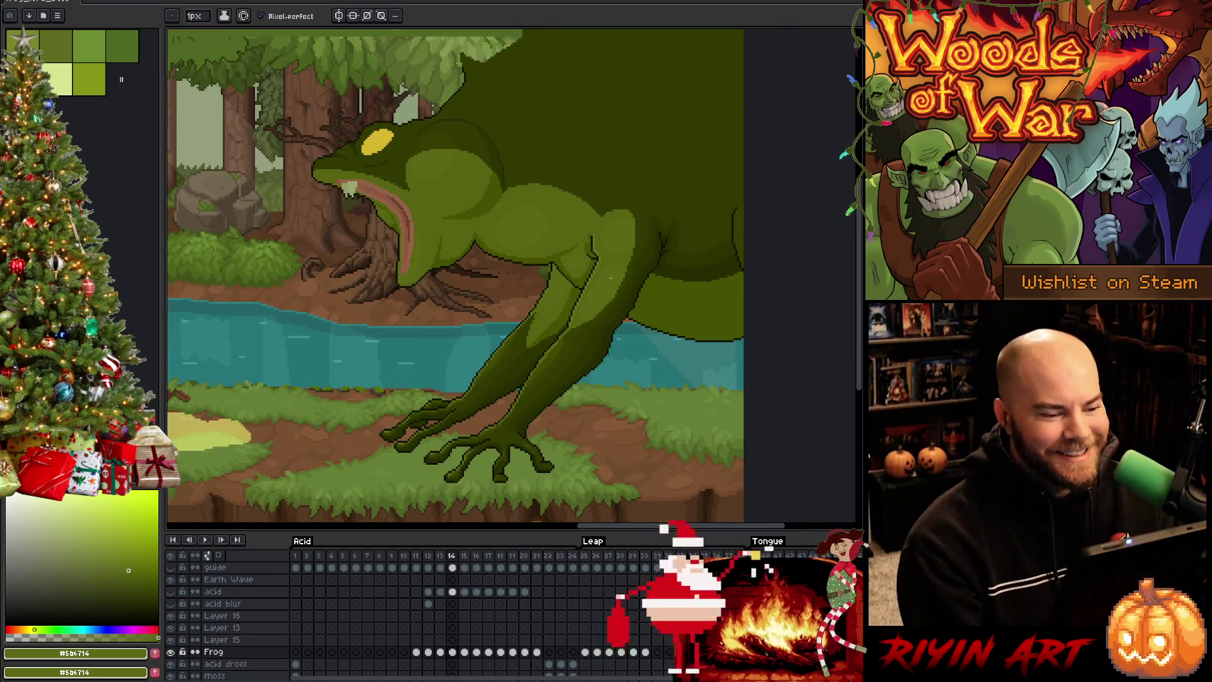
scroll(610, 278, up, 1)
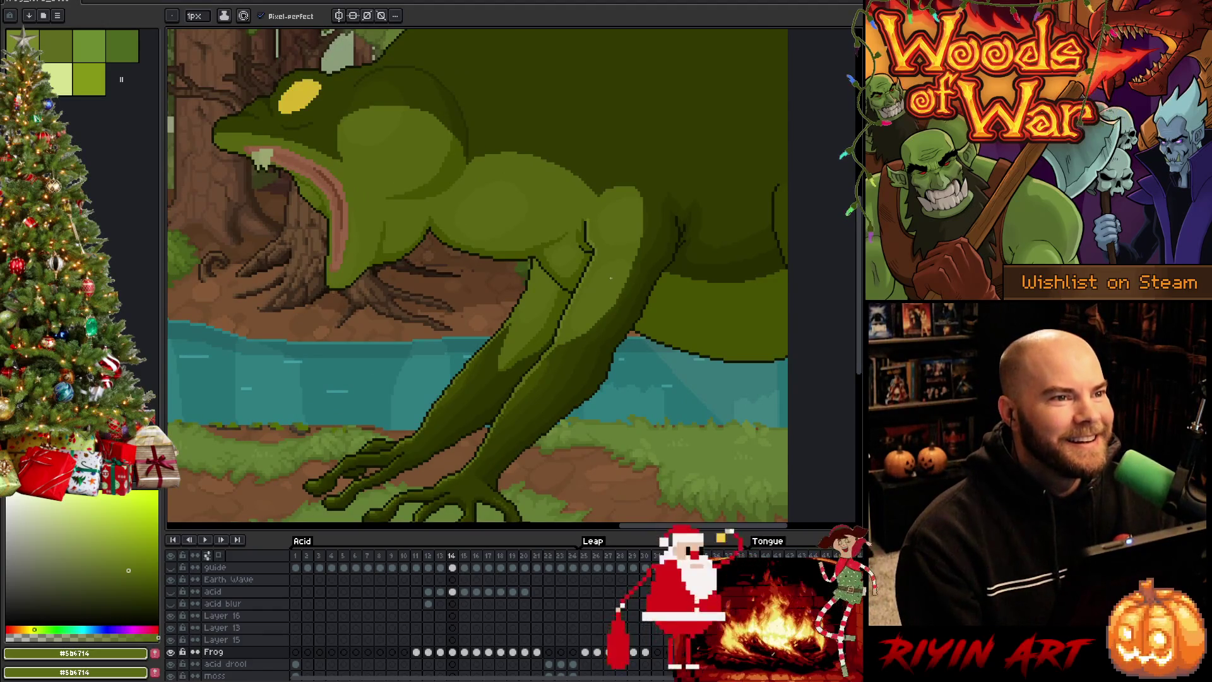
scroll(610, 278, down, 1)
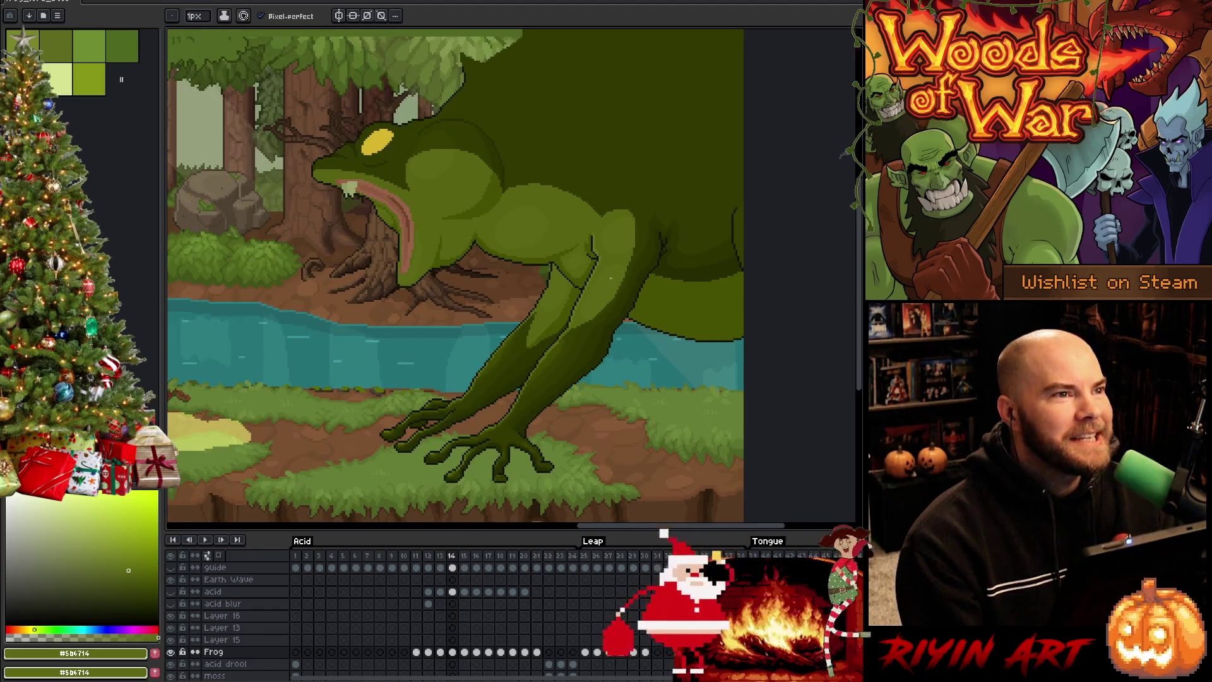
scroll(610, 277, up, 1)
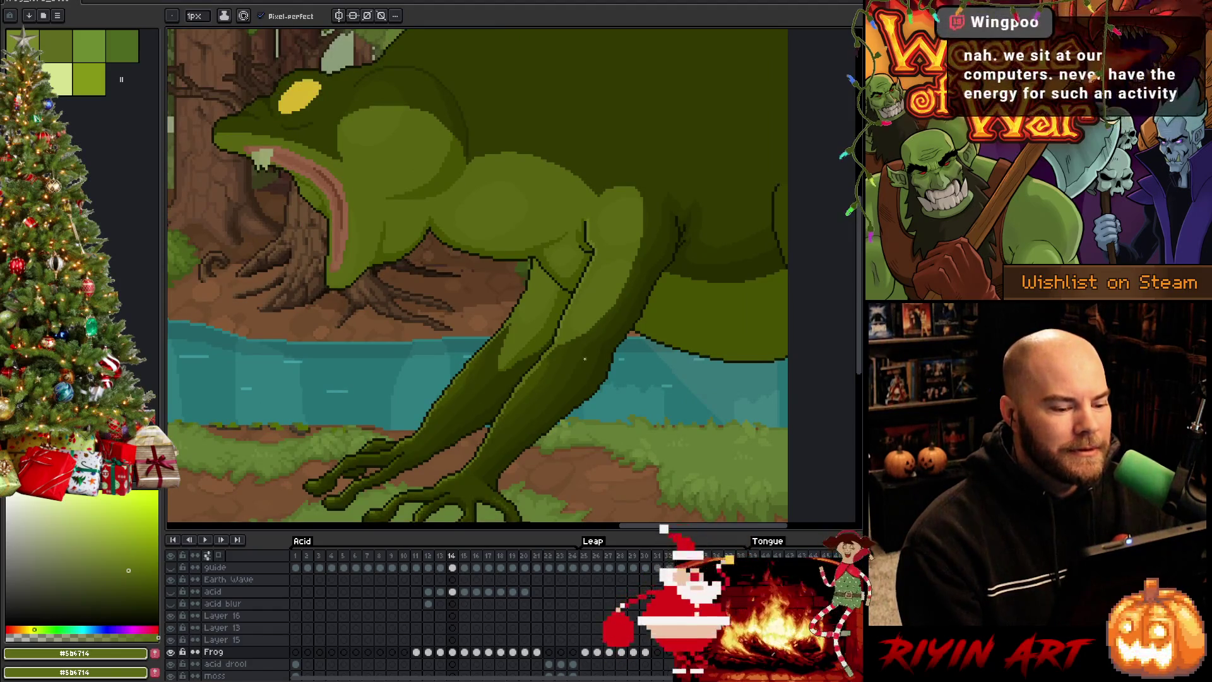
scroll(585, 359, up, 1)
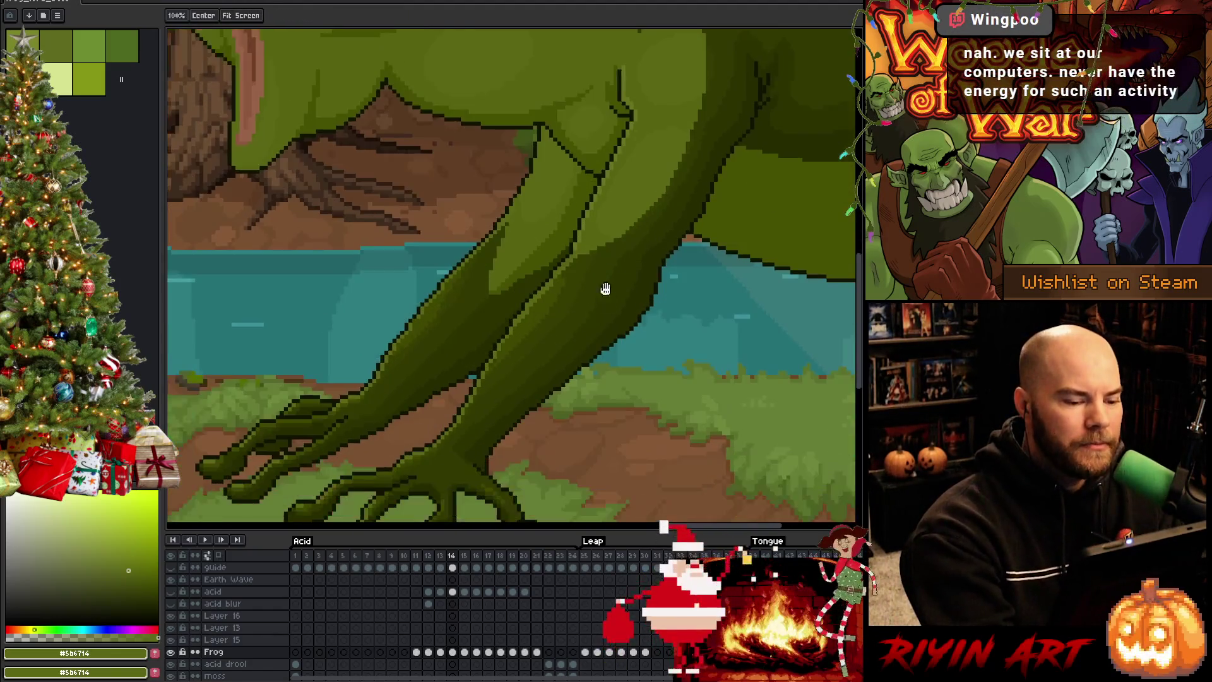
drag(572, 369, 604, 286)
alt+click(554, 317)
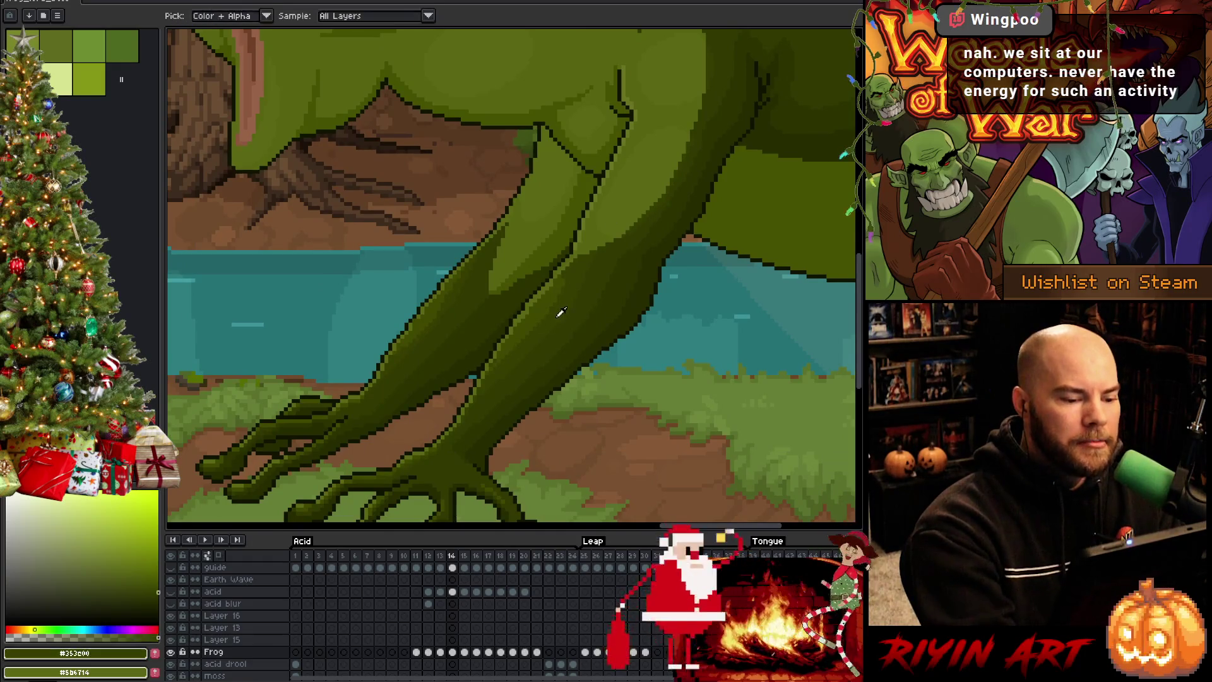
Step: Compare frames 14 and 15, sample the darker leg green and reselect the right leg
key(period)
key(comma)
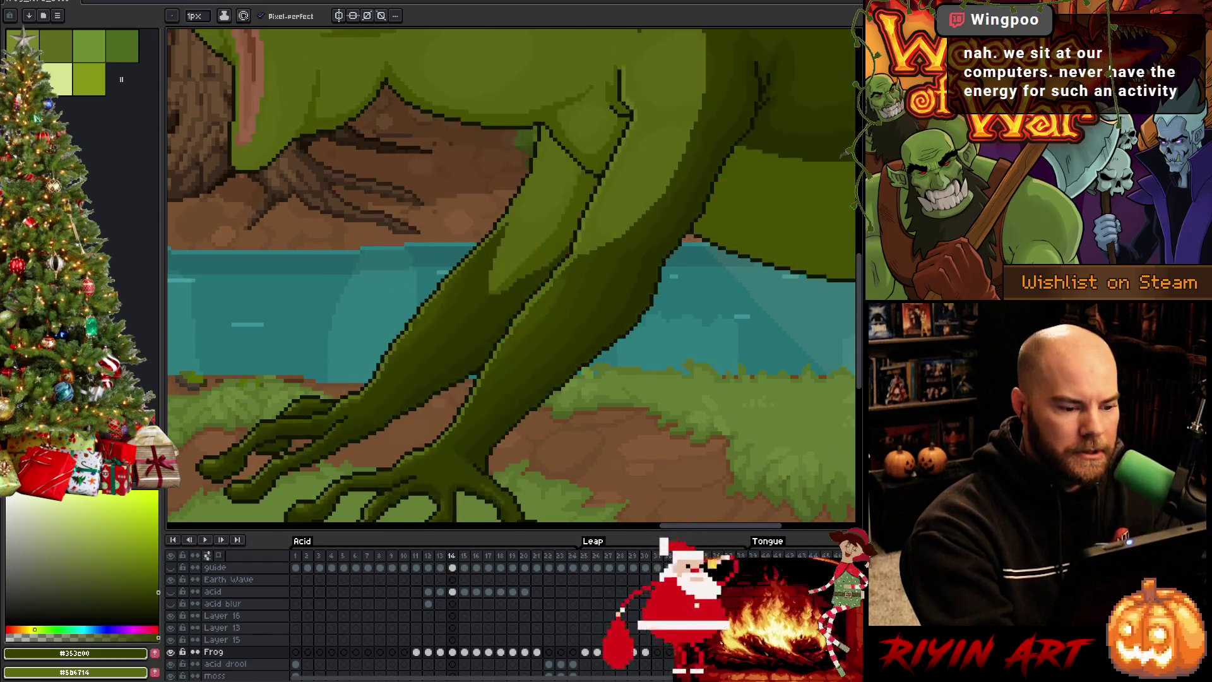
key(period)
key(comma)
key(period)
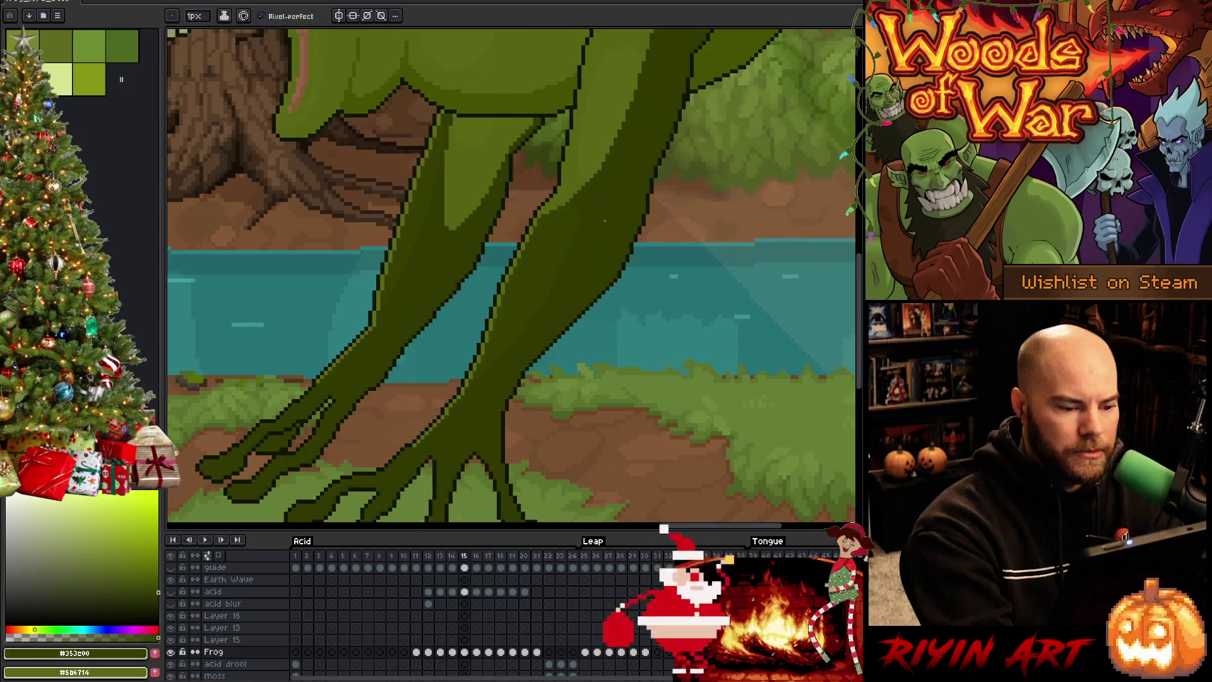
alt+click(579, 220)
key(ctrl+shift+d)
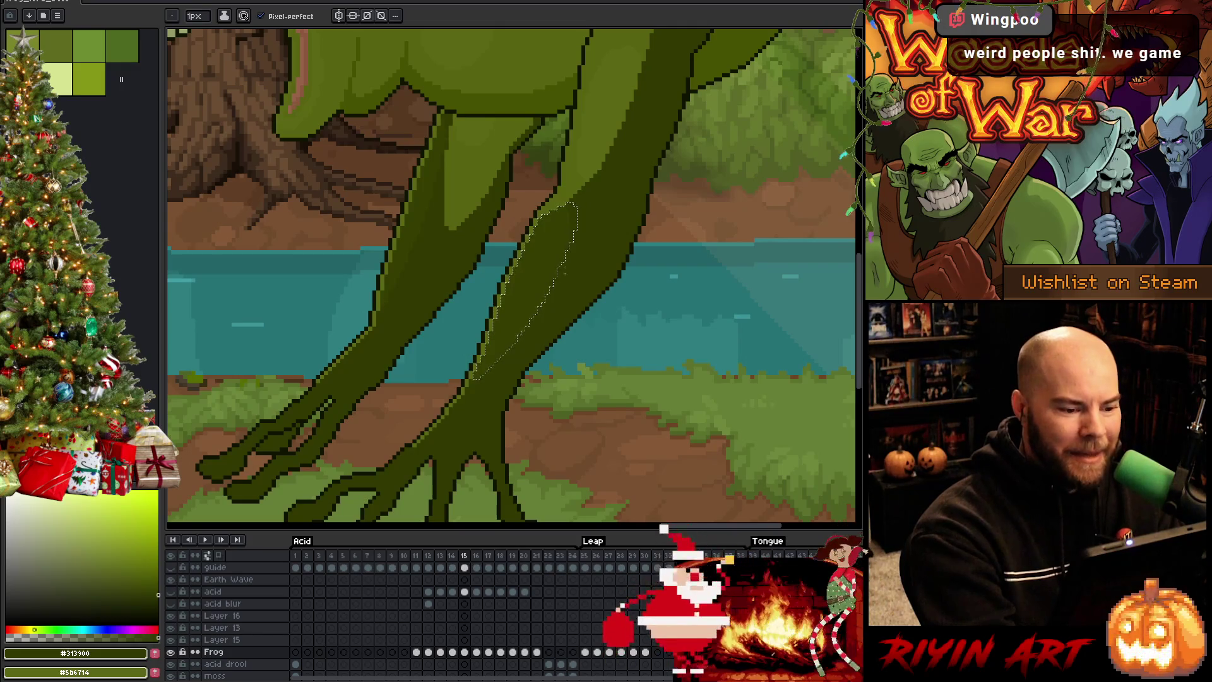
key(ctrl+d)
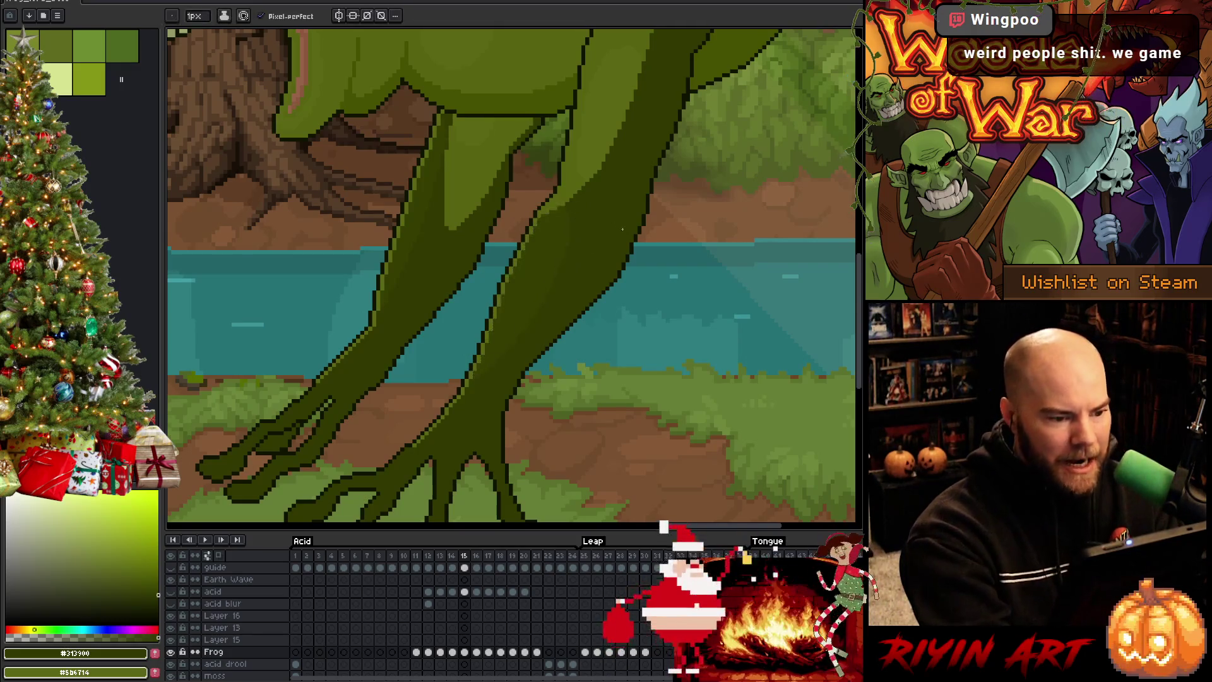
Step: Select the lower leg region on frame 15 and pick the dark leg green from frame 14
key(comma)
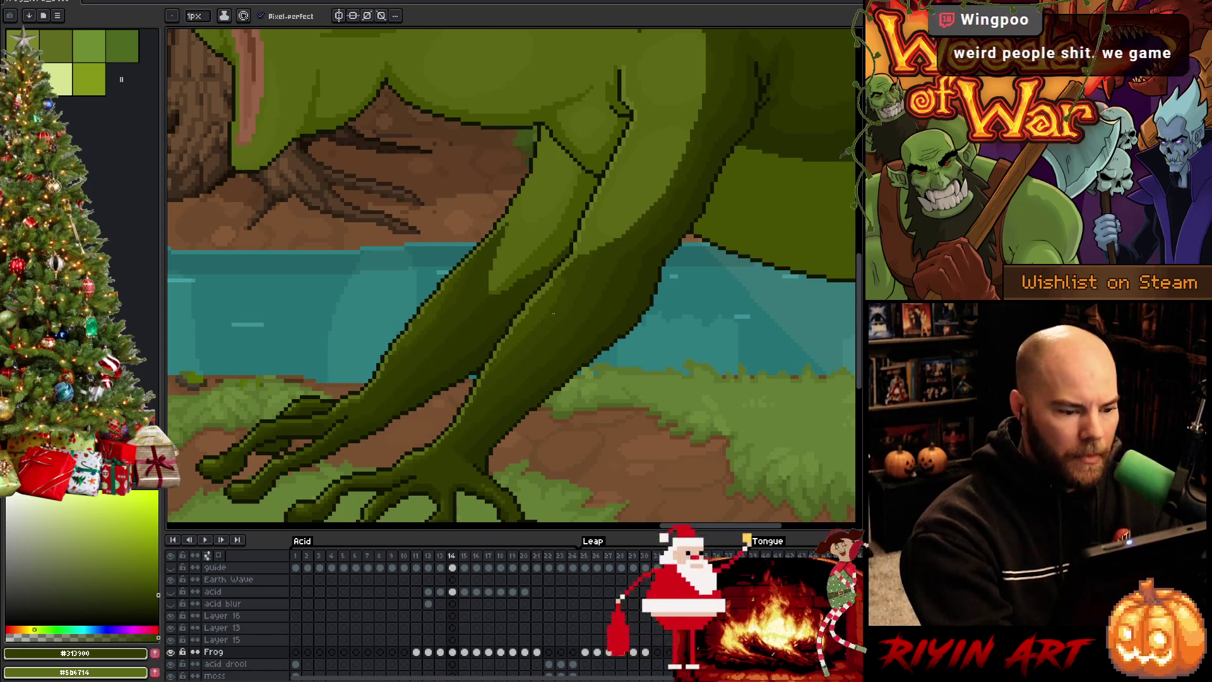
key(period)
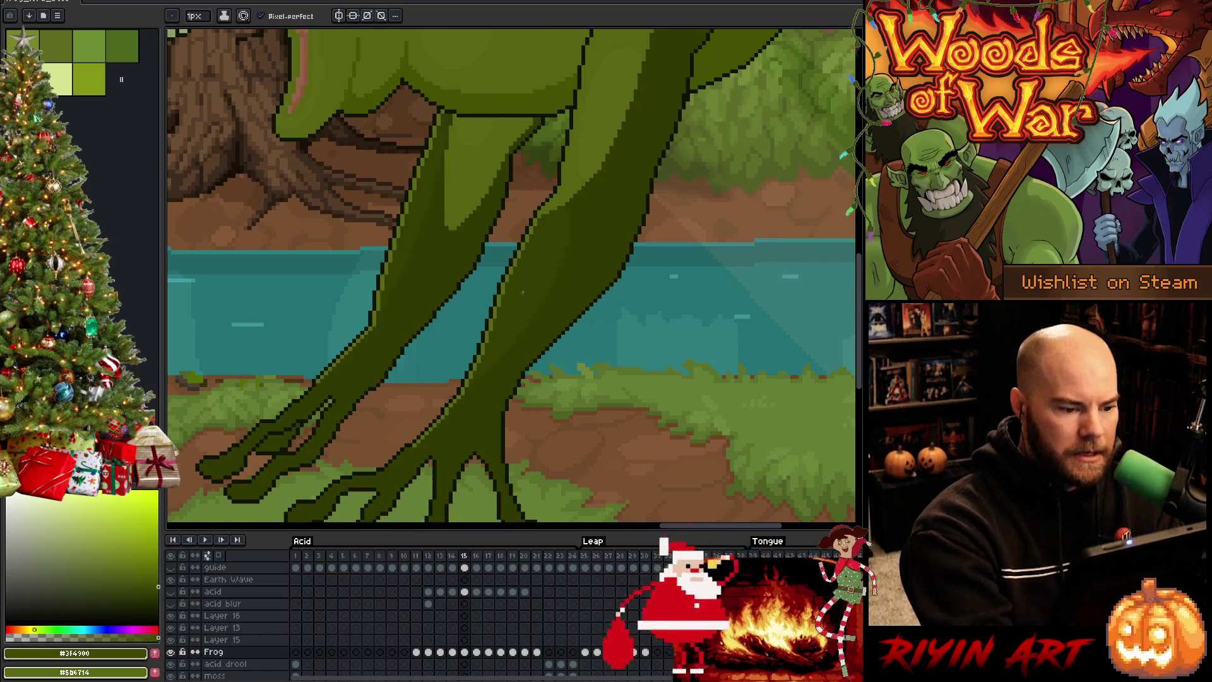
drag(562, 208, 559, 214)
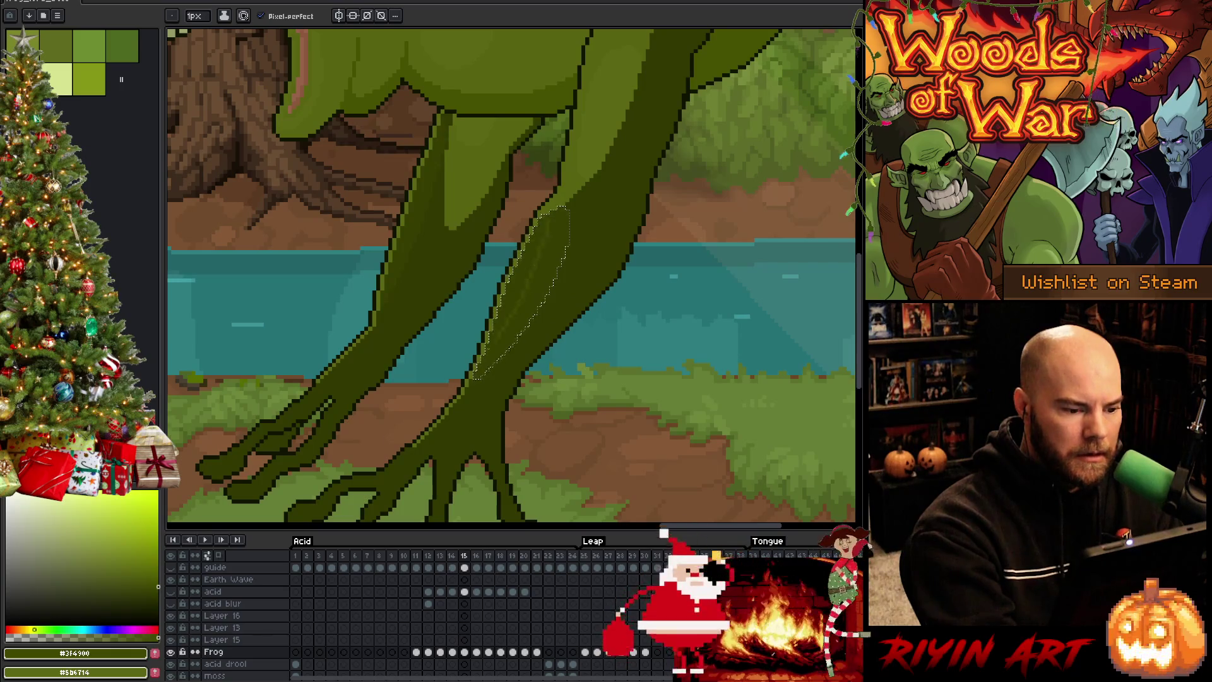
key(w)
key(comma)
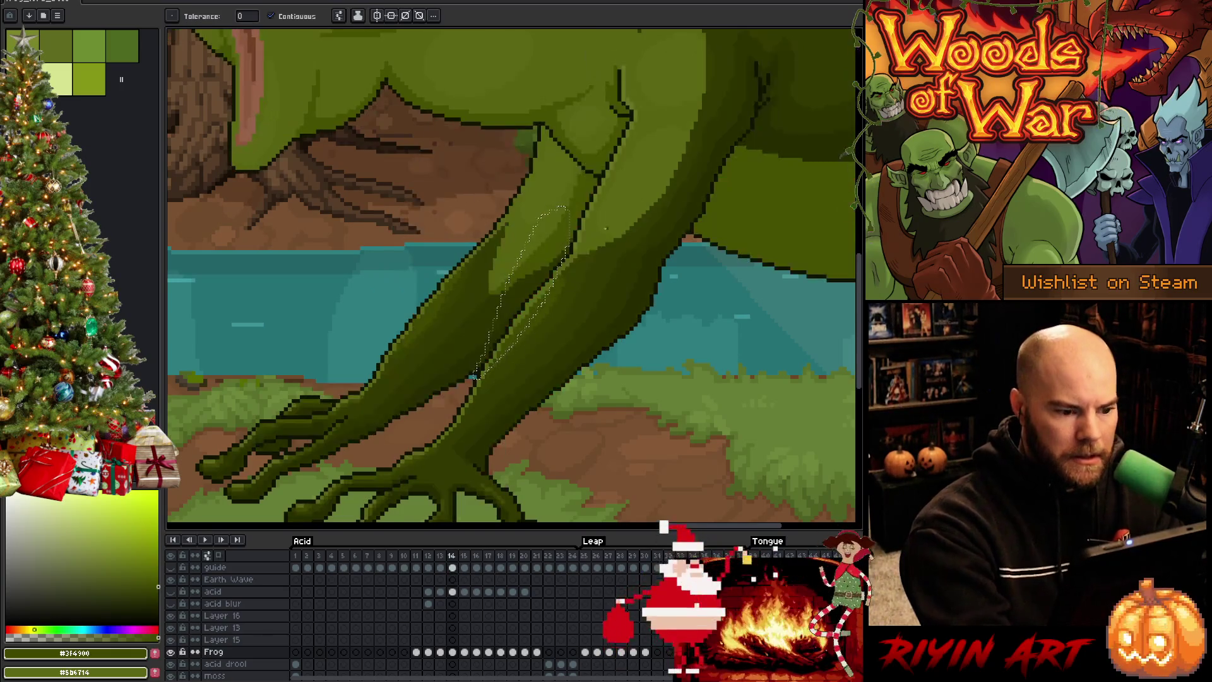
key(b)
alt+click(588, 318)
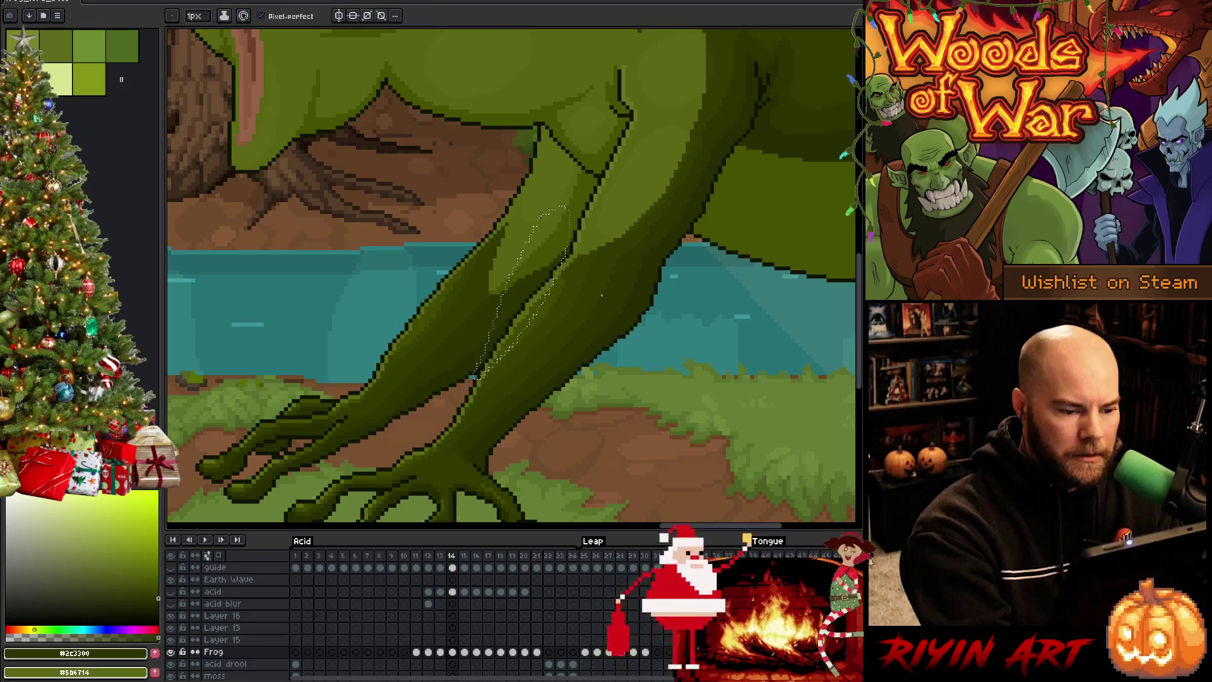
Step: Compare frames 13 to 15, then magic-wand select the frog's right leg on frame 15
key(comma)
key(period)
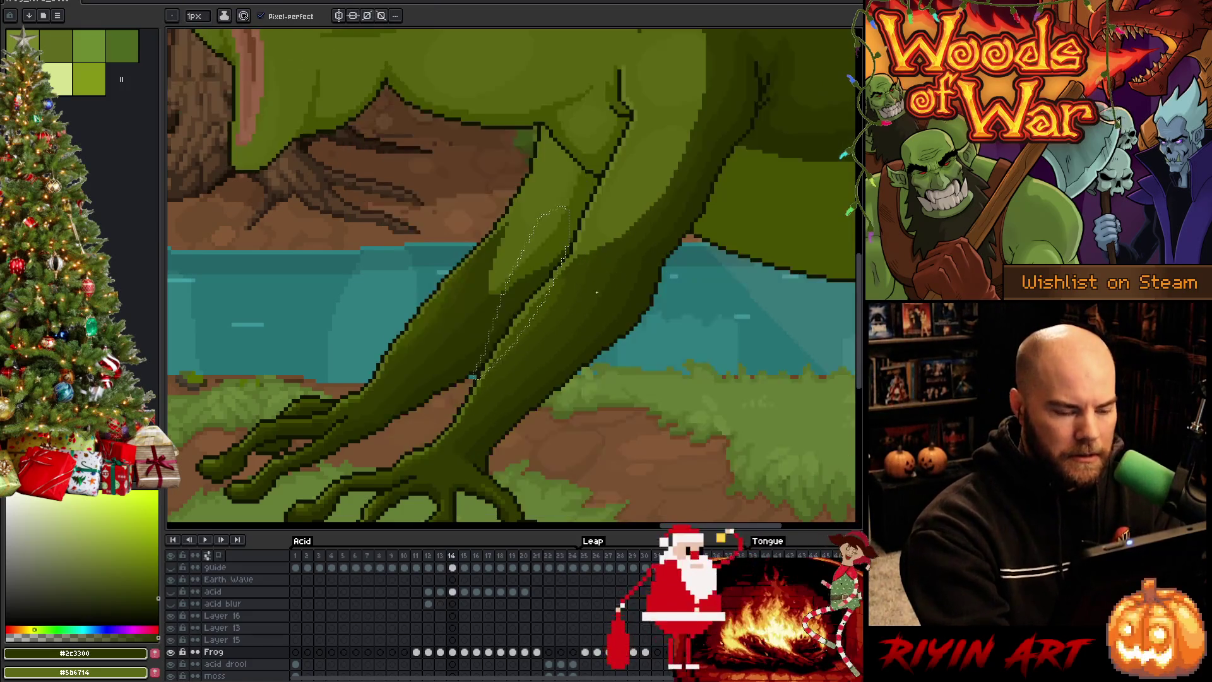
key(period)
key(ctrl+d)
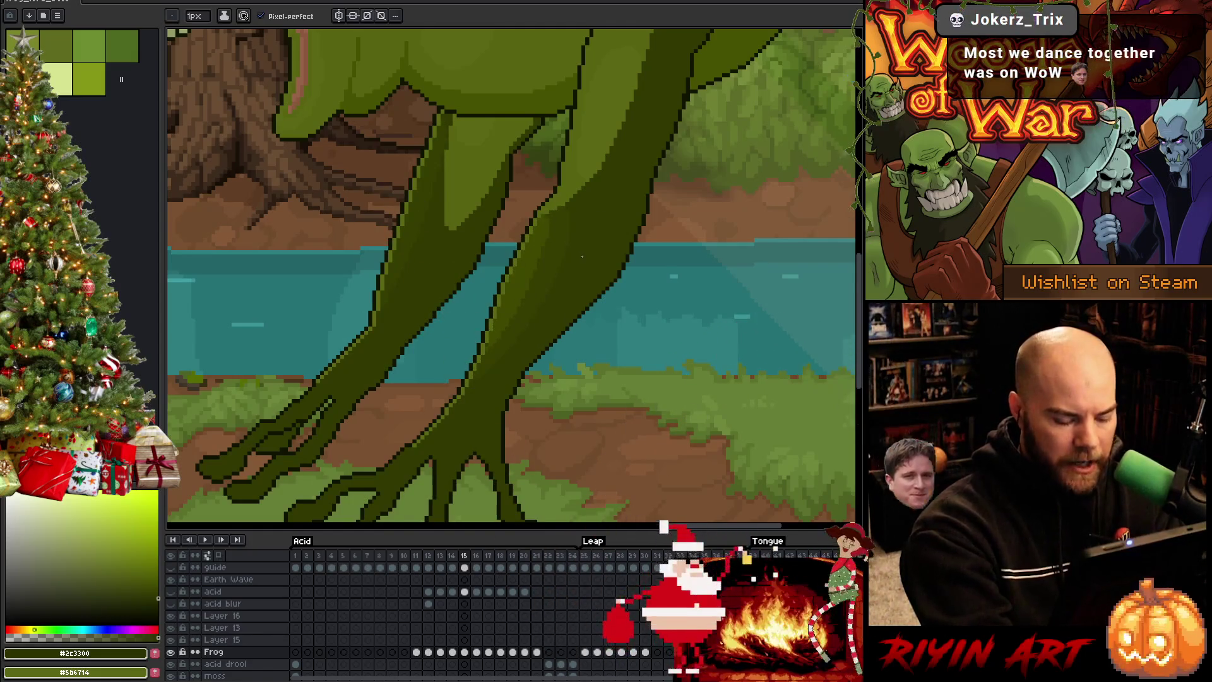
key(comma)
key(period)
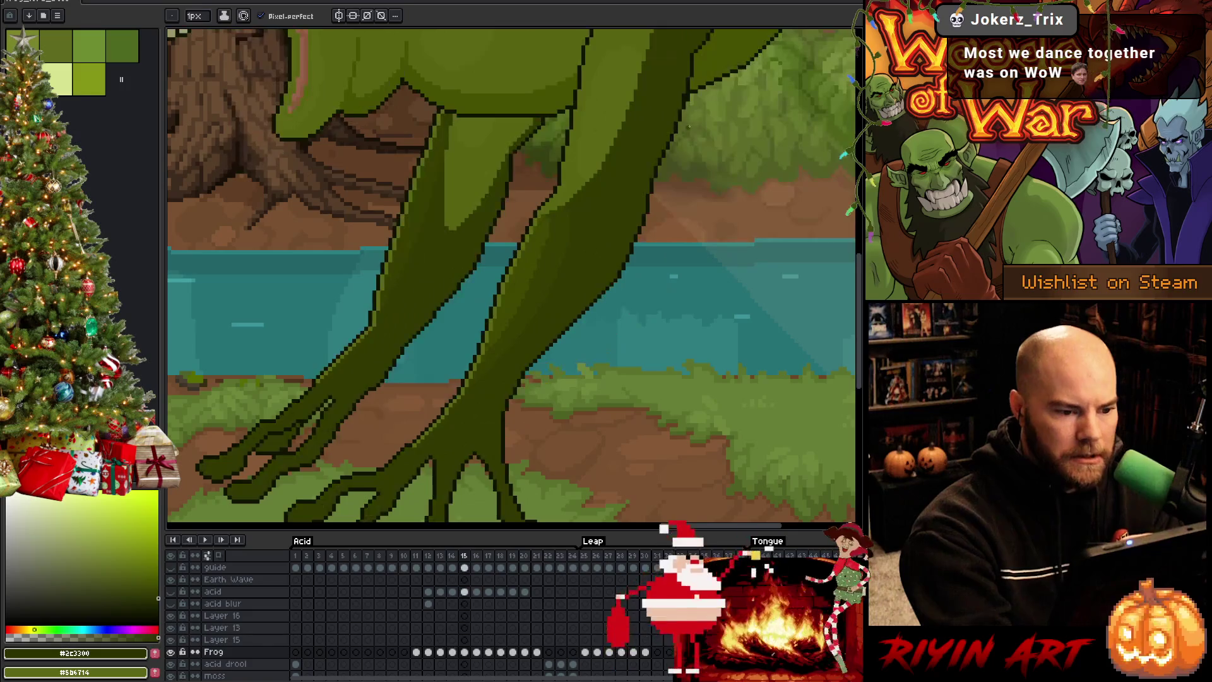
key(w)
click(581, 284)
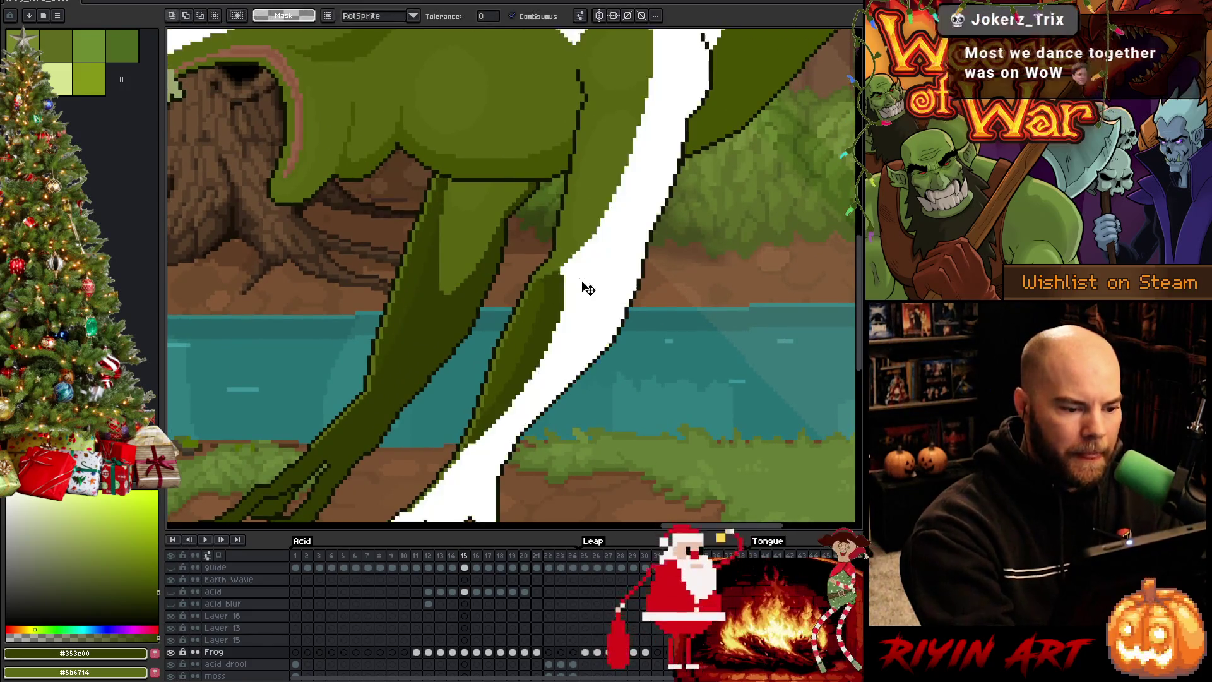
Step: Recolour the selected right leg with the dark #353d00 leg green
key(b)
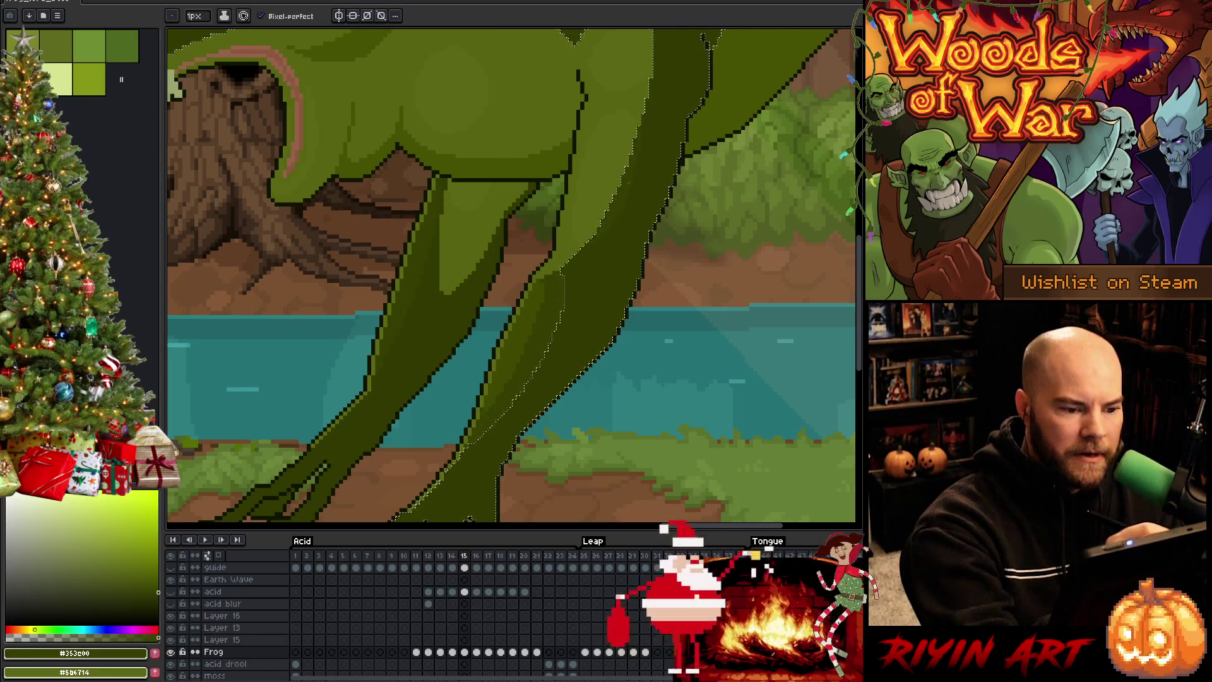
alt+click(623, 230)
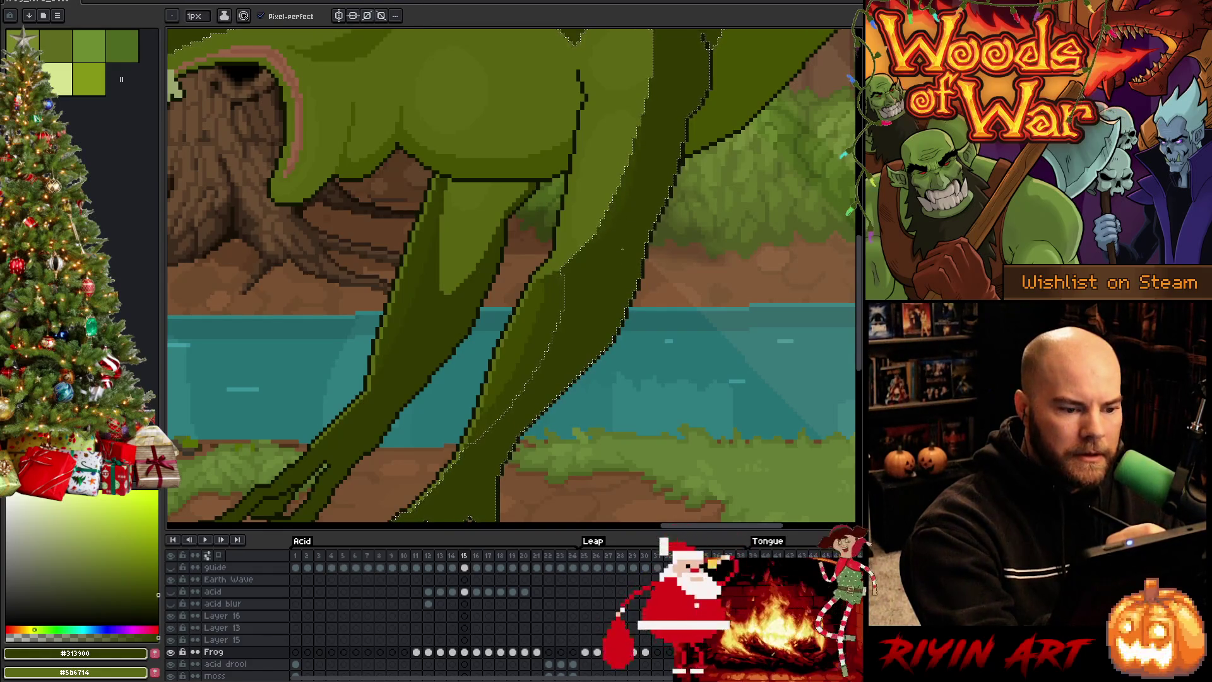
alt+click(628, 211)
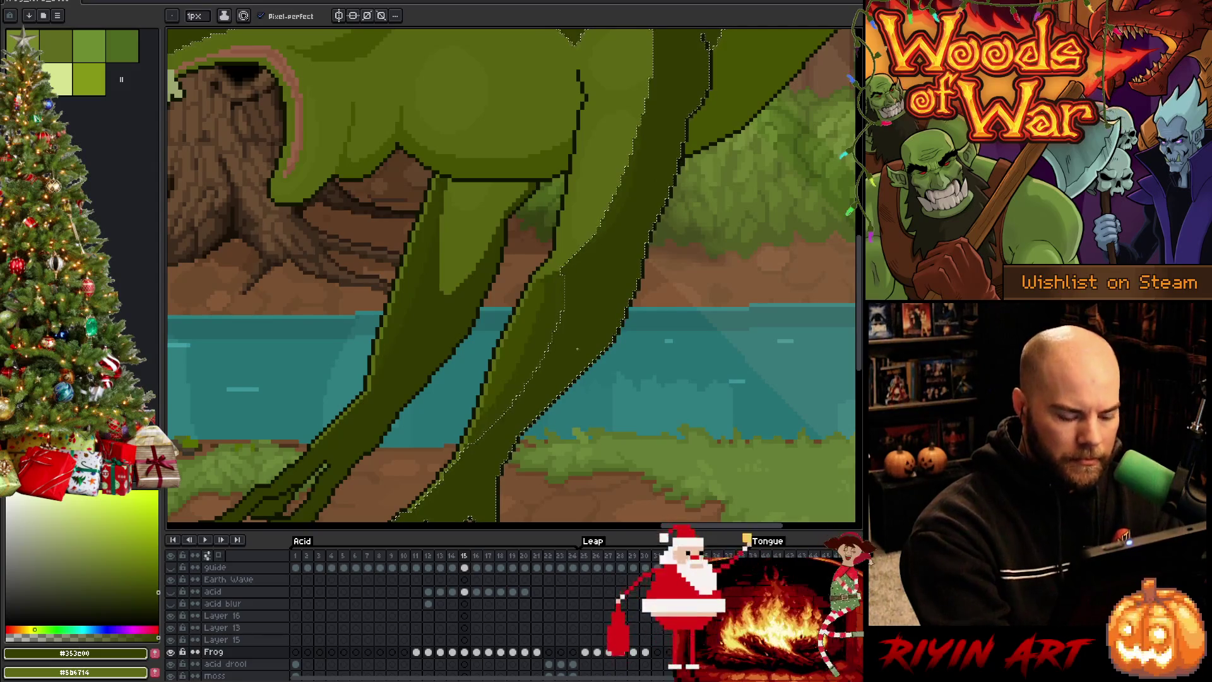
key(Left)
alt+click(611, 351)
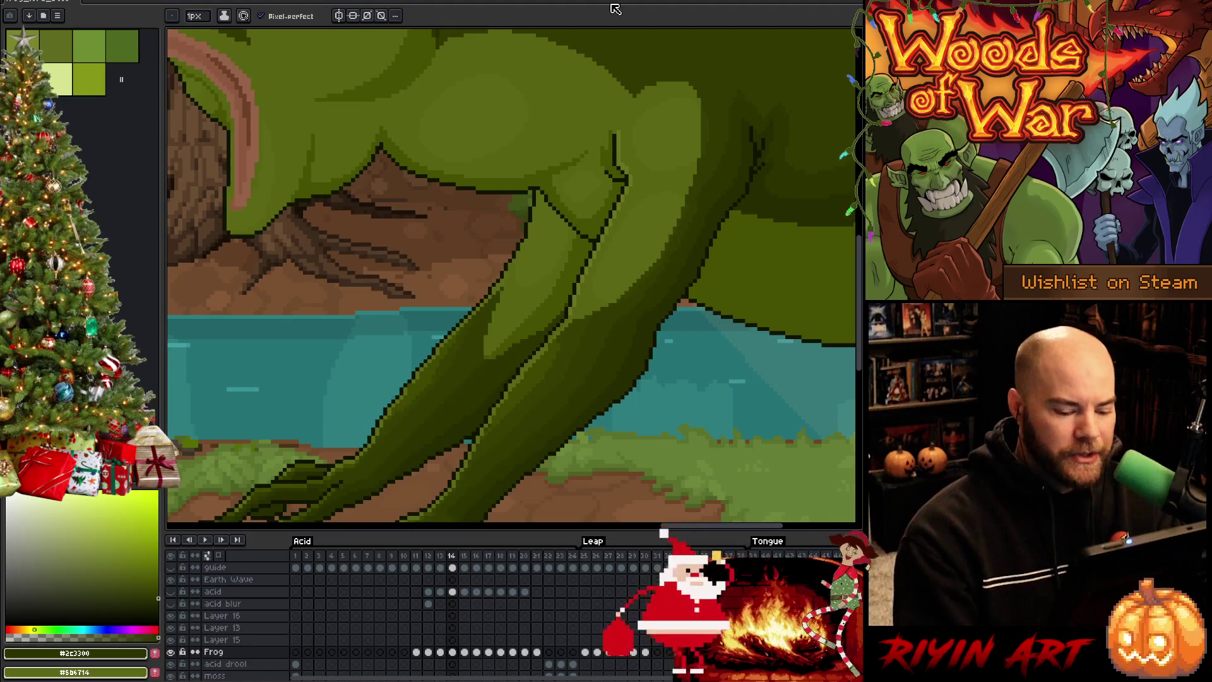
Step: Compare frames 13 to 15 and select the frog's dark leg areas by colour on frame 15
key(Left)
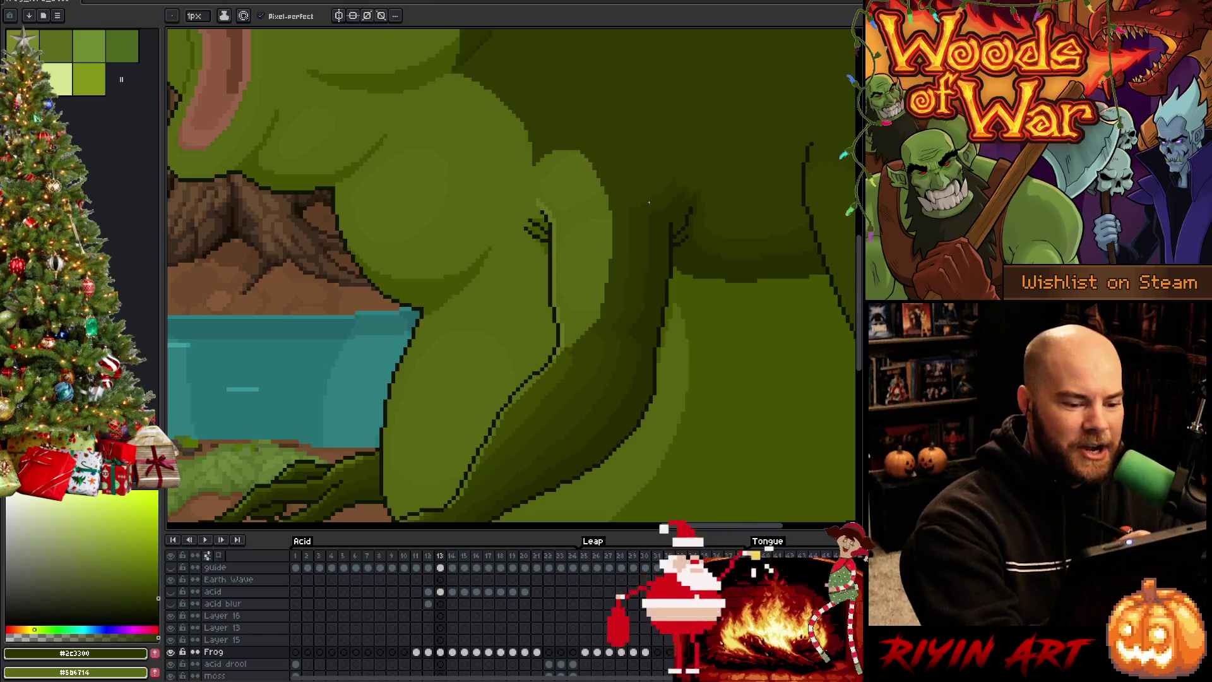
key(Right)
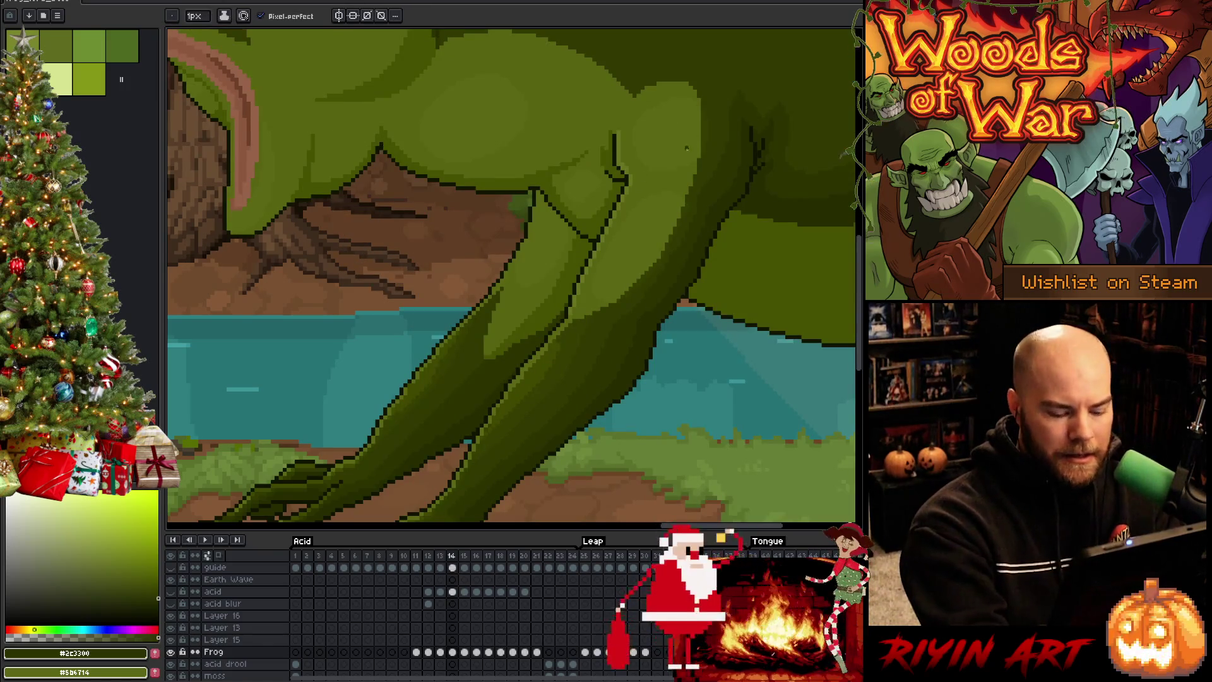
key(Right)
scroll(656, 142, up, 3)
key(w)
click(656, 141)
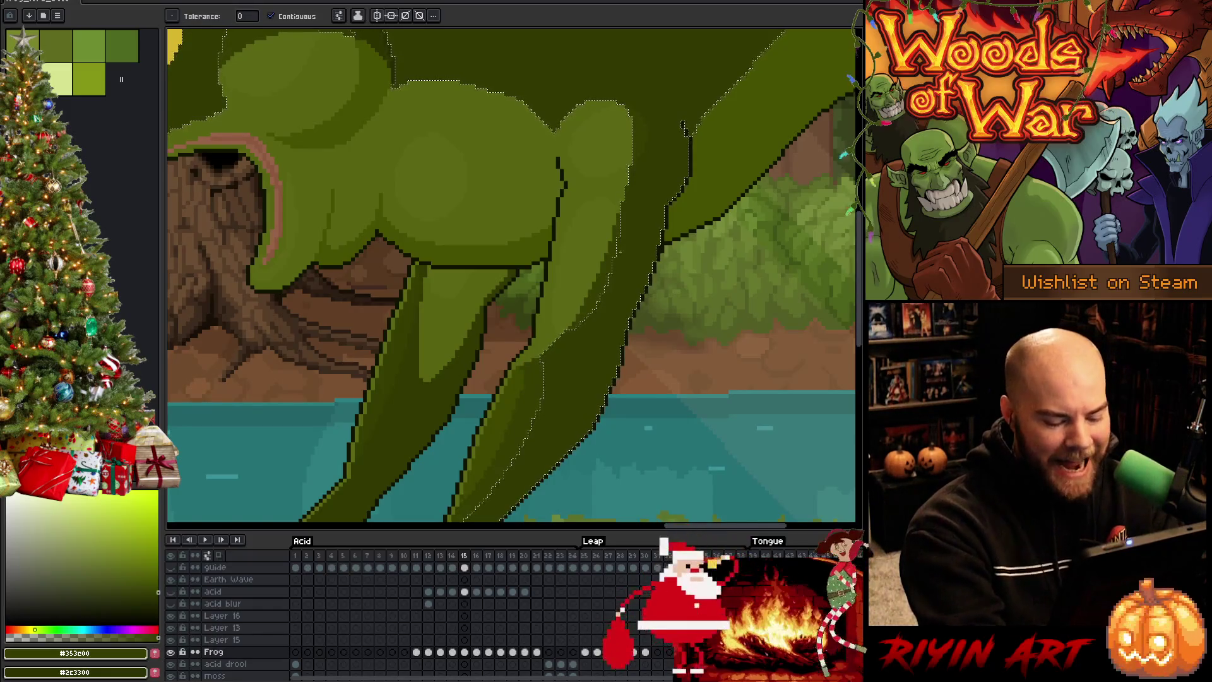
key(Left)
key(Right)
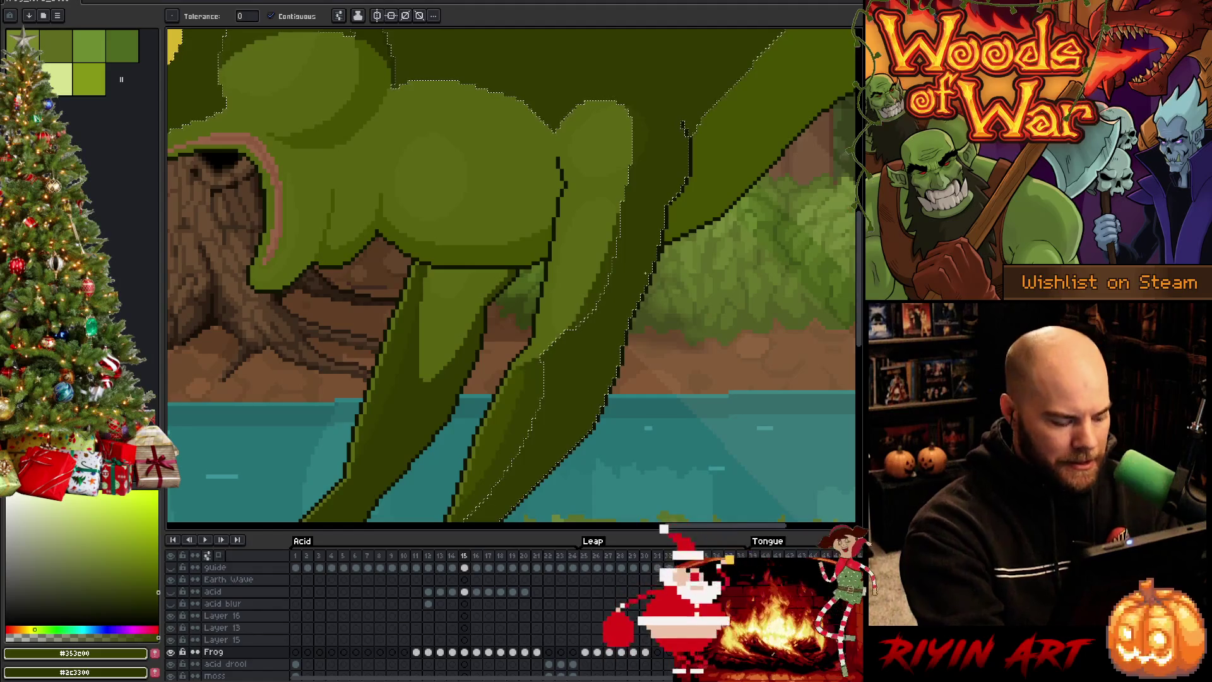
key(x)
key(b)
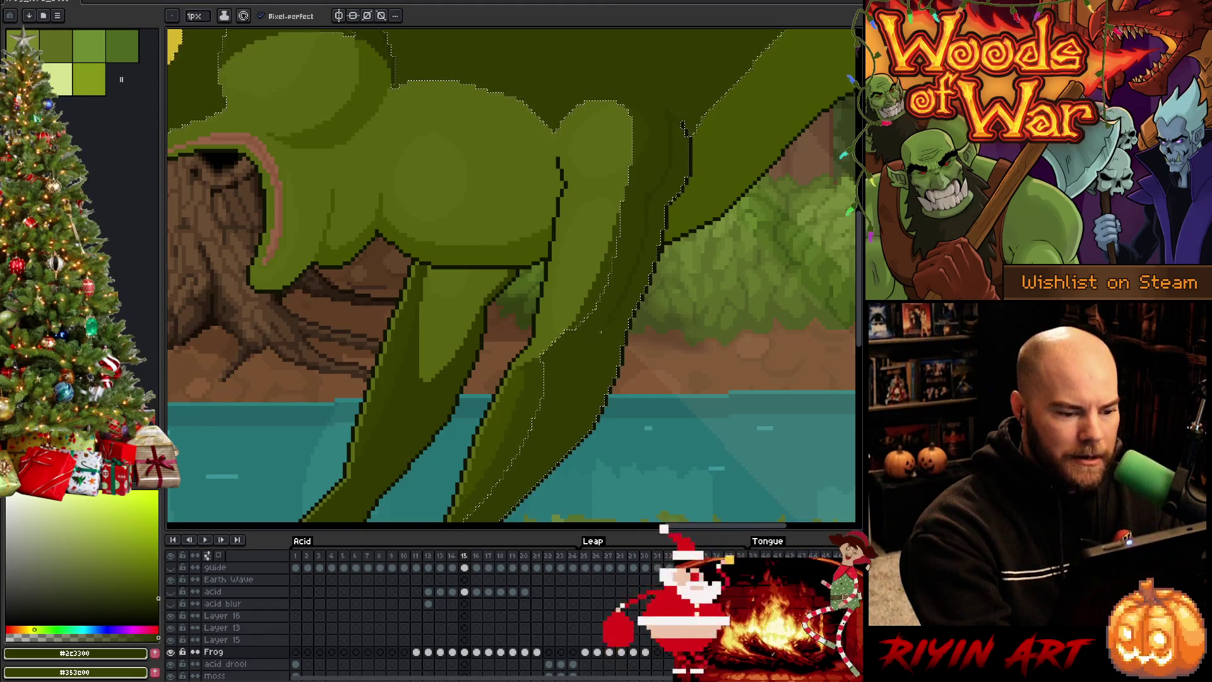
Step: Select the frog's left leg with Magic Wand and recolour it using Paint Bucket and Pencil
drag(619, 370, 645, 240)
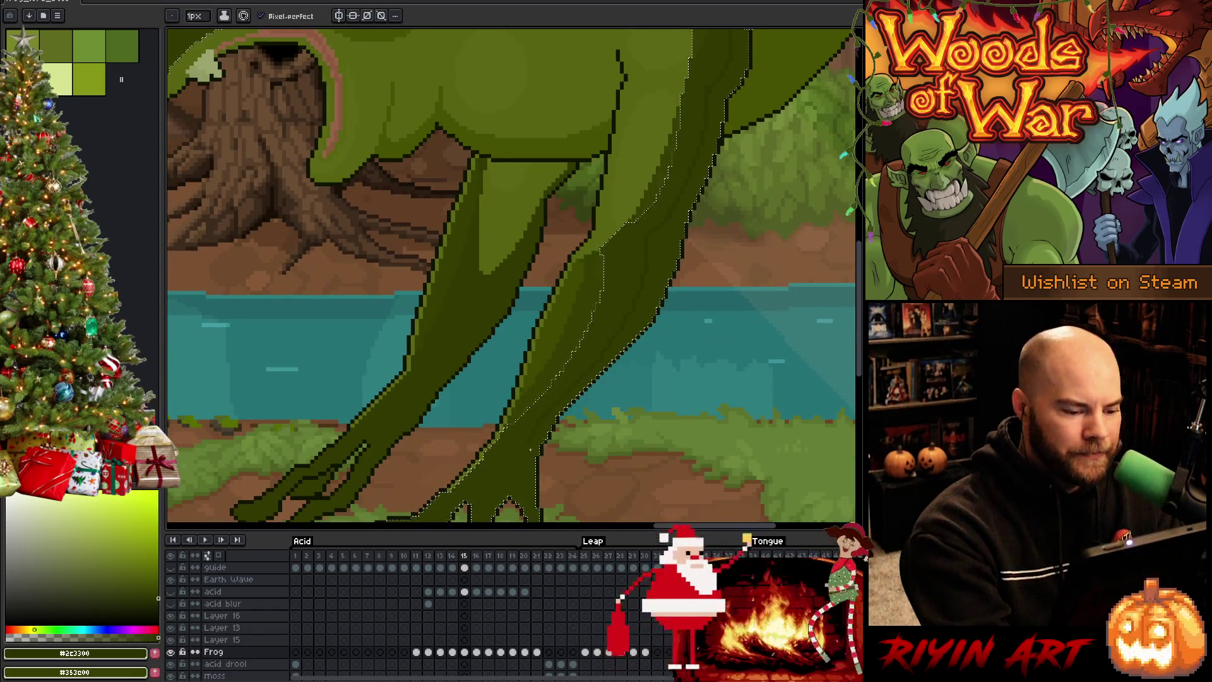
key(w)
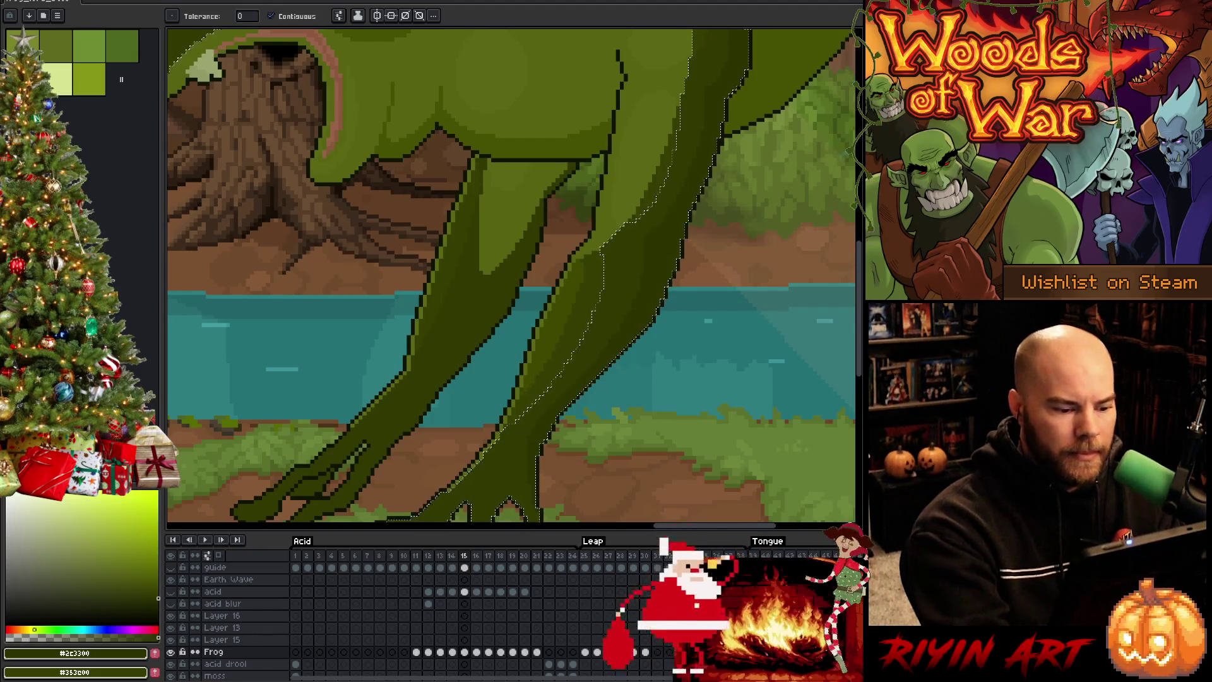
key(b)
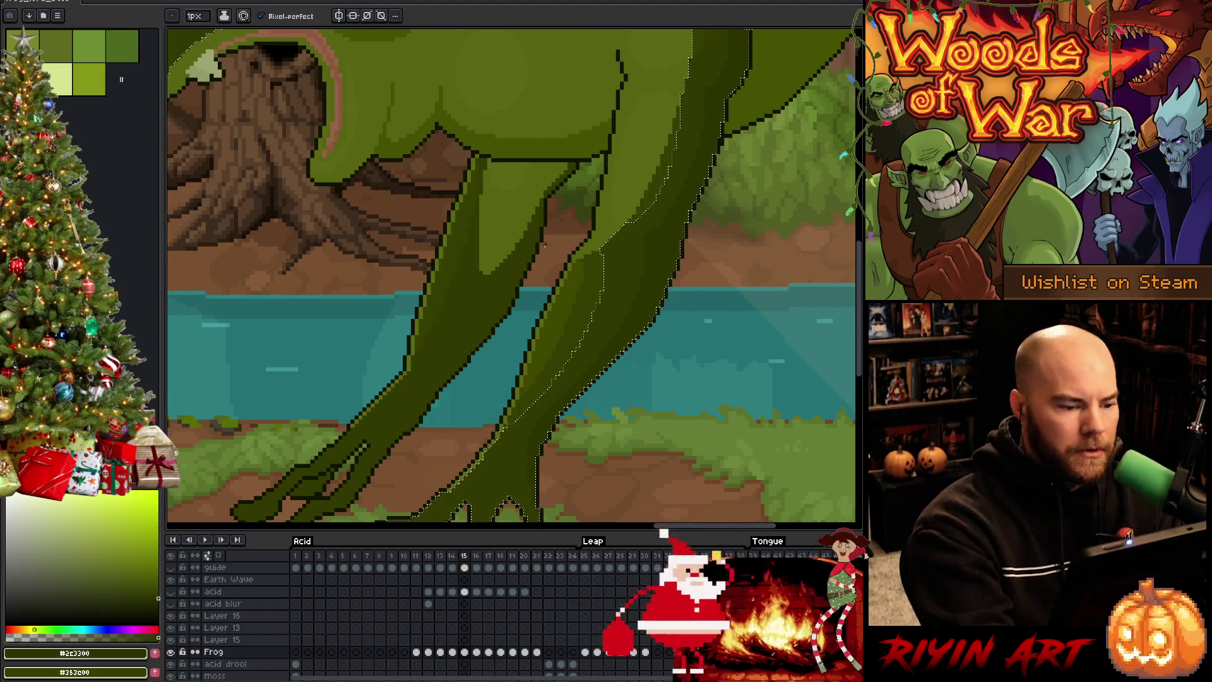
key(w)
click(524, 249)
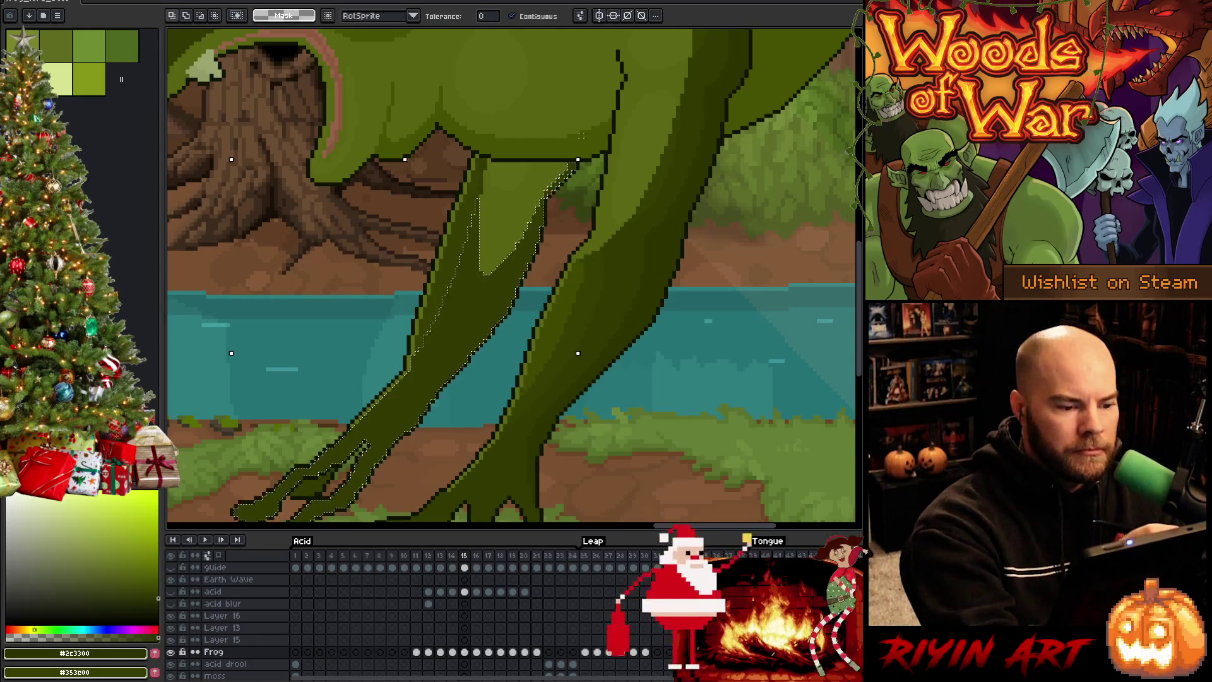
key(g)
key(b)
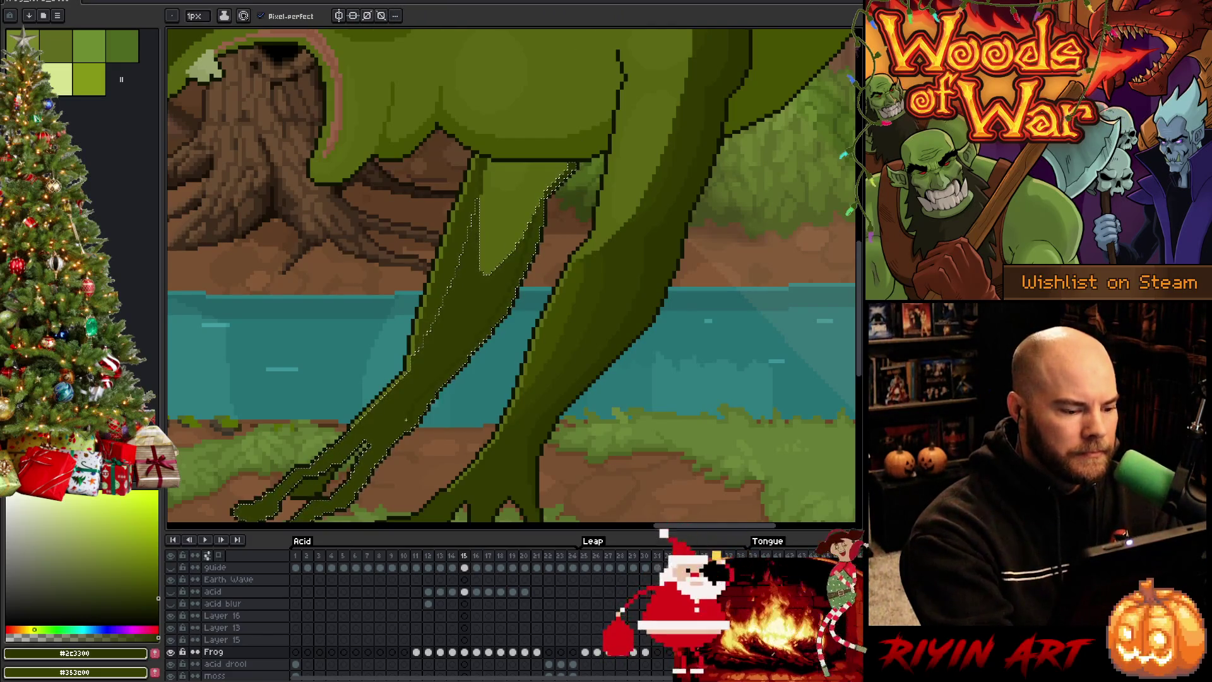
key(g)
key(b)
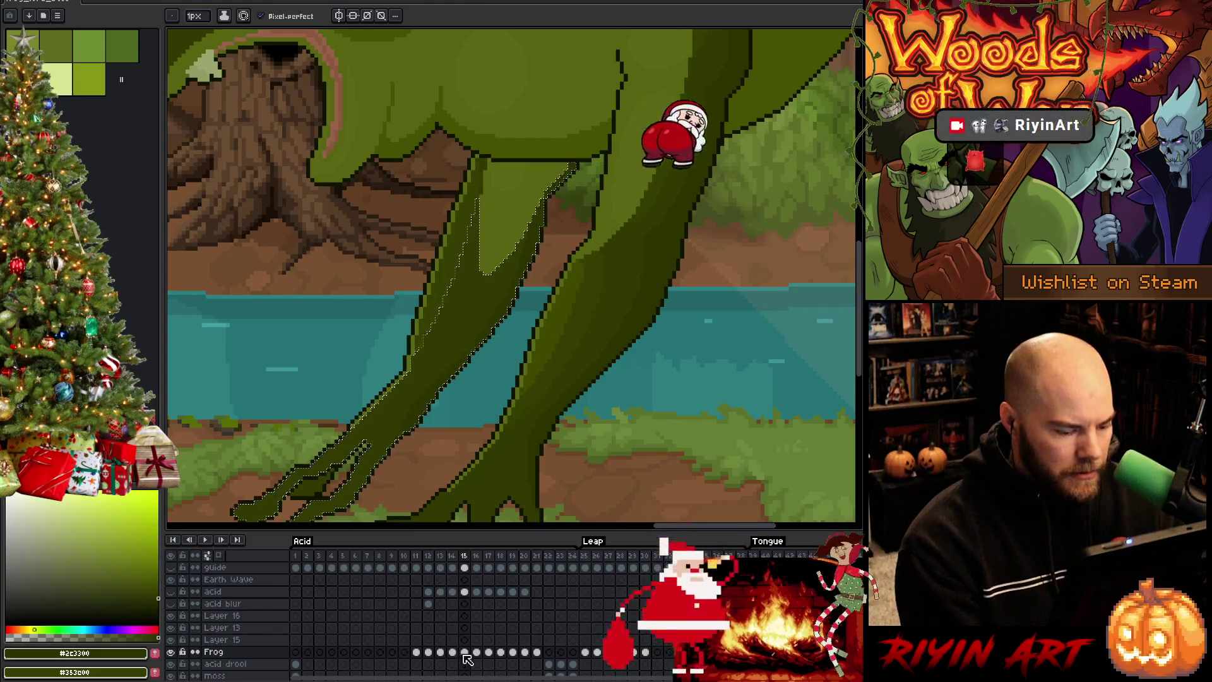
Step: Select the darker left leg, nudge it with the Move tool, then deselect
key(ctrl+d)
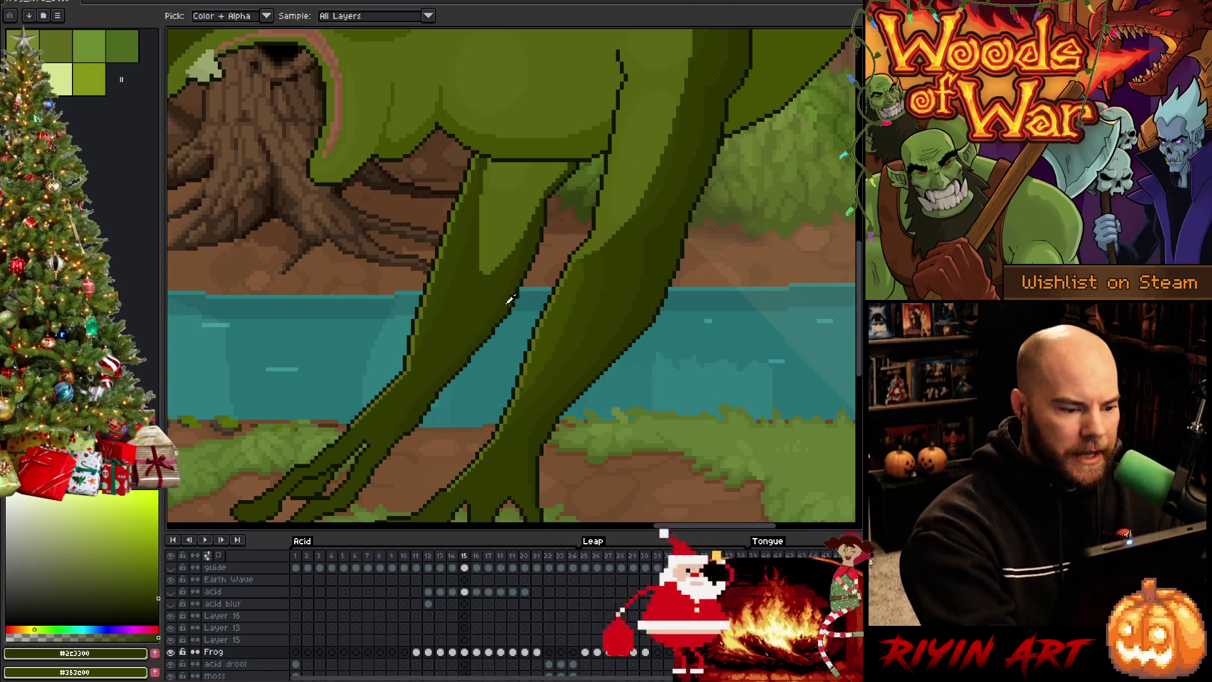
click(511, 278)
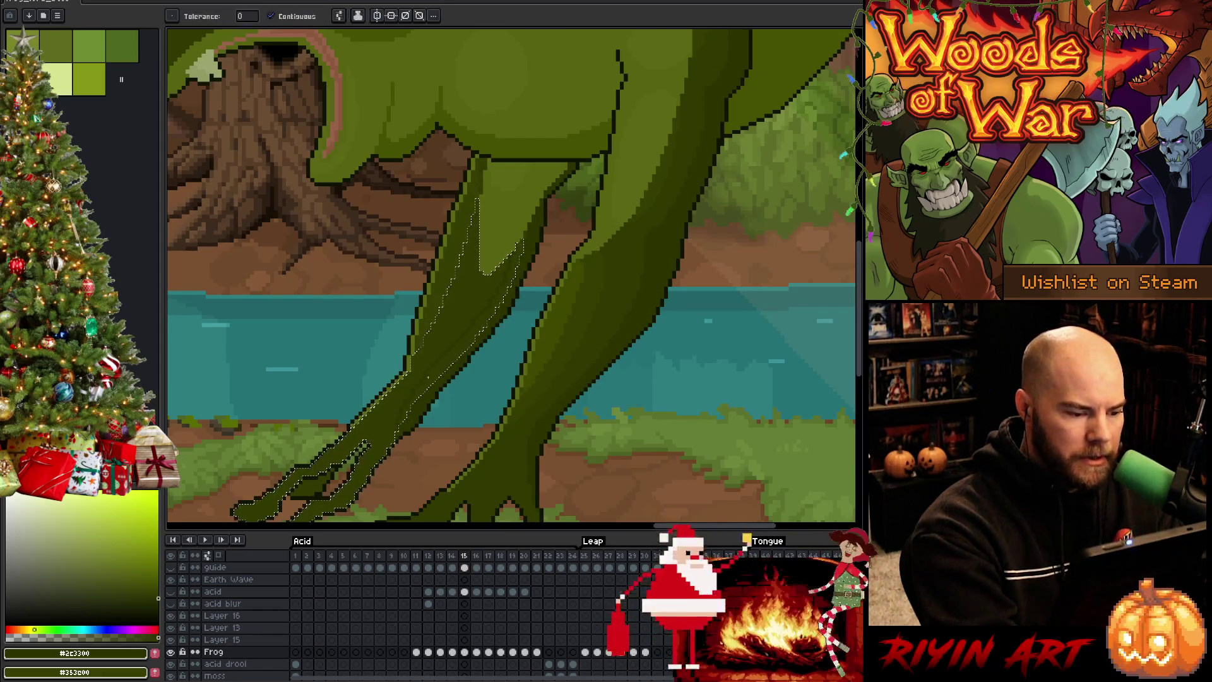
key(v)
key(ctrl+d)
key(b)
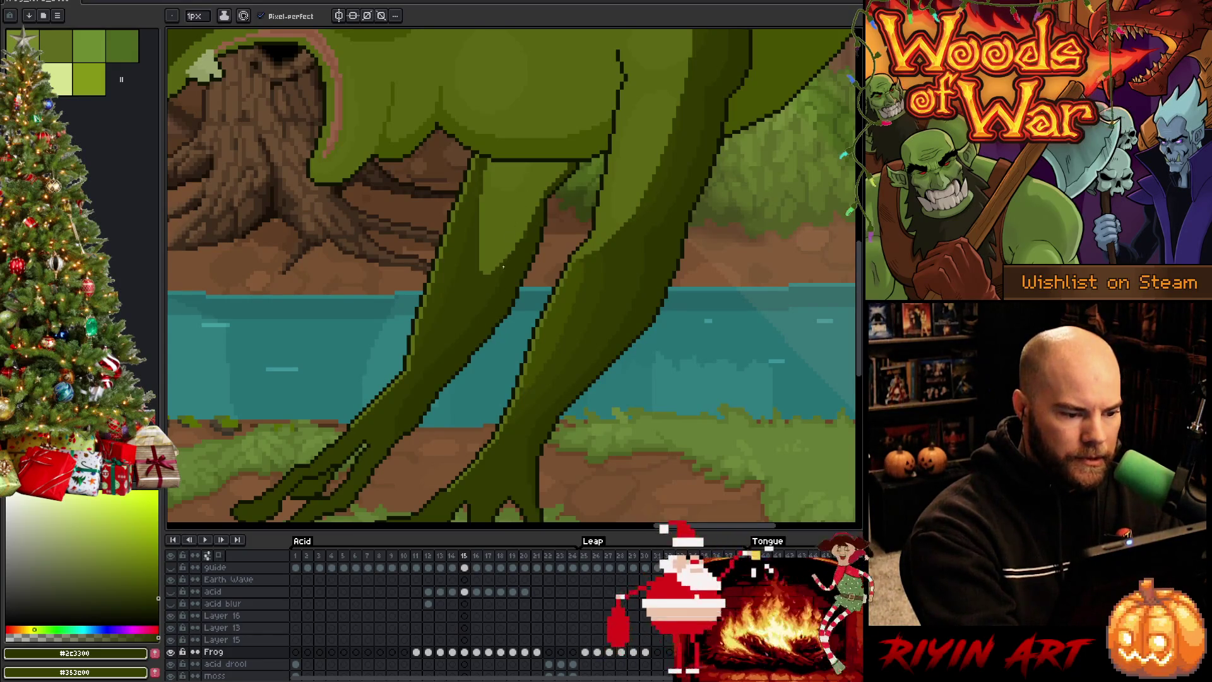
Step: Sample the very dark and lighter leg greens on frame 14 and compare frames 13 and 15
key(comma)
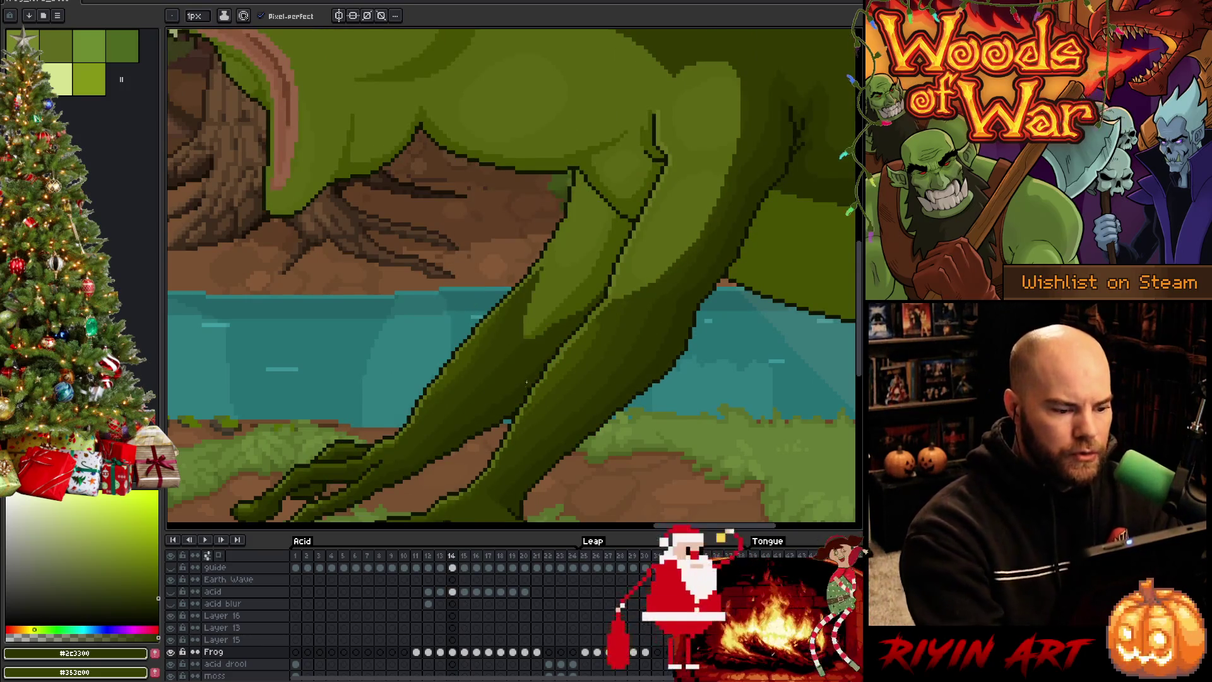
alt+click(500, 410)
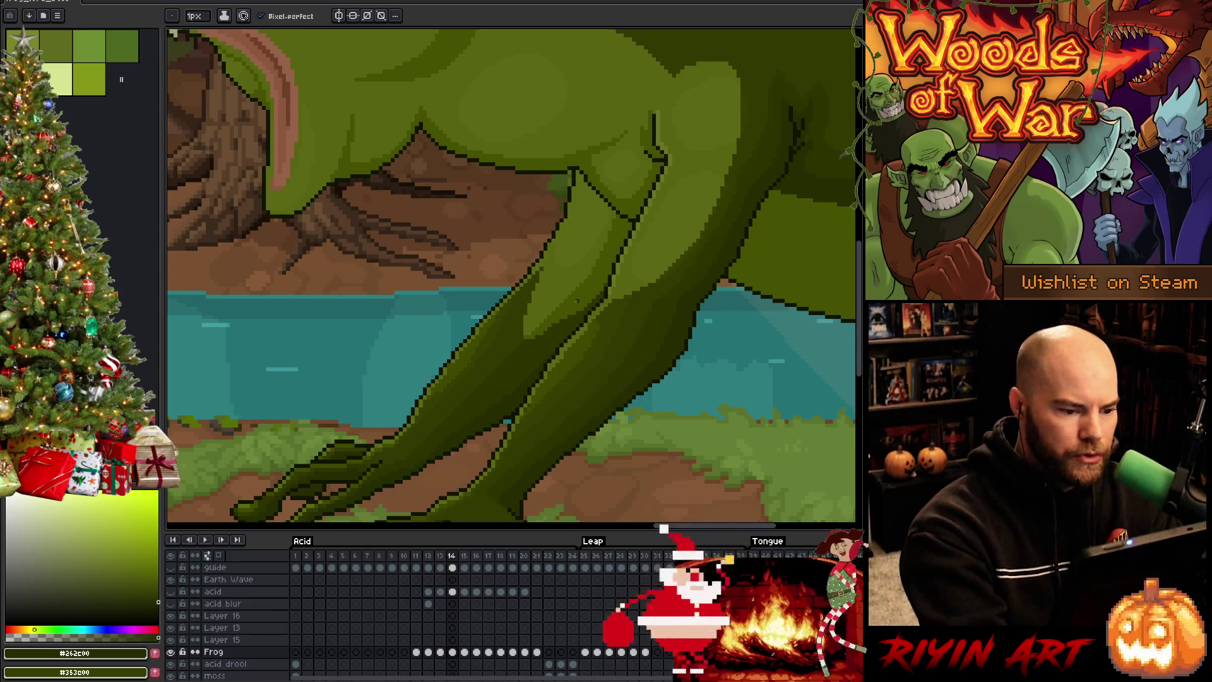
alt+click(576, 296)
key(comma)
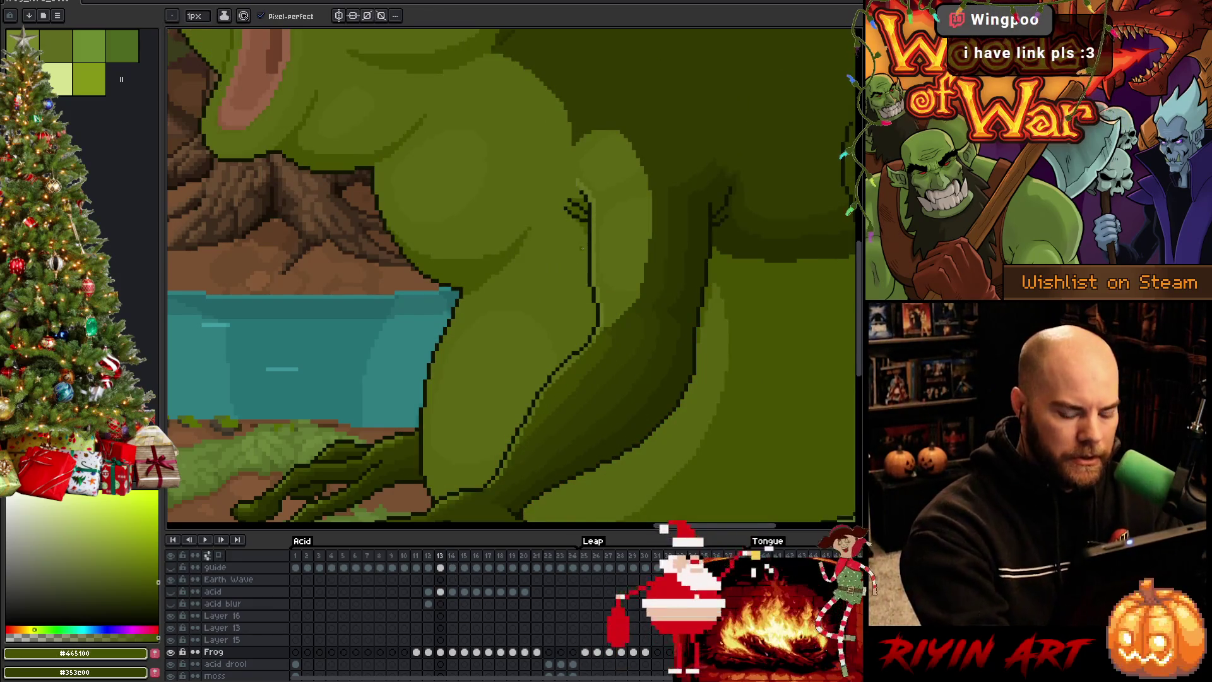
key(period)
key(period)
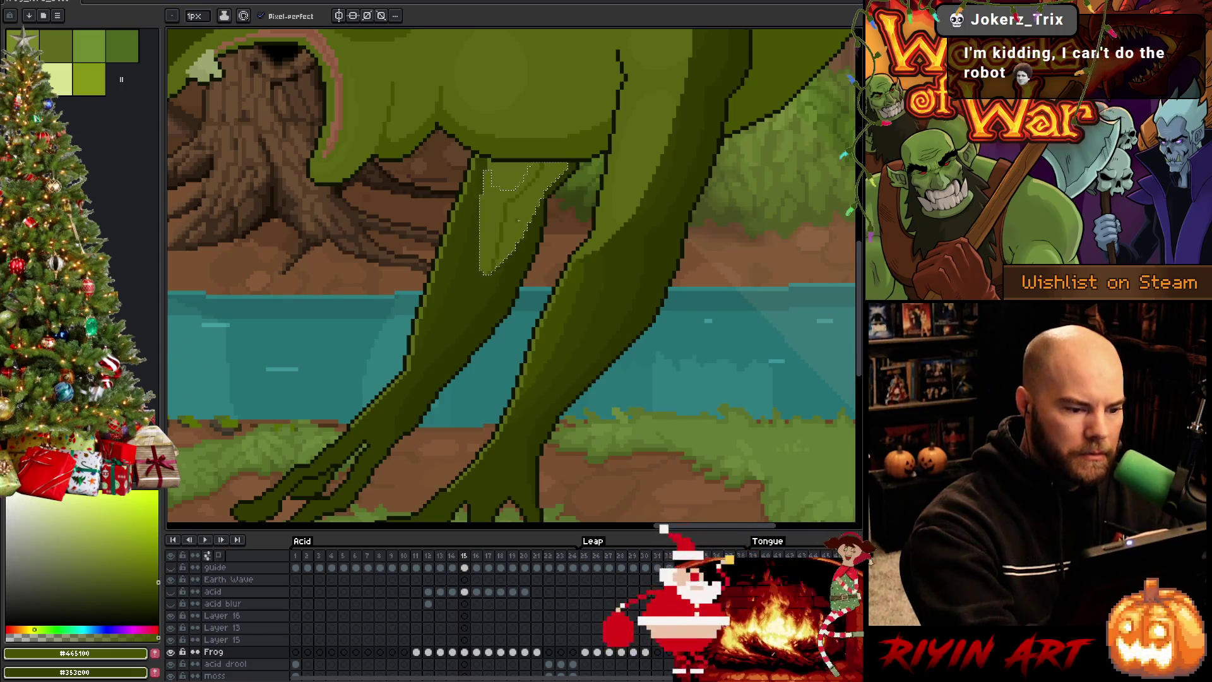
alt+click(552, 182)
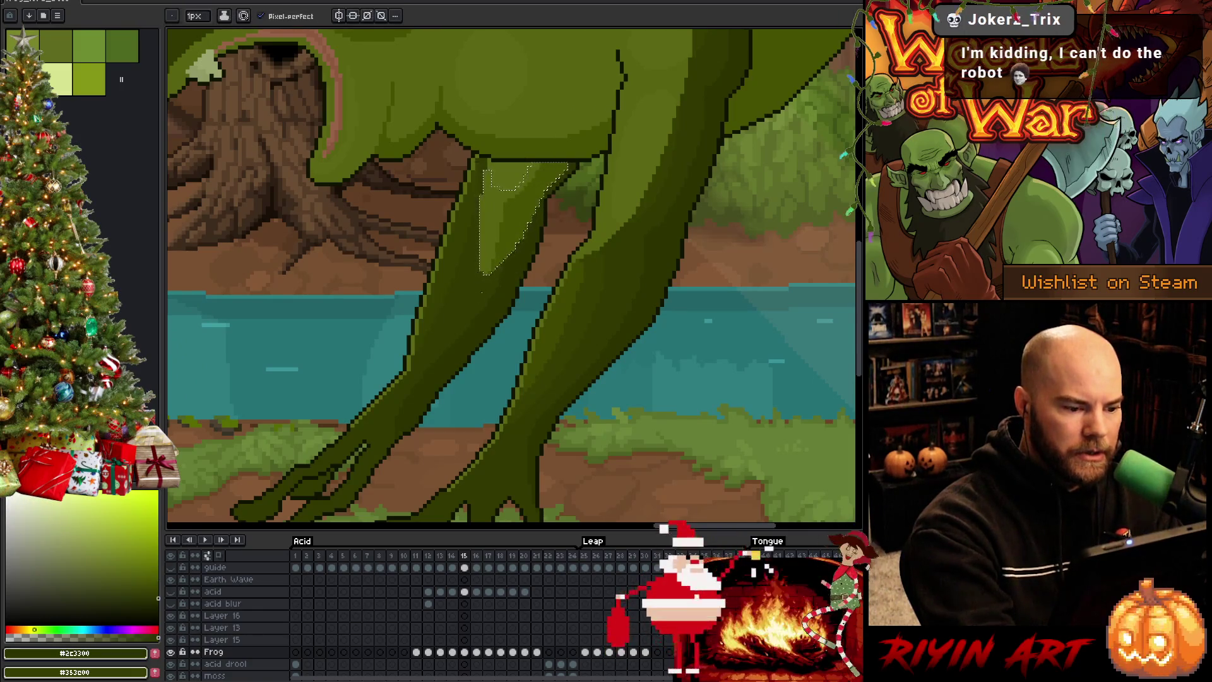
key(w)
click(495, 290)
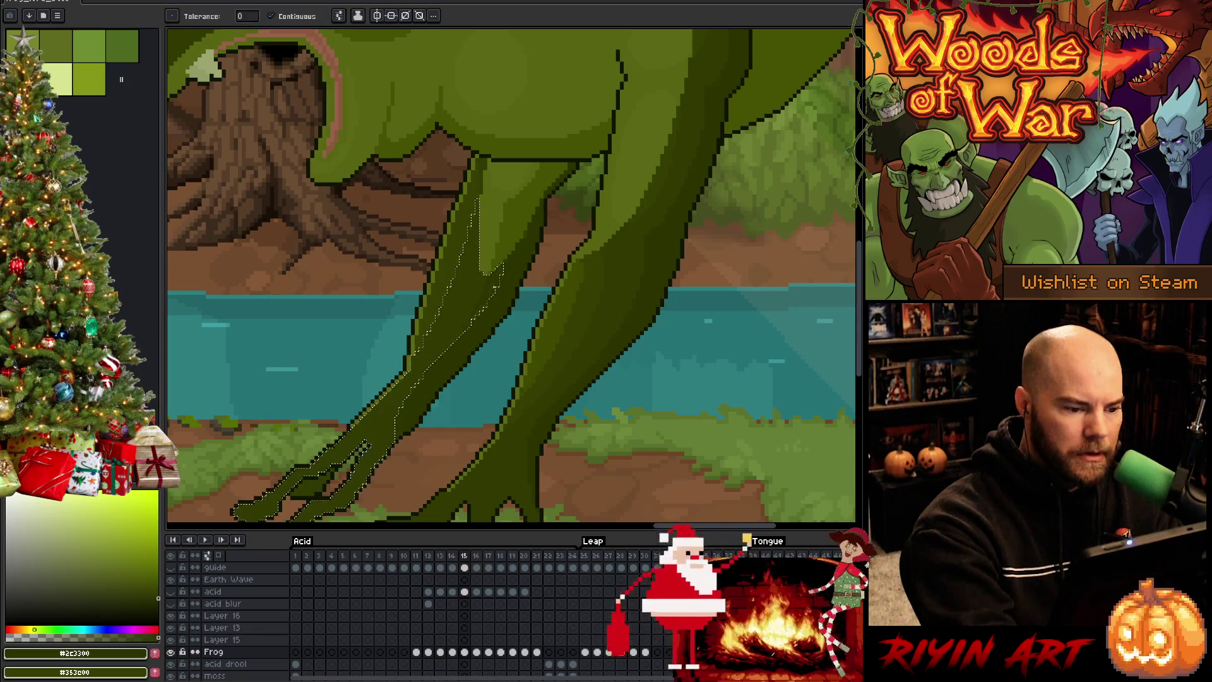
key(b)
key(ctrl+d)
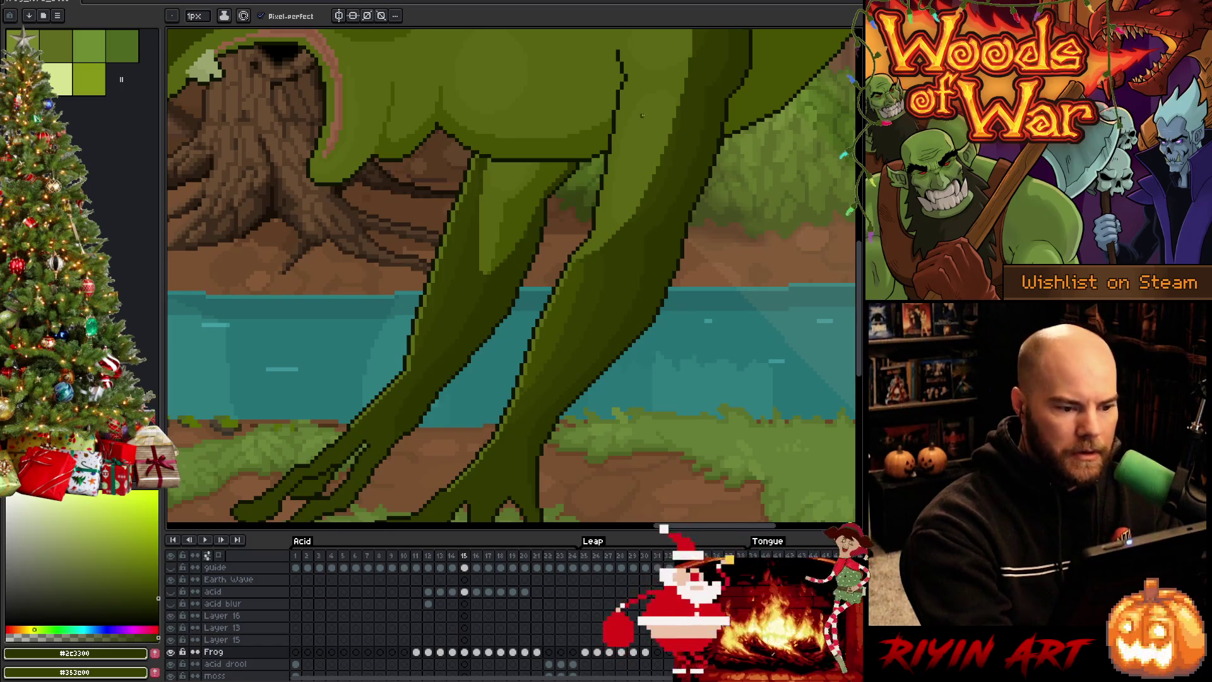
alt+click(529, 179)
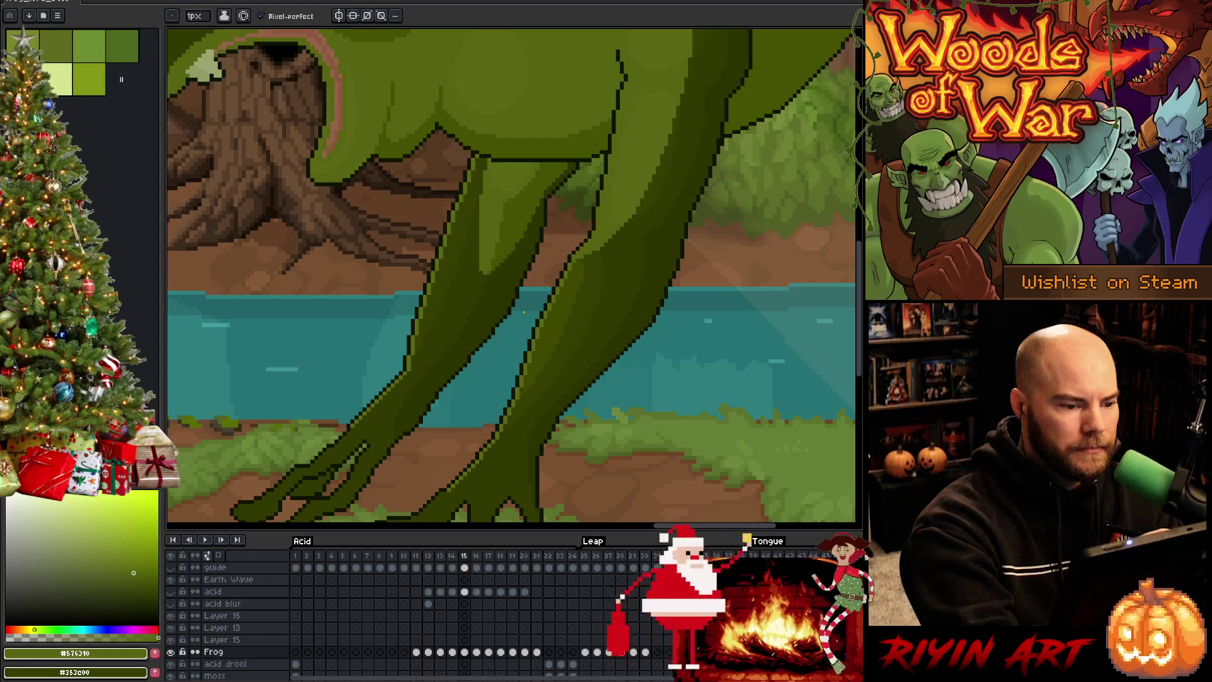
alt+click(600, 201)
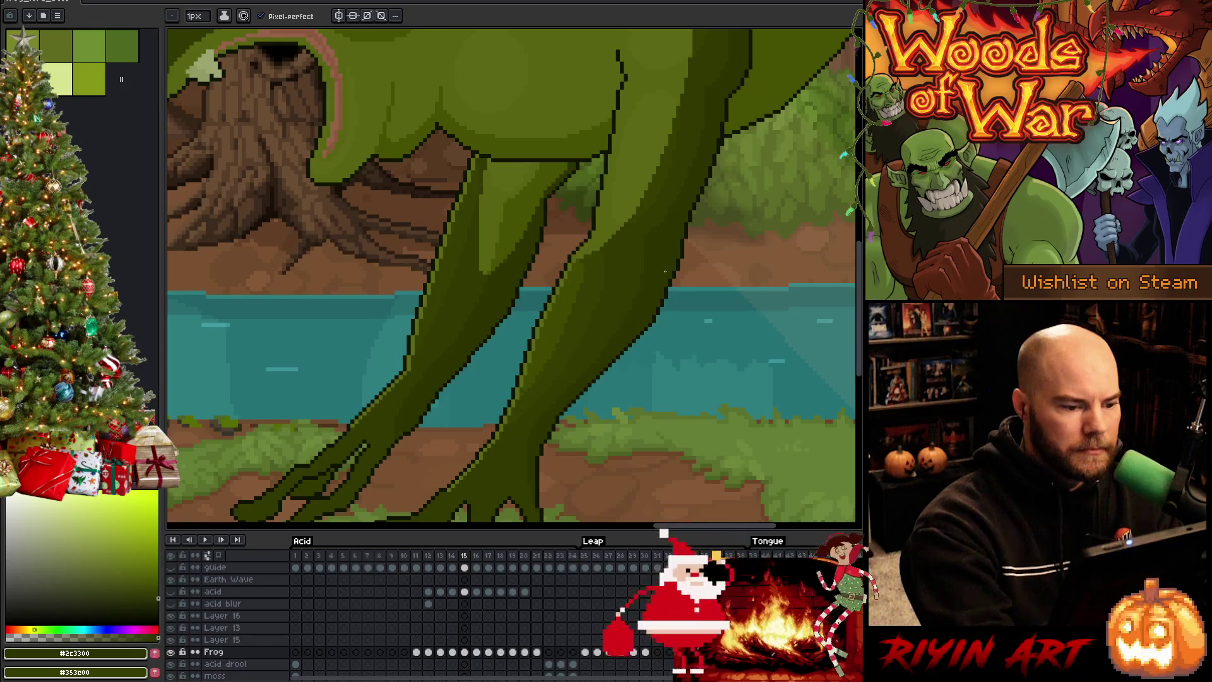
drag(542, 201, 398, 442)
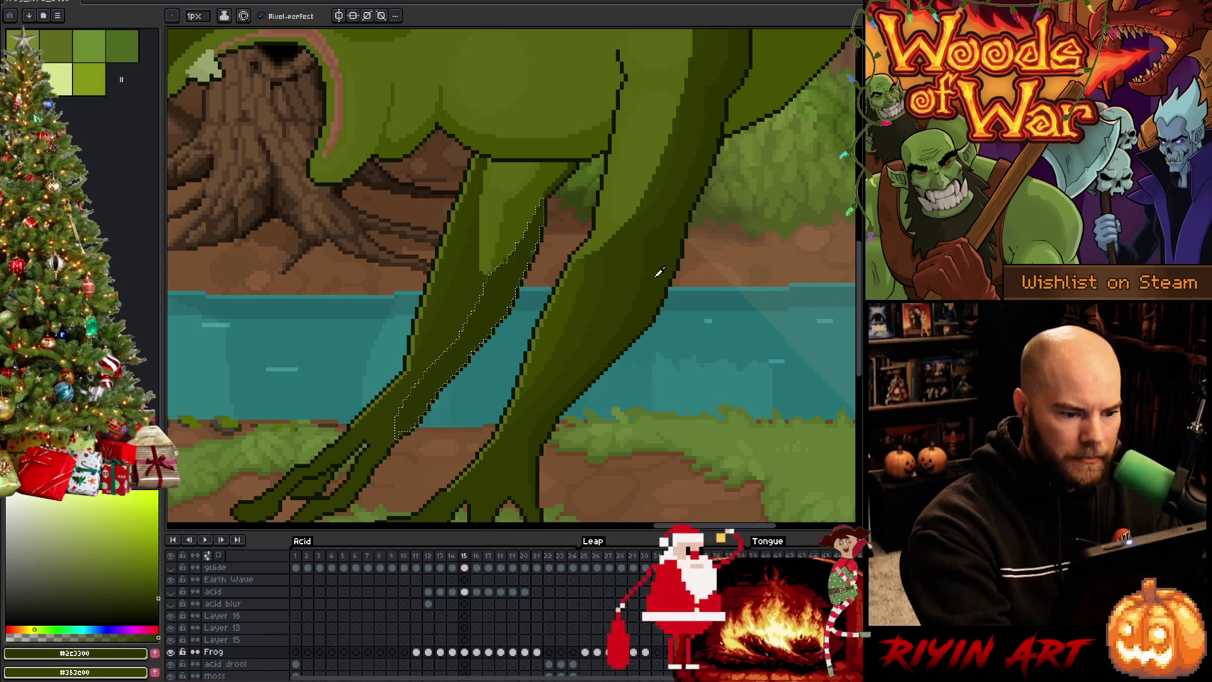
alt+click(627, 272)
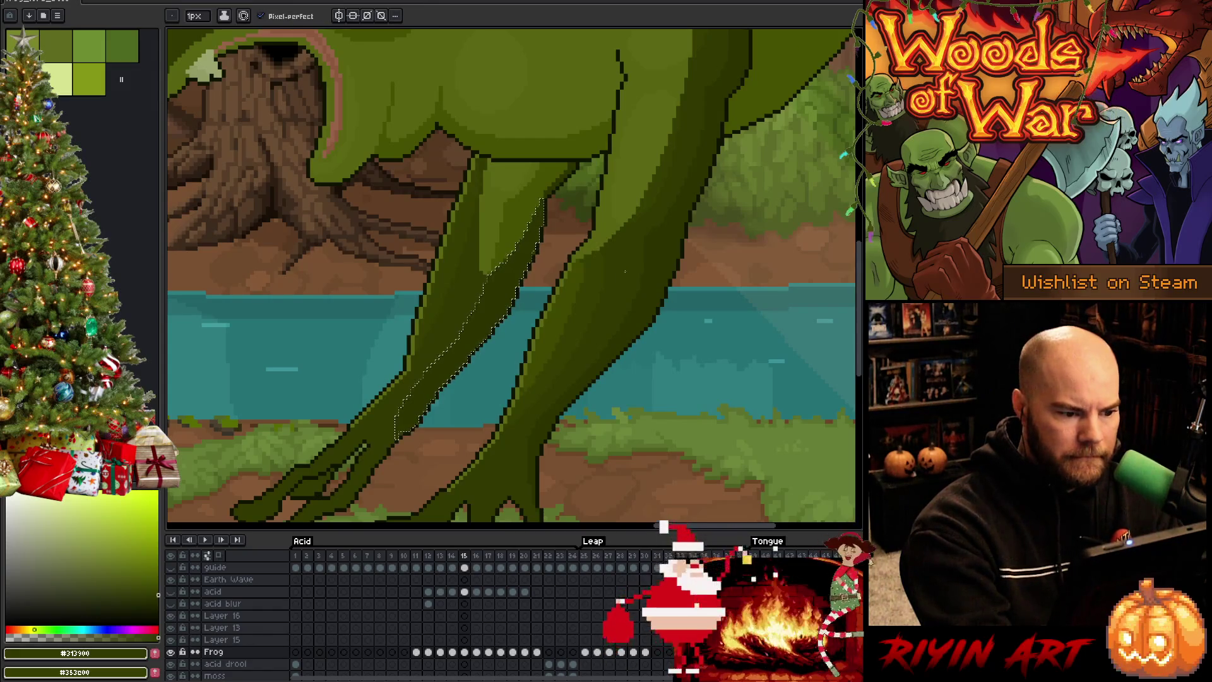
key(g)
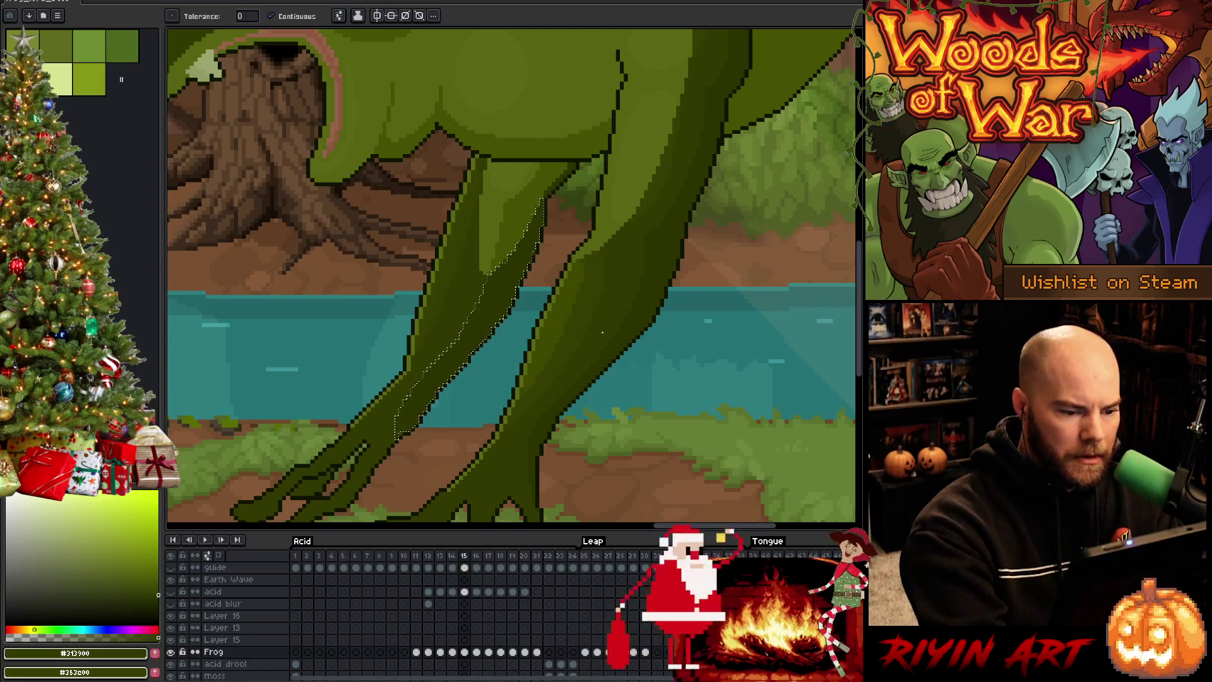
key(alt)
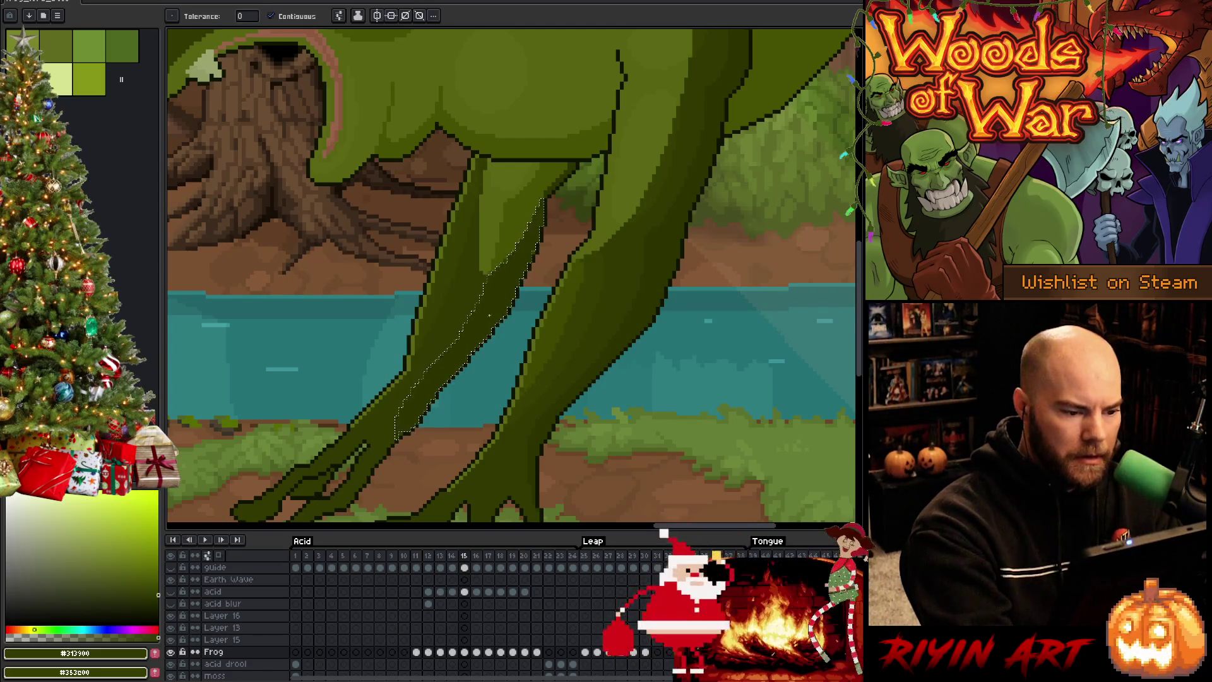
key(alt)
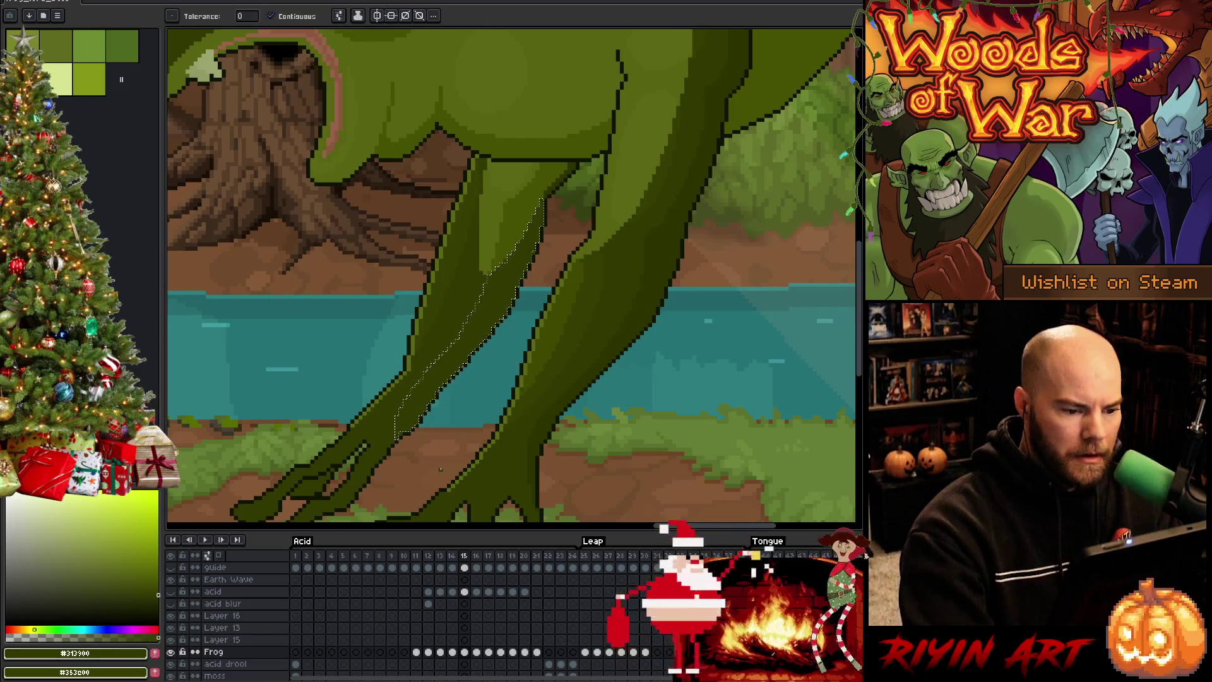
key(Left)
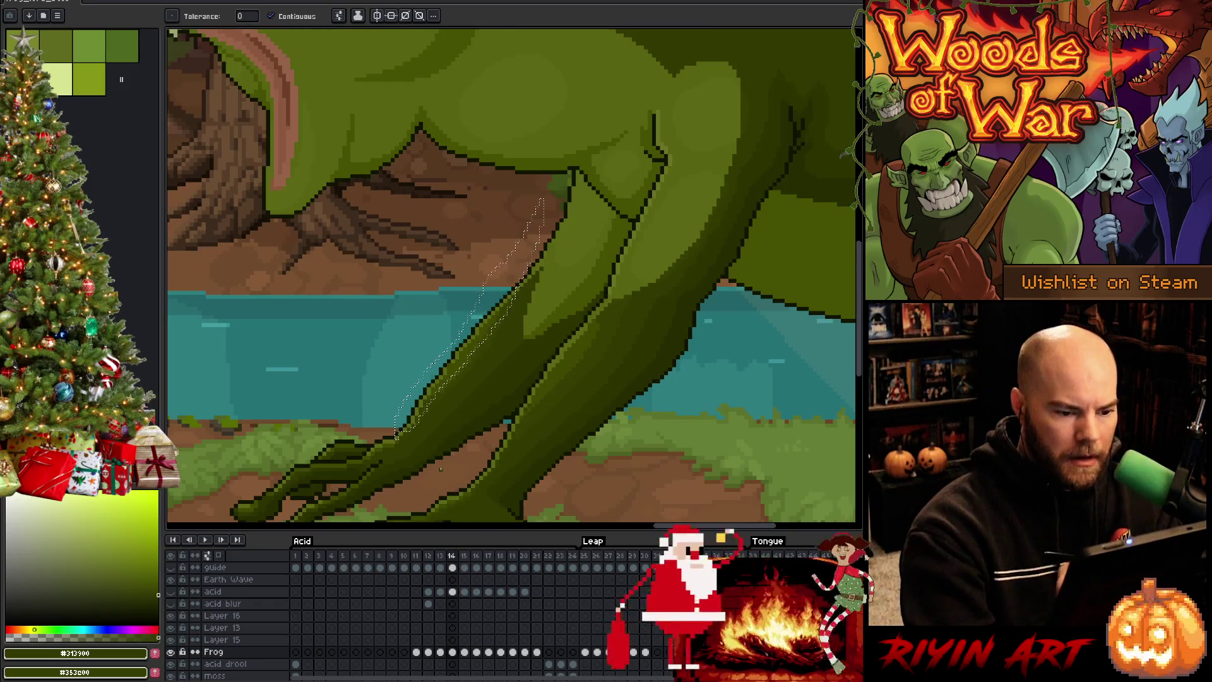
key(alt)
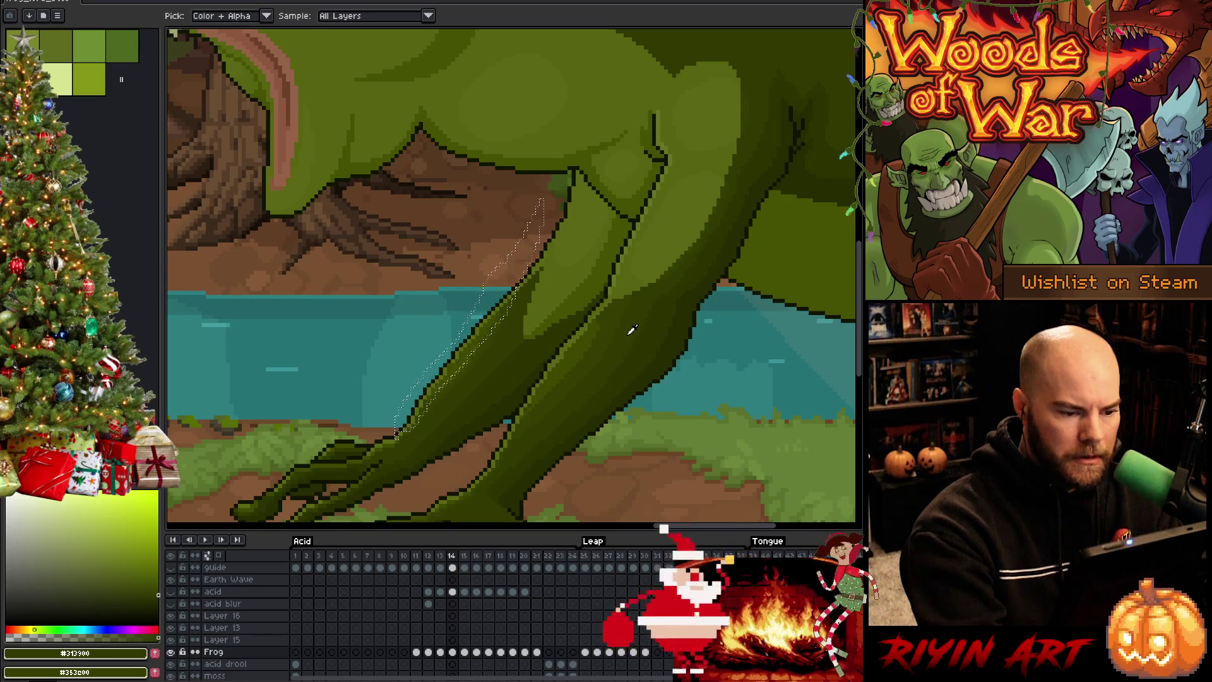
alt+click(632, 330)
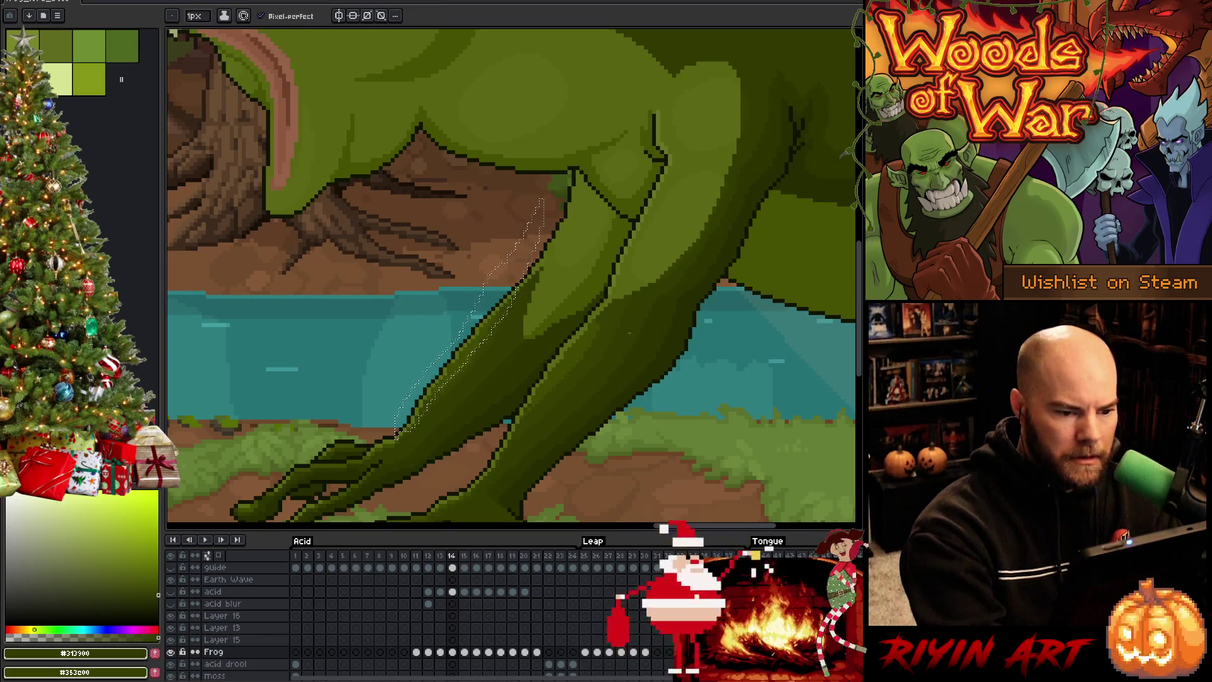
scroll(628, 329, down, 1)
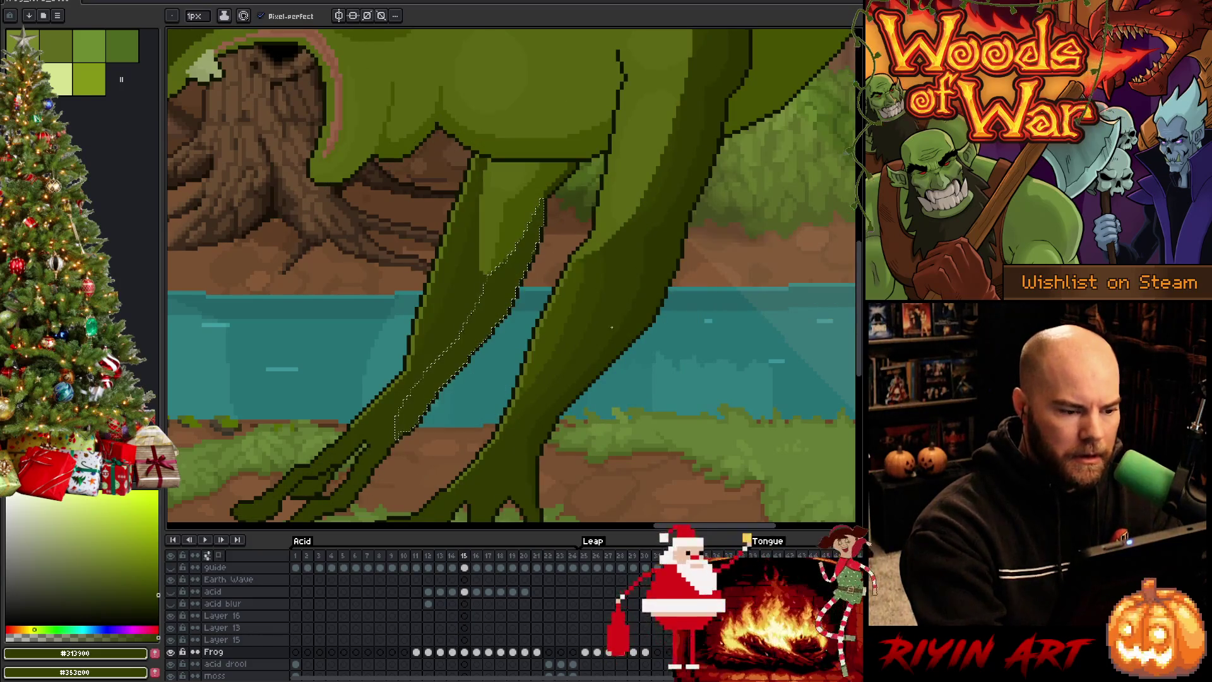
scroll(628, 330, up, 1)
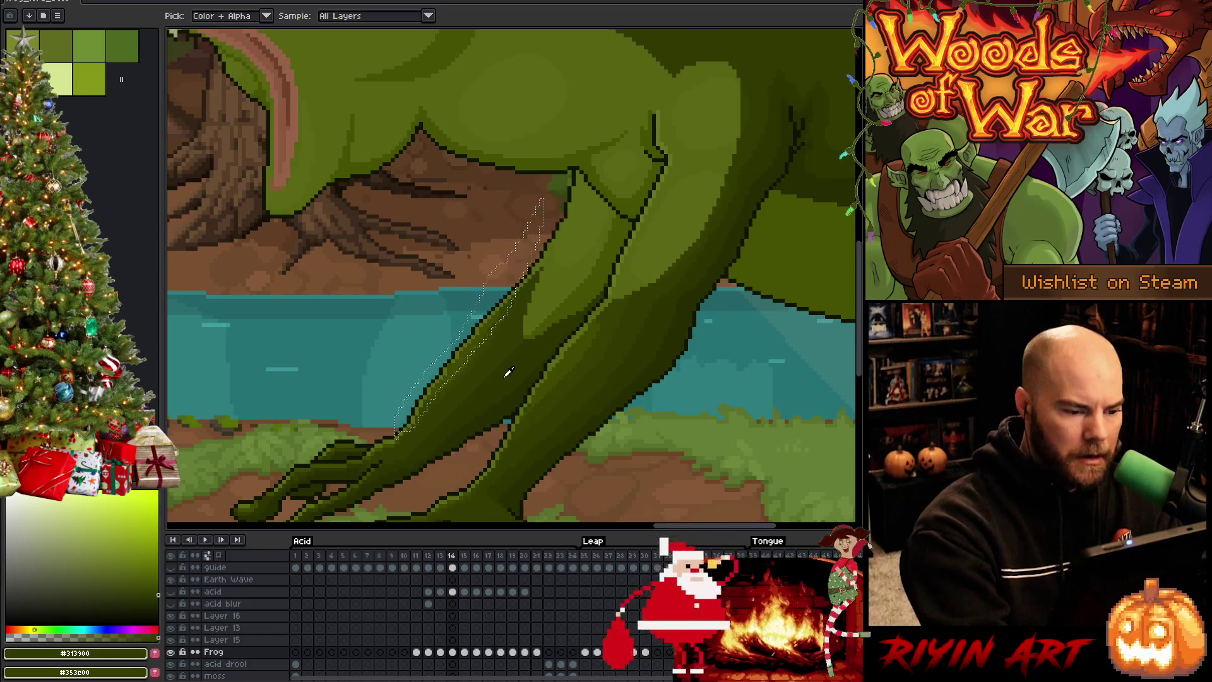
key(period)
key(w)
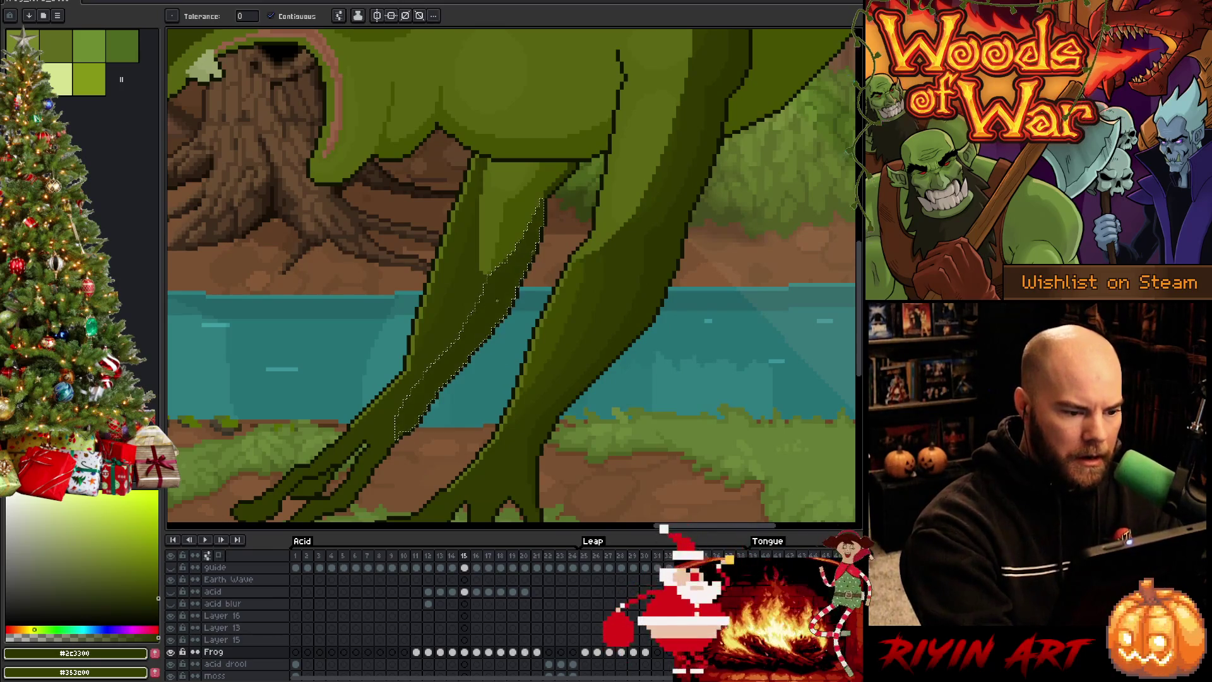
key(ctrl+d)
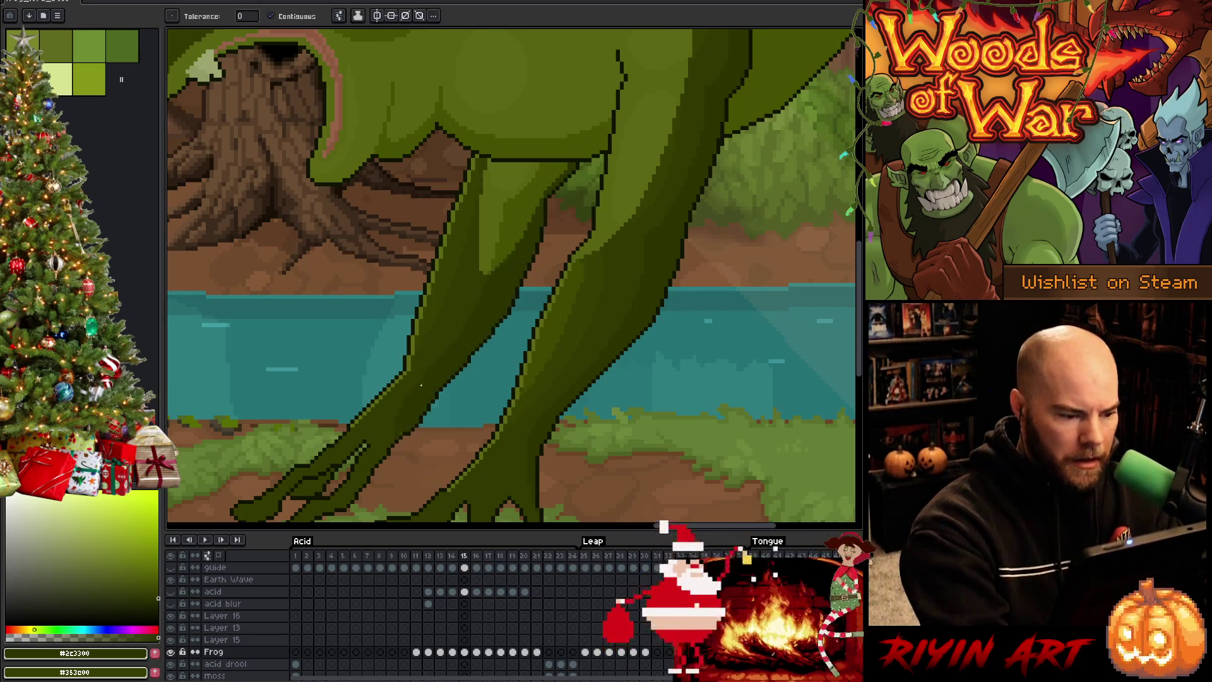
key(b)
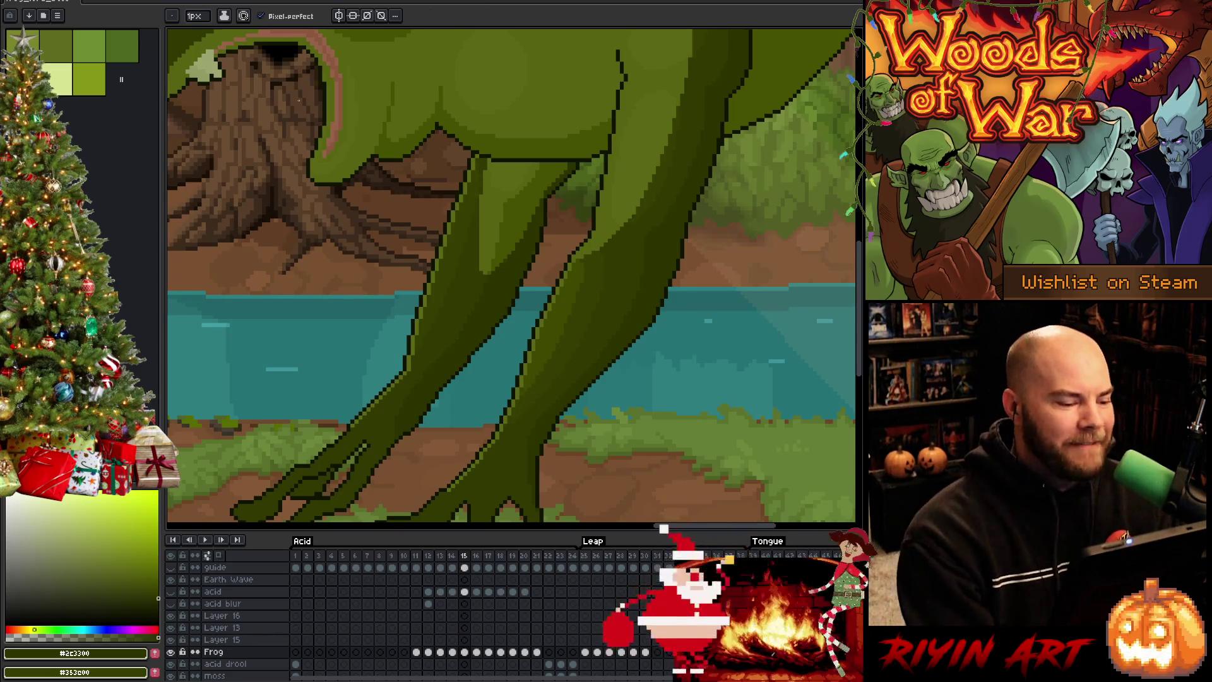
scroll(537, 387, up, 1)
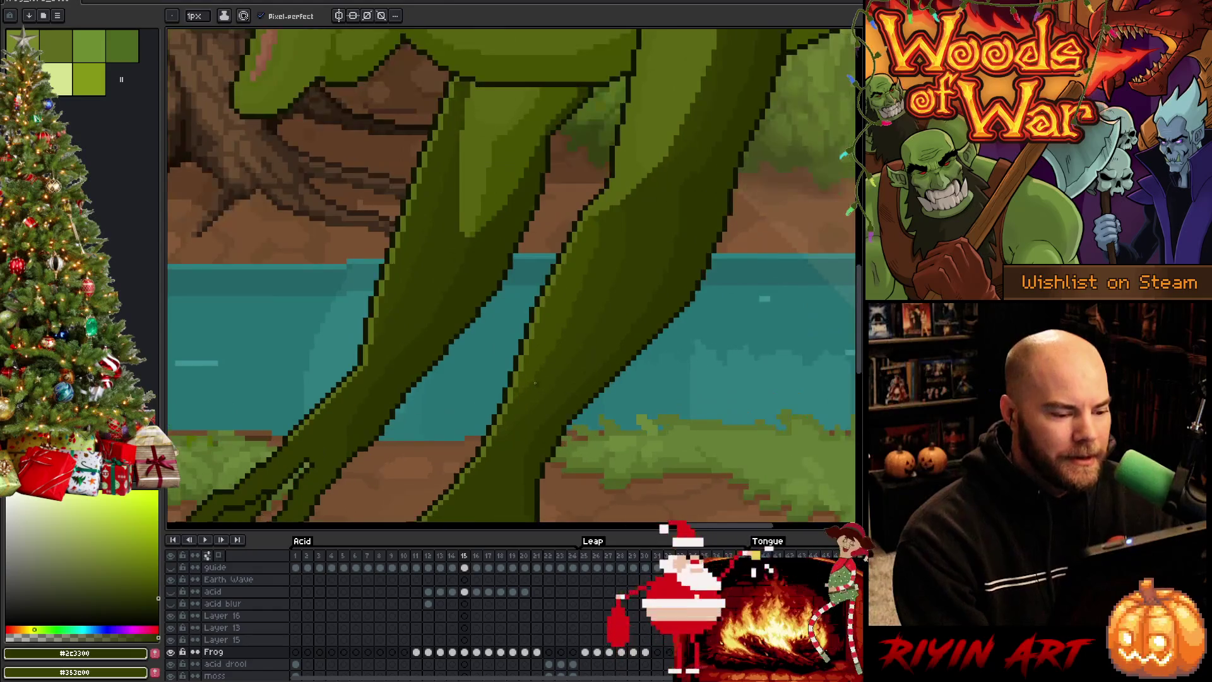
alt+click(560, 292)
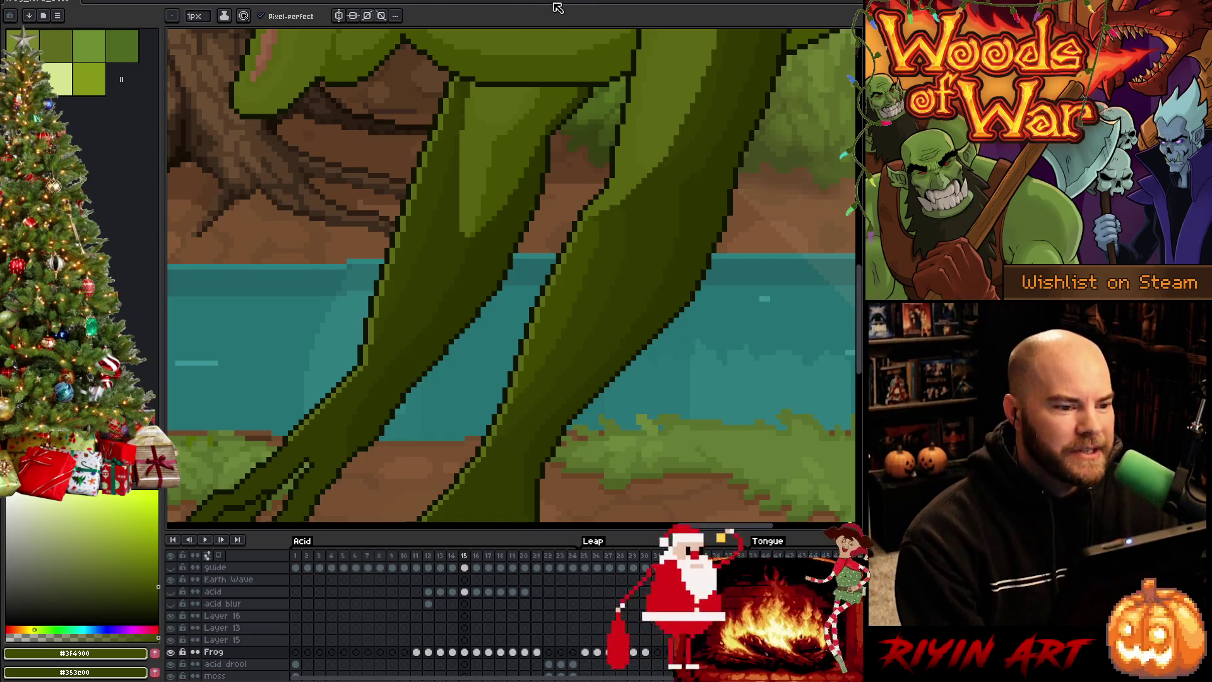
scroll(619, 246, up, 1)
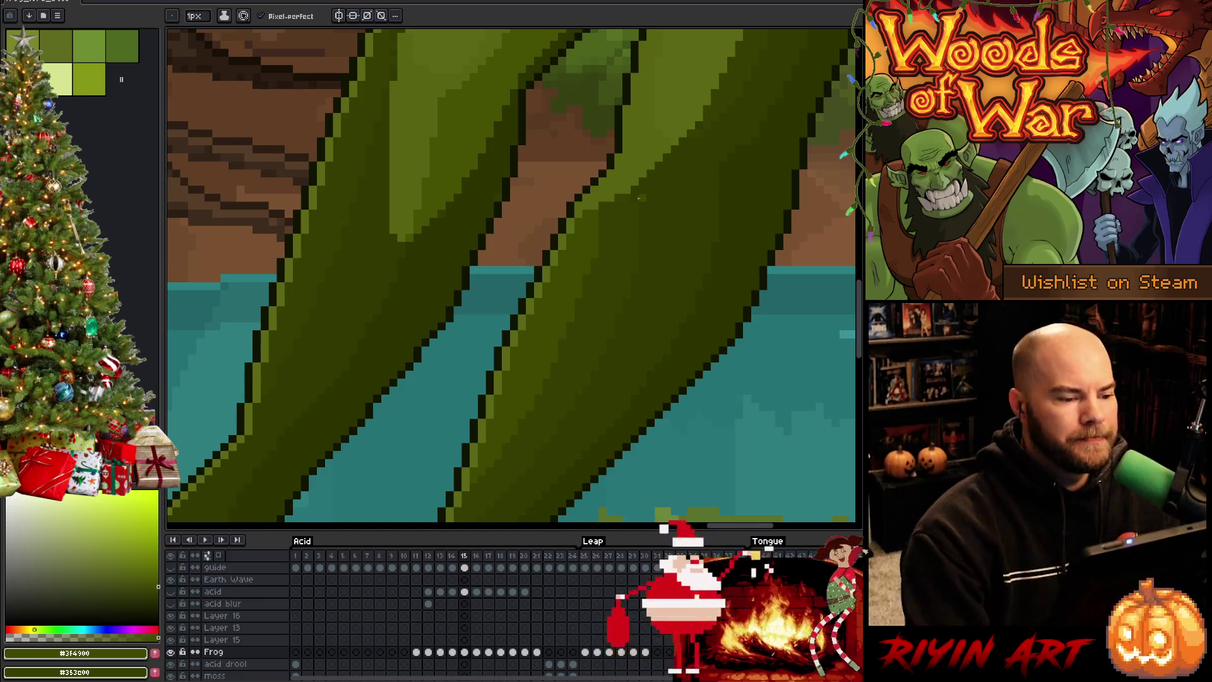
scroll(631, 190, down, 3)
scroll(660, 197, up, 2)
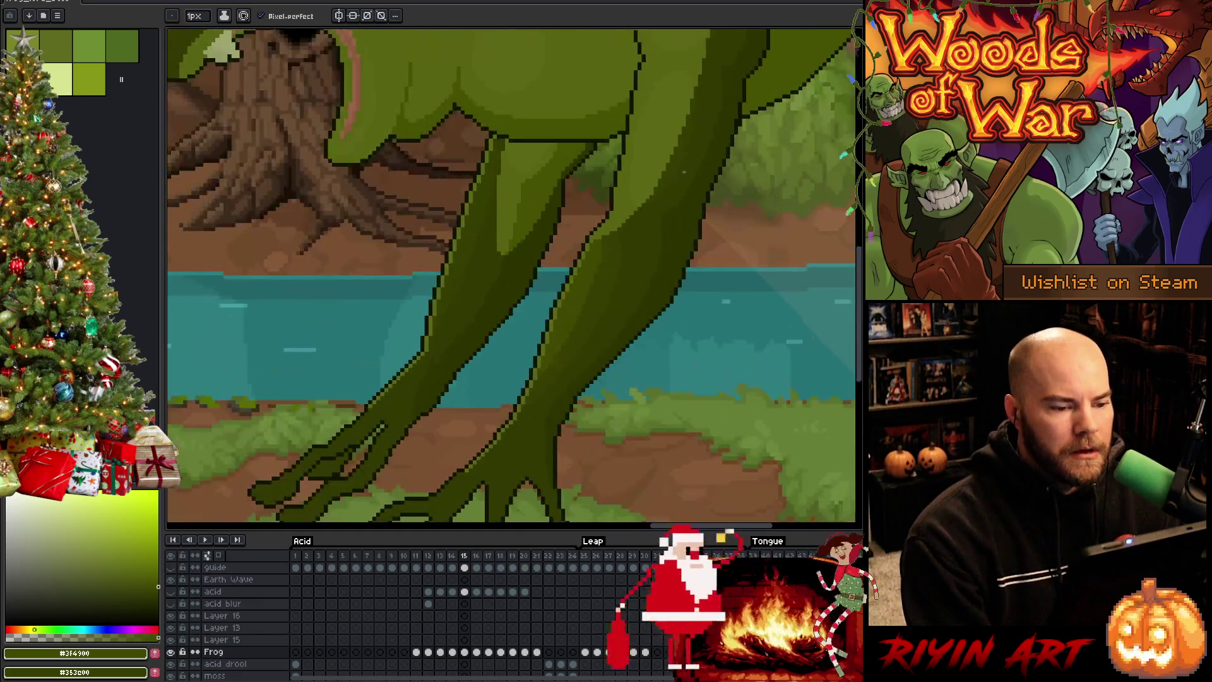
mouse_move(660, 197)
mouse_down()
mouse_move(671, 284)
mouse_move(603, 321)
mouse_up()
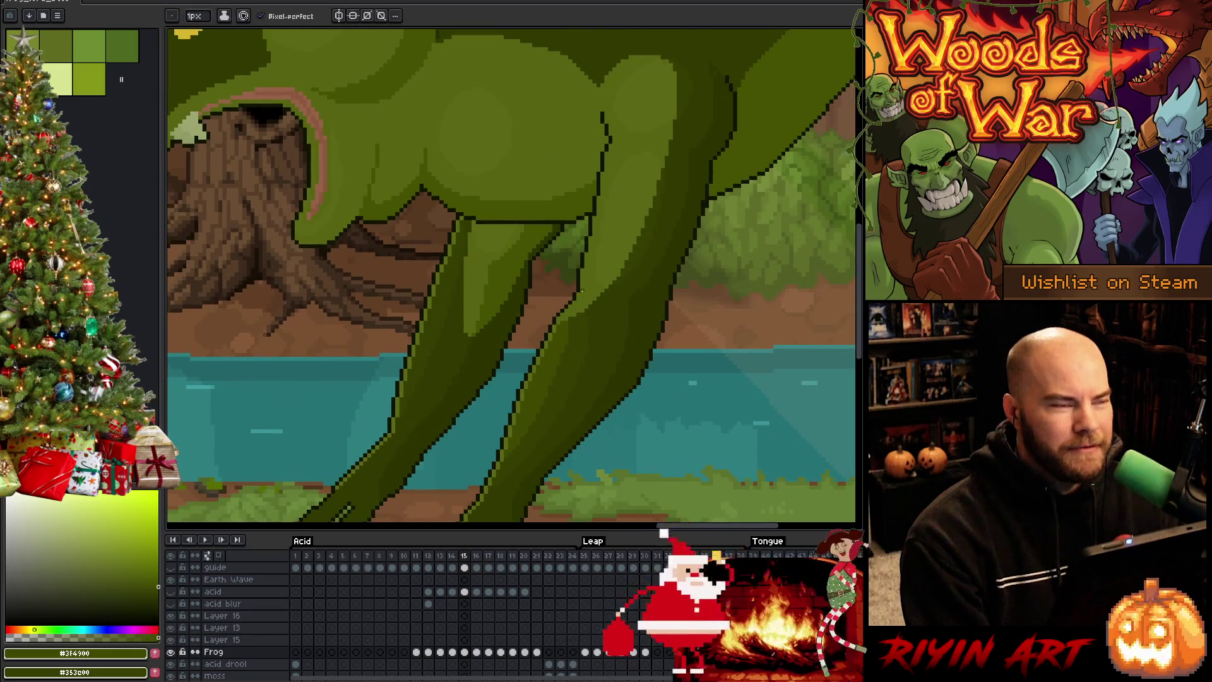
key(b)
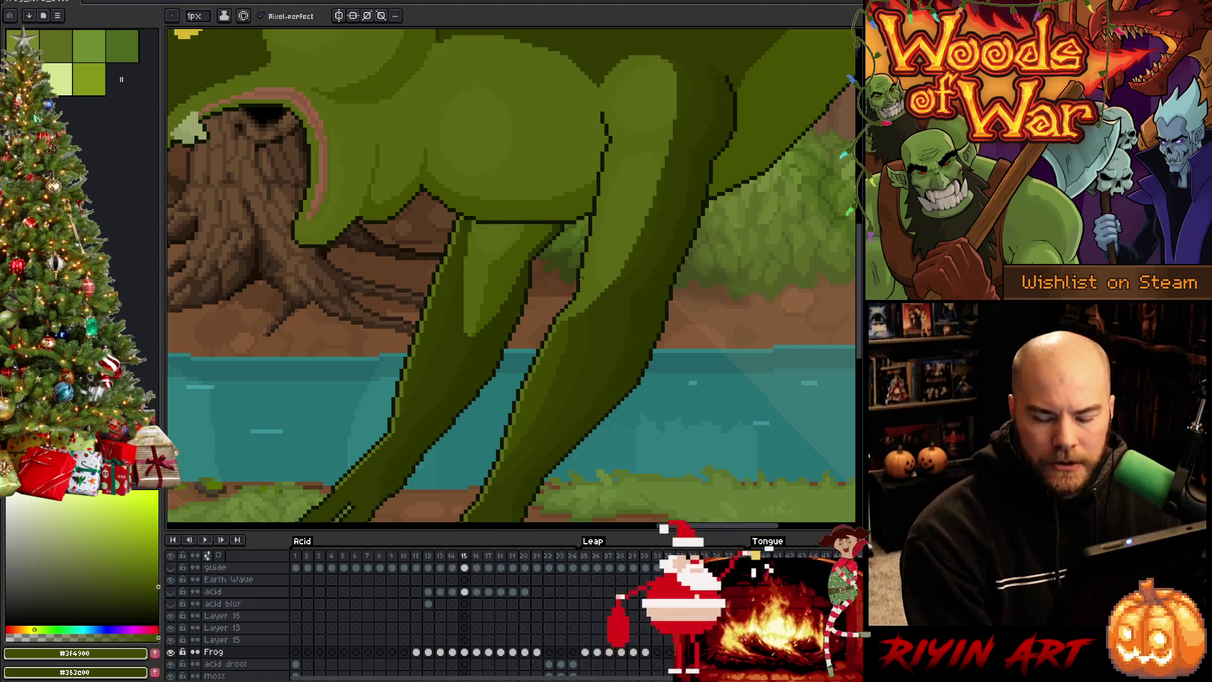
scroll(580, 279, down, 1)
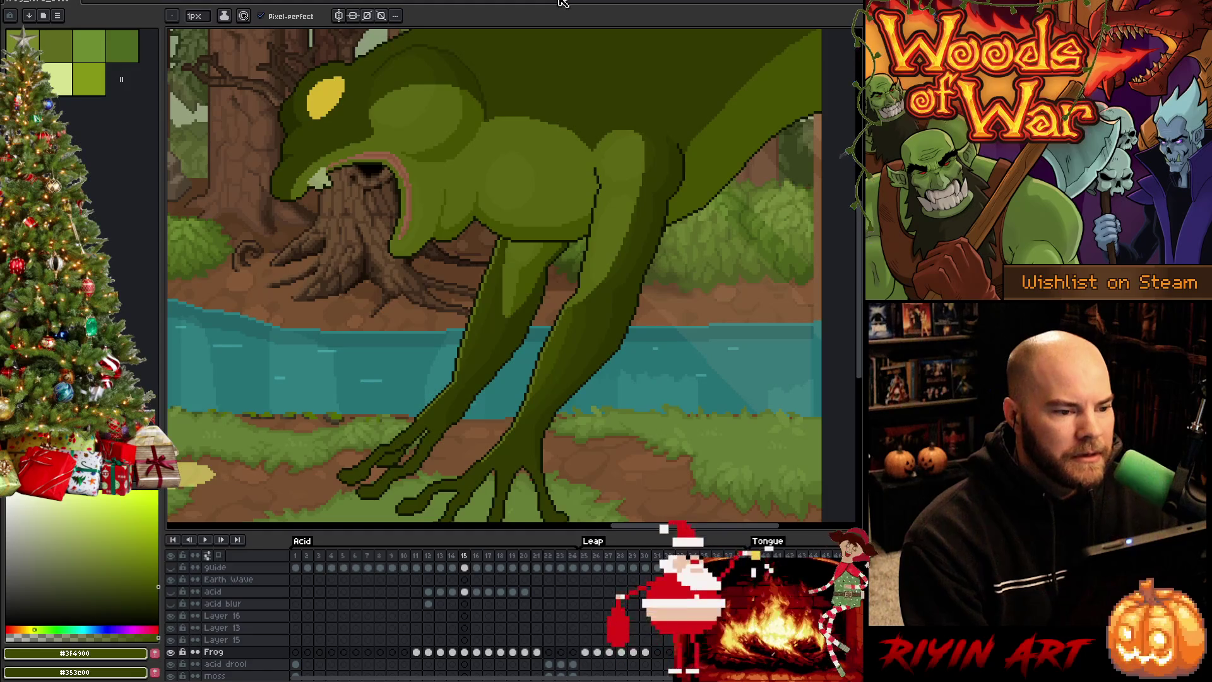
scroll(600, 445, up, 1)
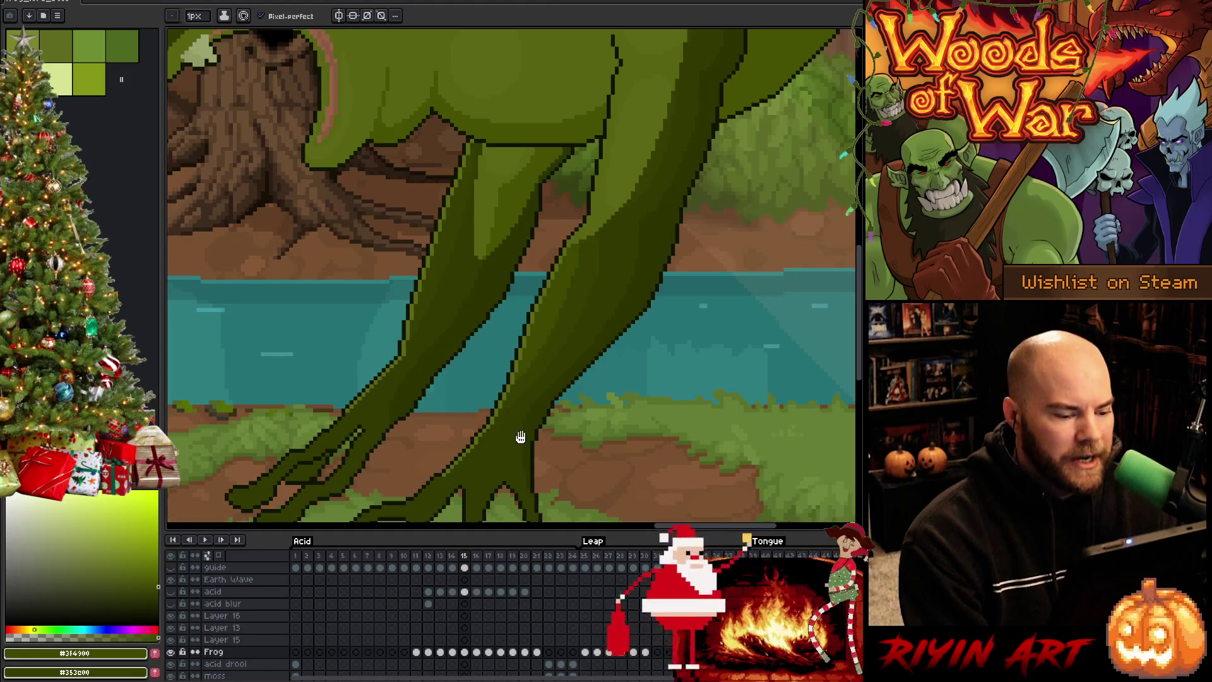
mouse_move(520, 436)
mouse_down()
mouse_move(555, 354)
mouse_move(521, 355)
mouse_move(527, 343)
mouse_up()
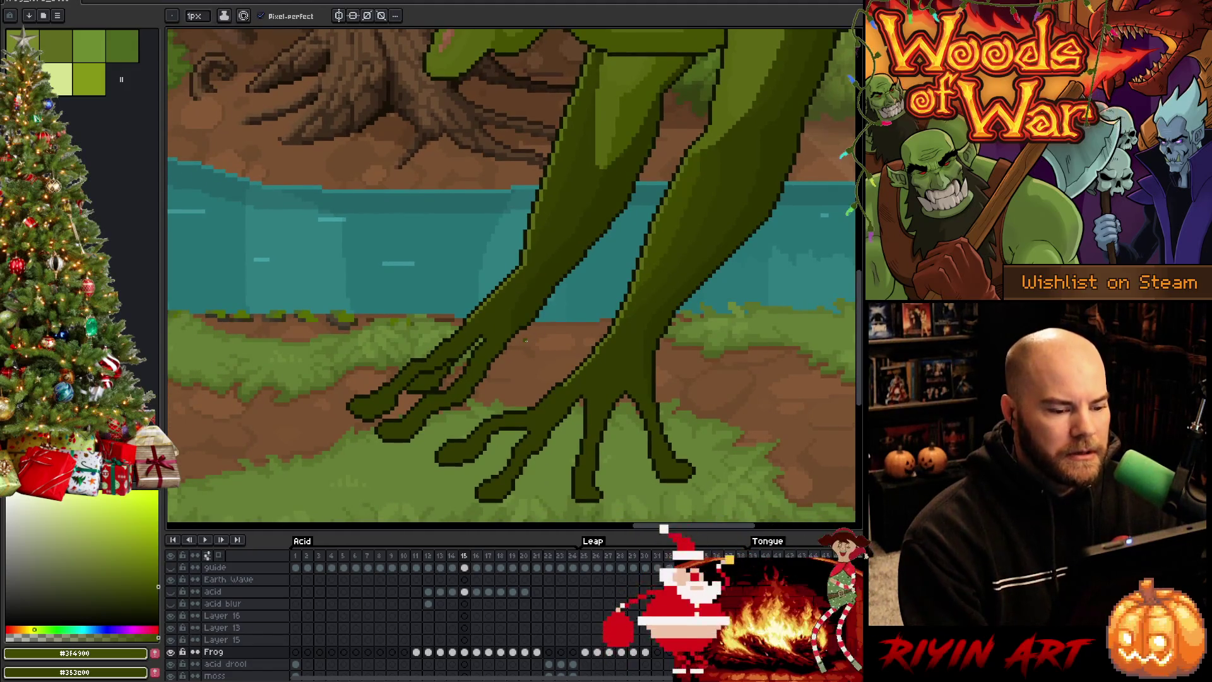
scroll(526, 340, down, 3)
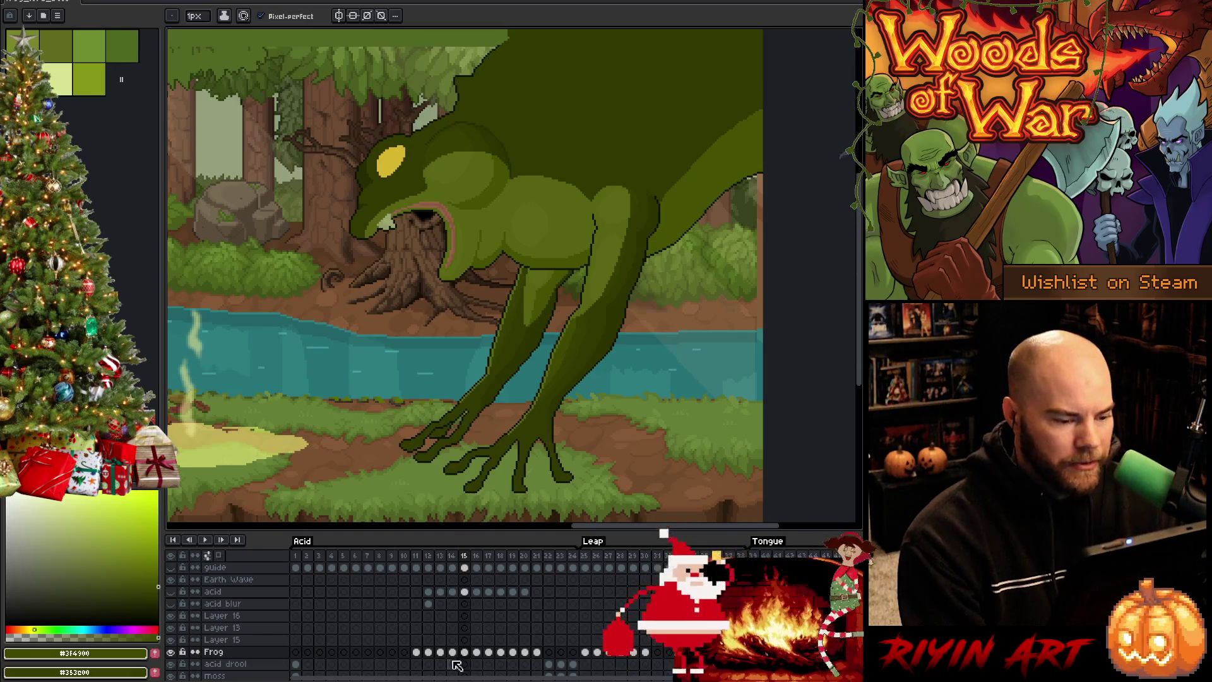
scroll(528, 325, up, 2)
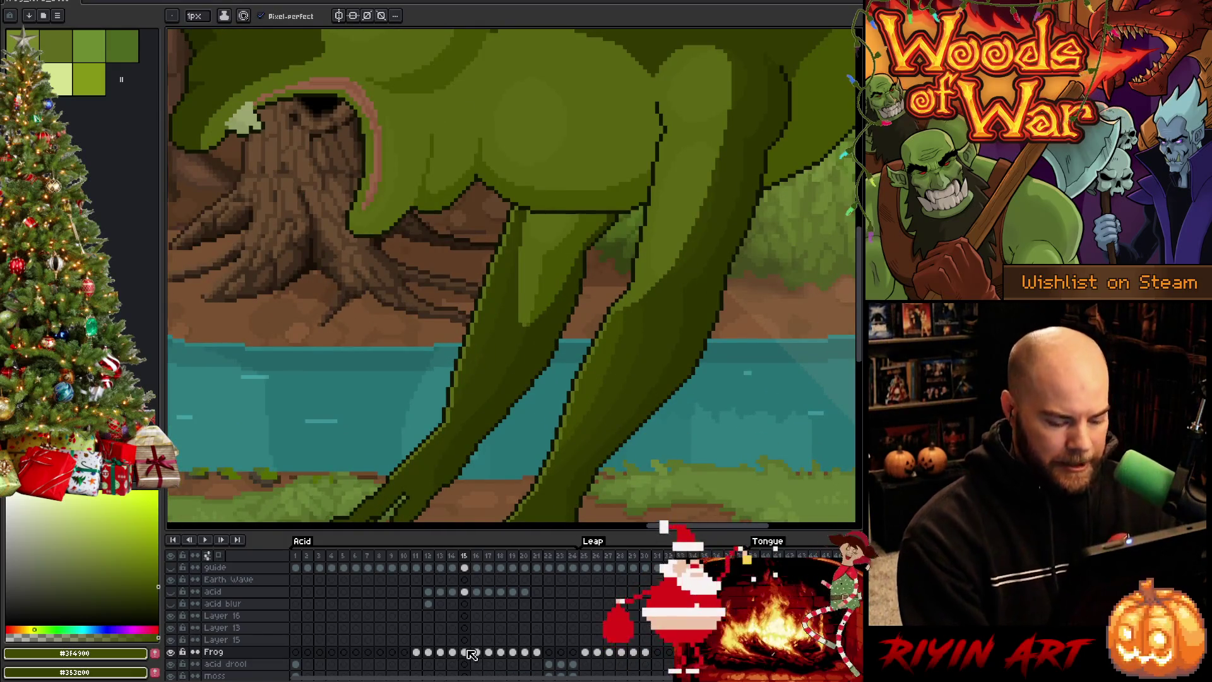
Step: Flip between frames 14 and 15 to compare the frog's legs
key(Left)
key(Right)
key(Left)
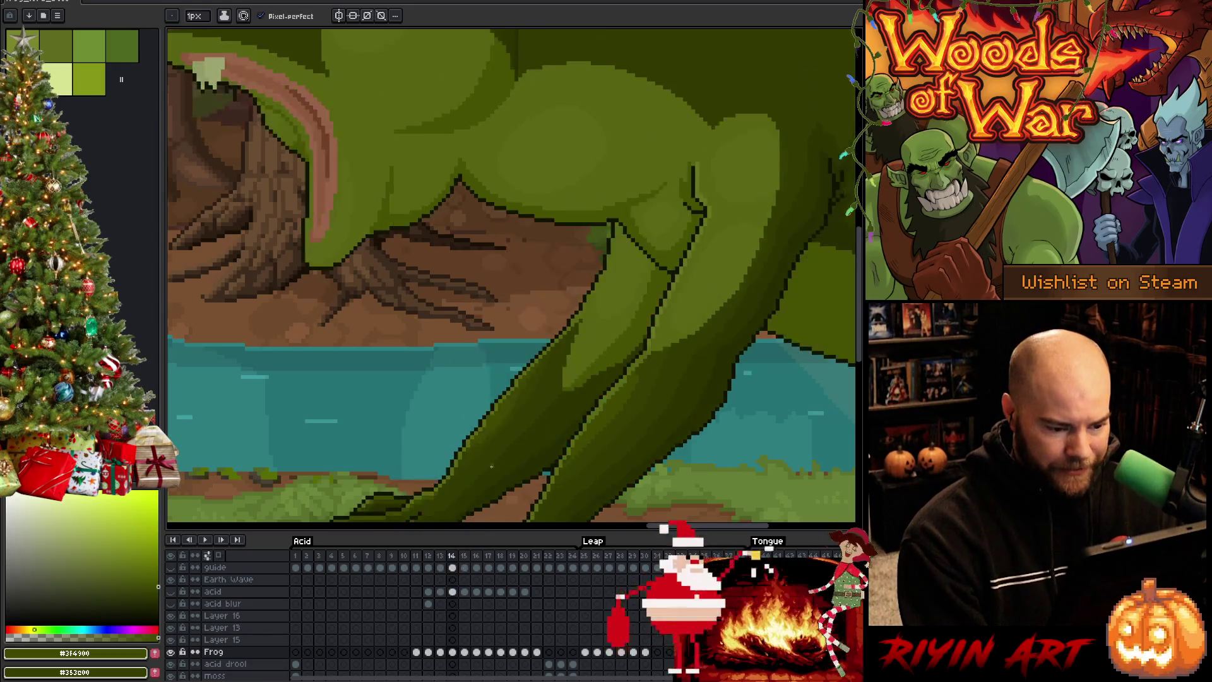
key(Right)
drag(543, 480, 568, 404)
key(Left)
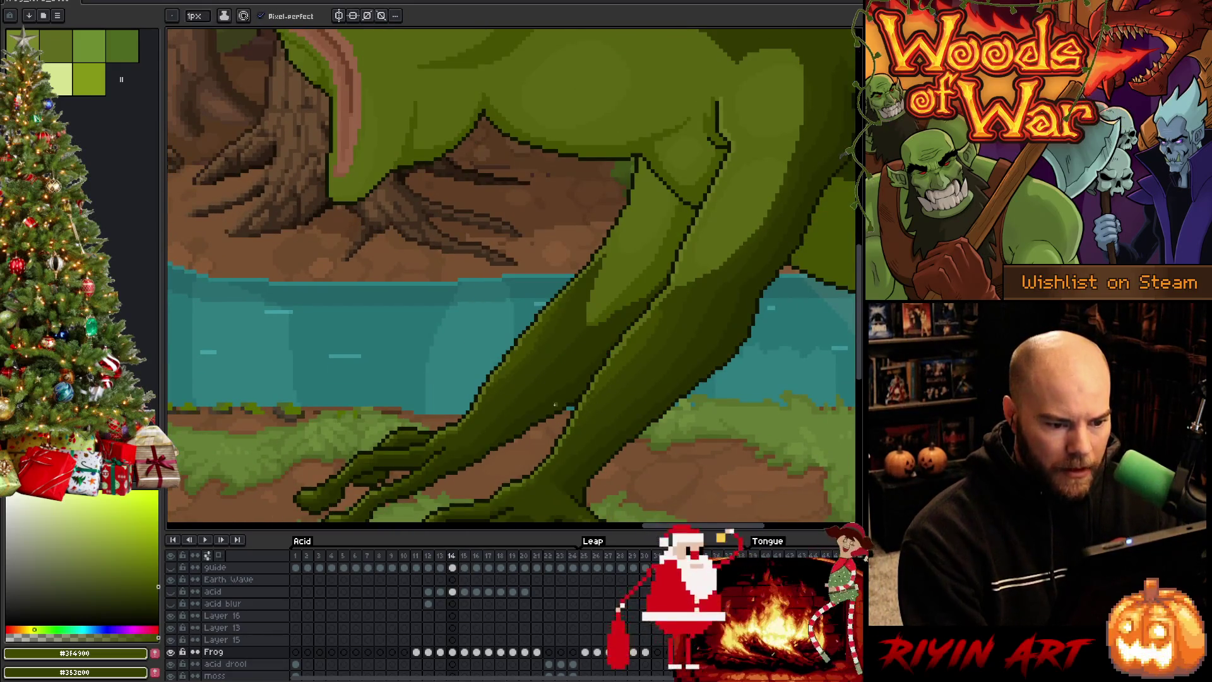
key(Right)
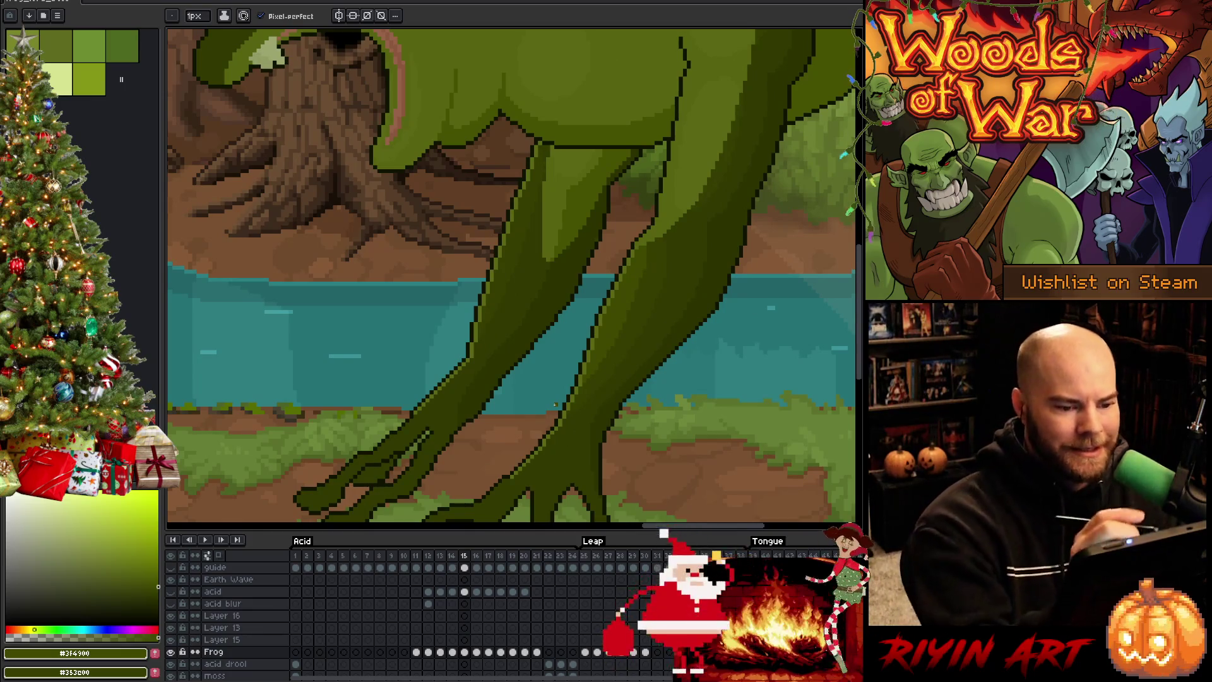
Step: Sample the outline, mid and dark leg greens, then lasso a thin strip along the leg's right edge
alt+click(725, 221)
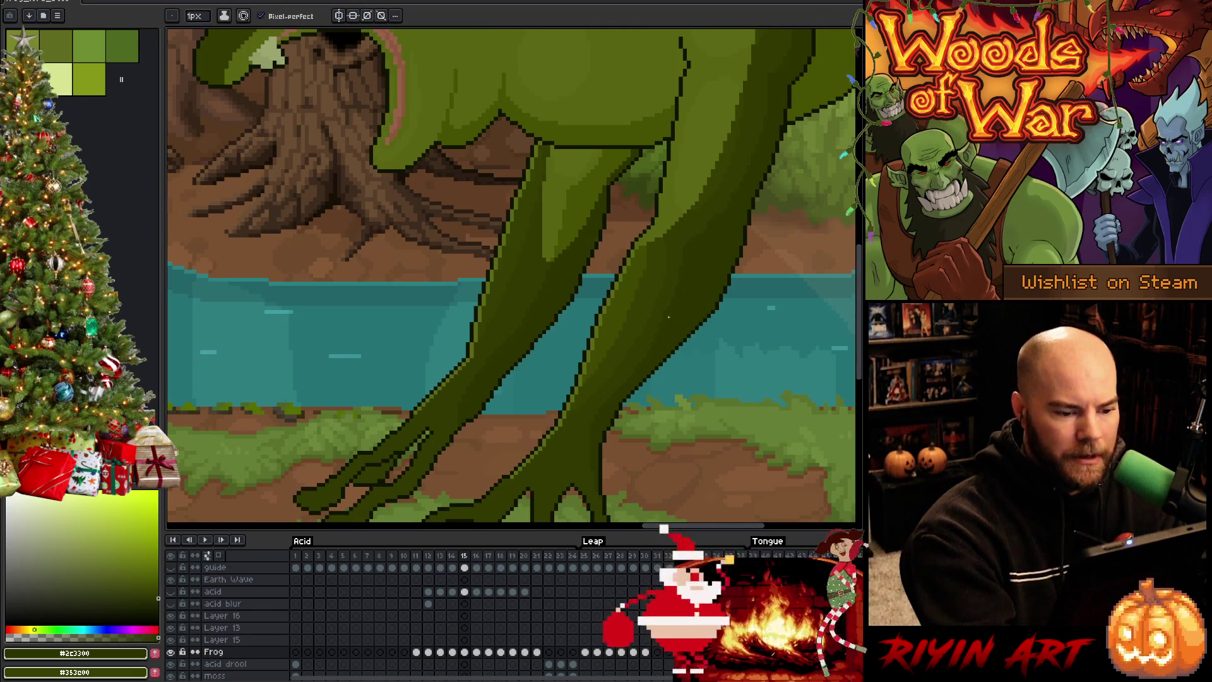
alt+click(666, 333)
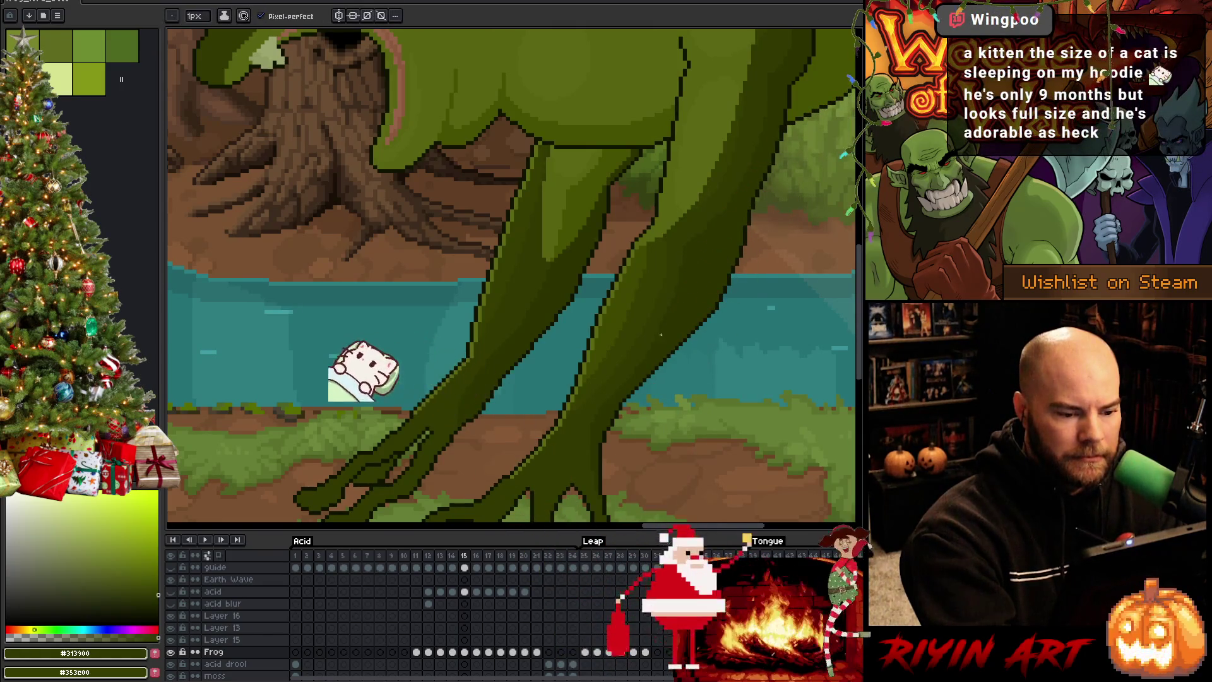
alt+click(726, 203)
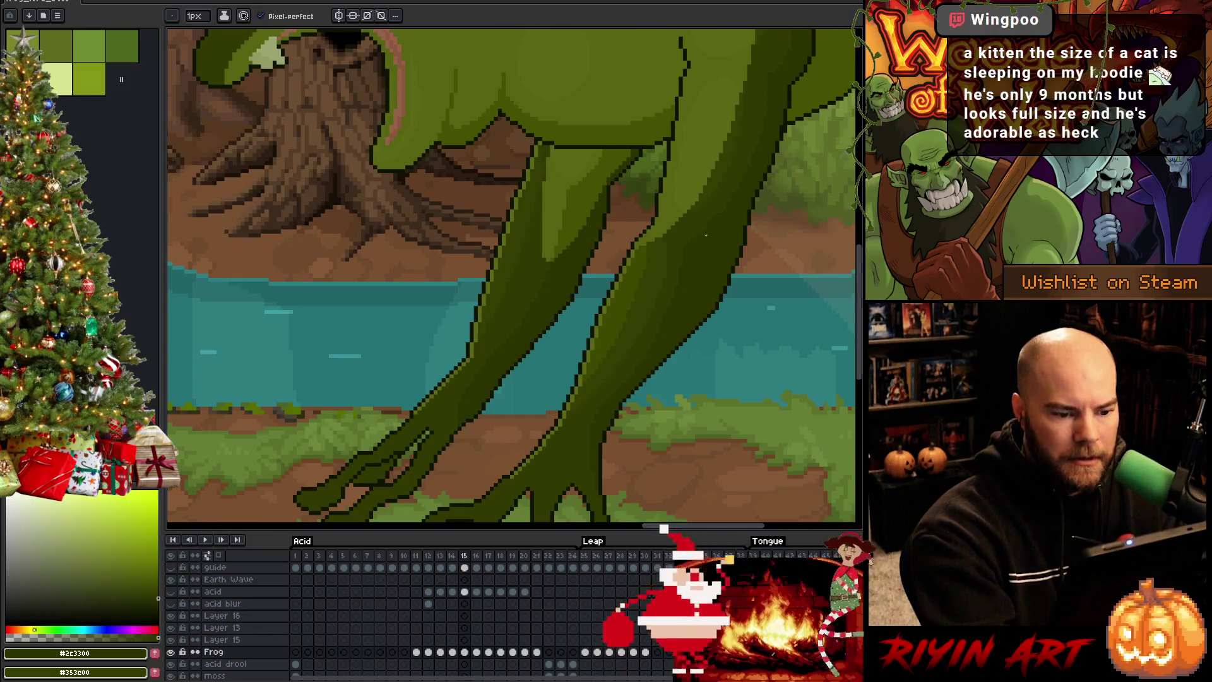
alt+click(719, 204)
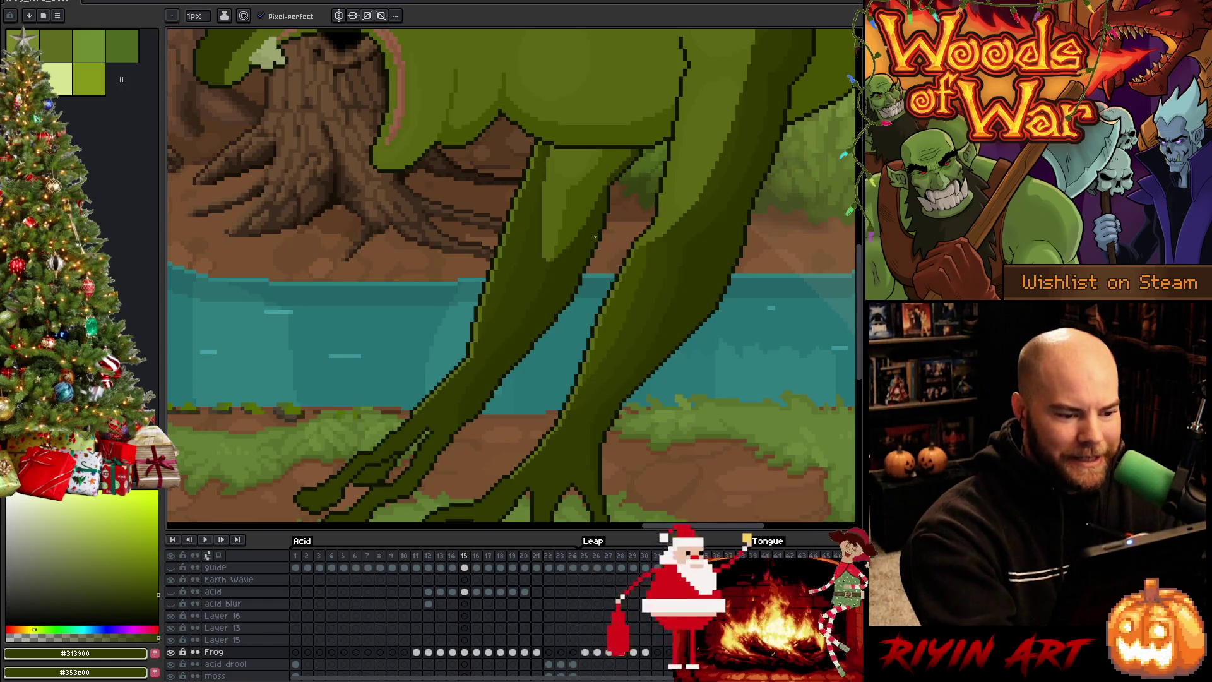
alt+click(595, 238)
key(Left)
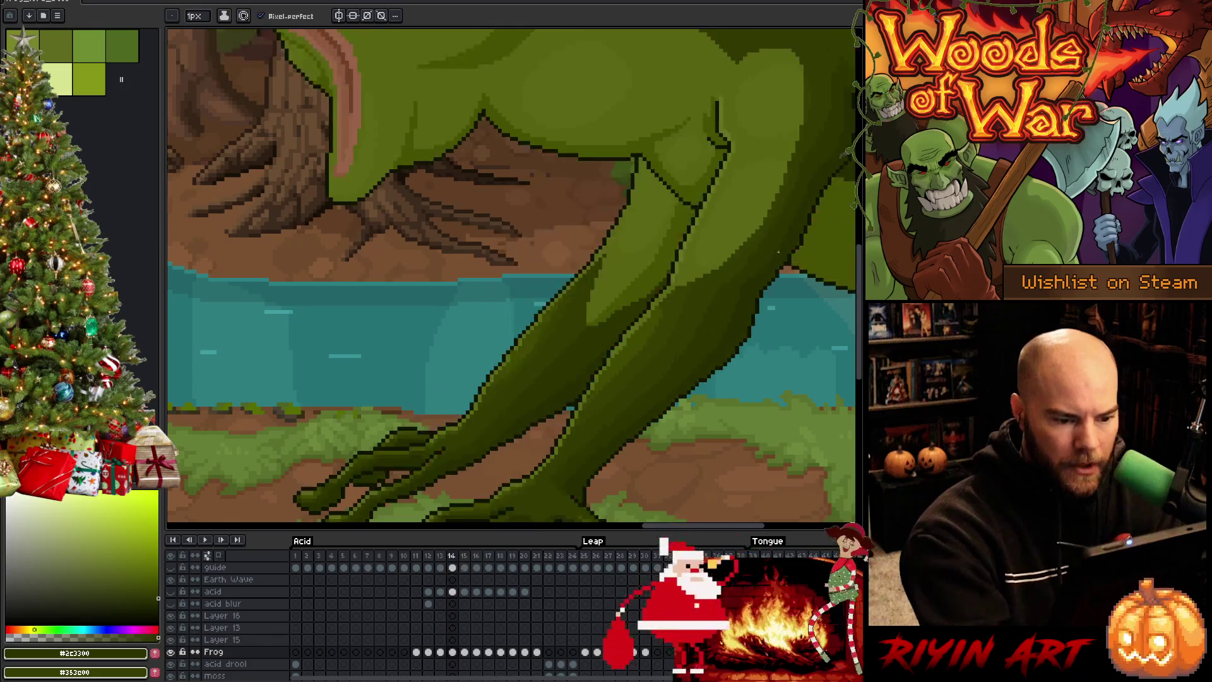
alt+click(746, 286)
key(Right)
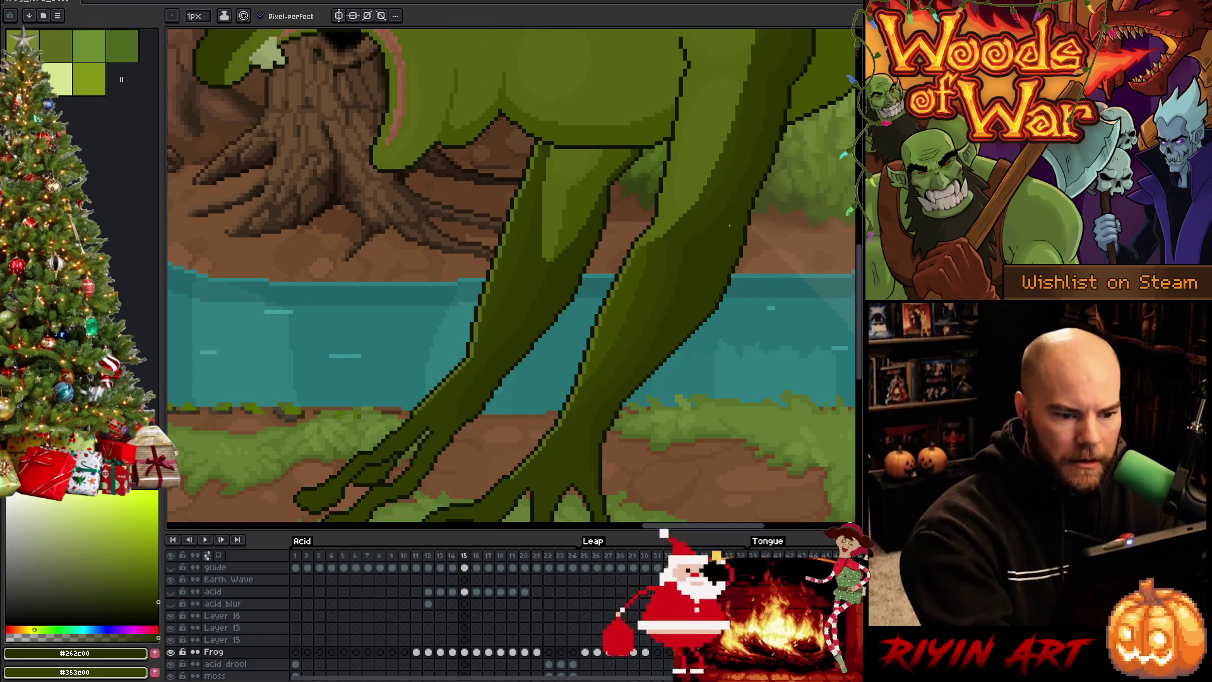
drag(594, 493, 811, 35)
scroll(751, 126, up, 2)
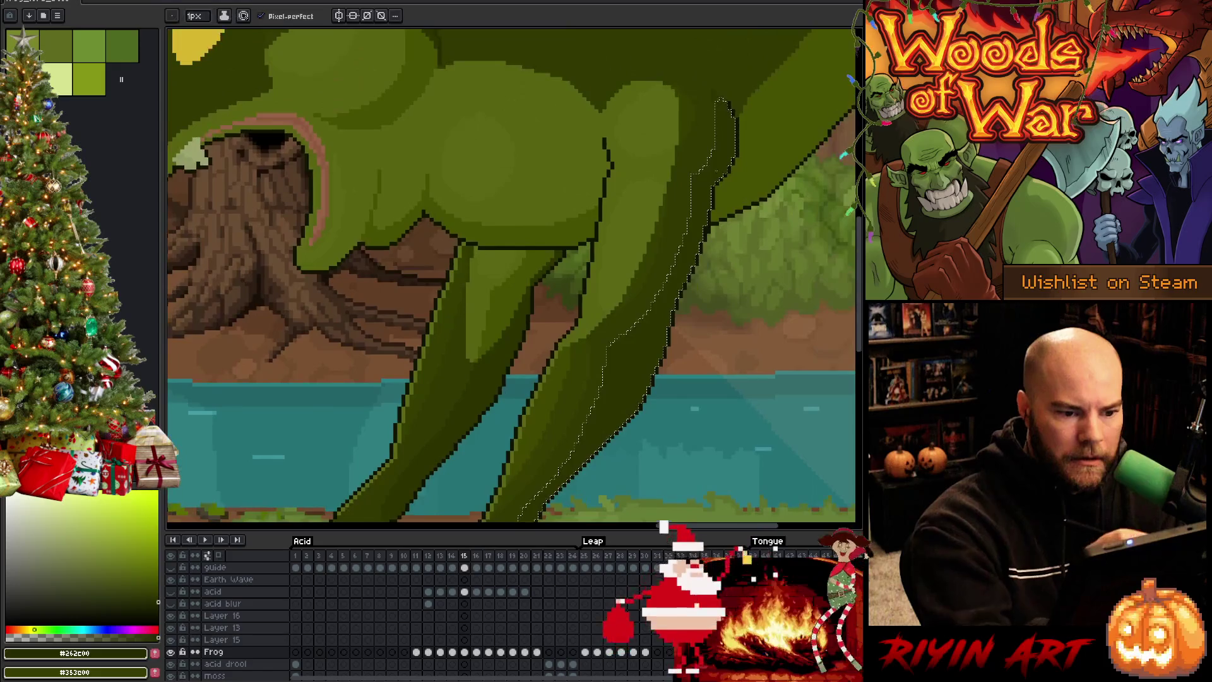
key(Left)
key(Right)
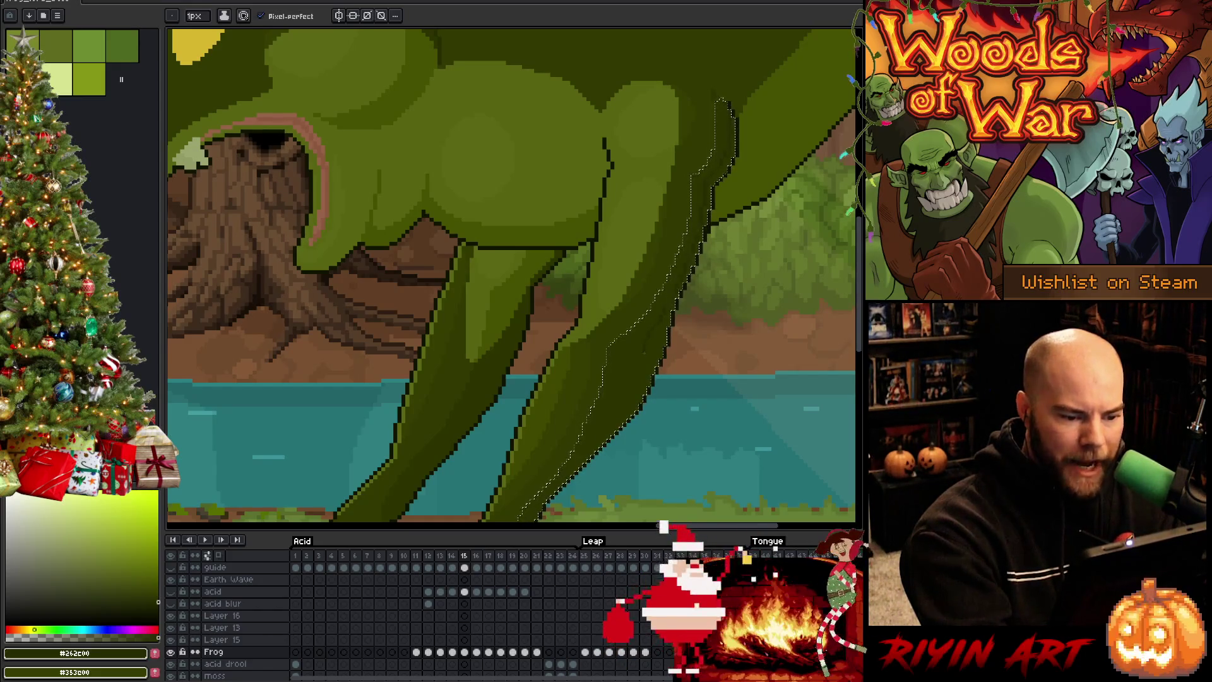
key(g)
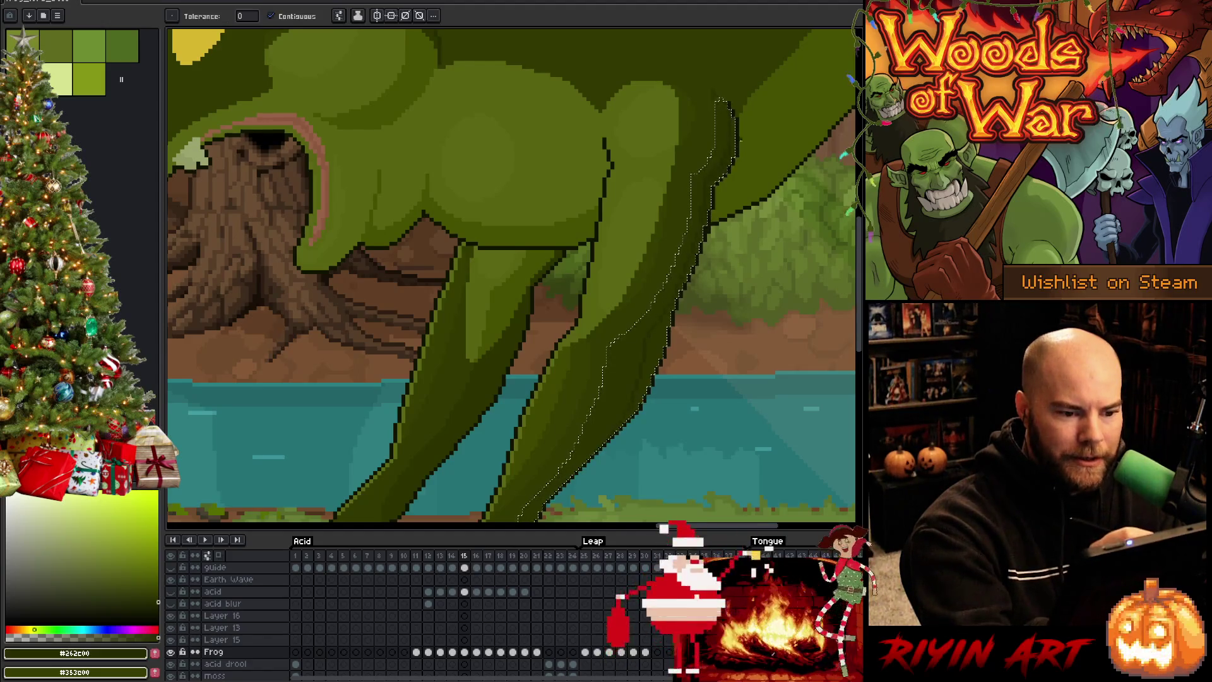
key(b)
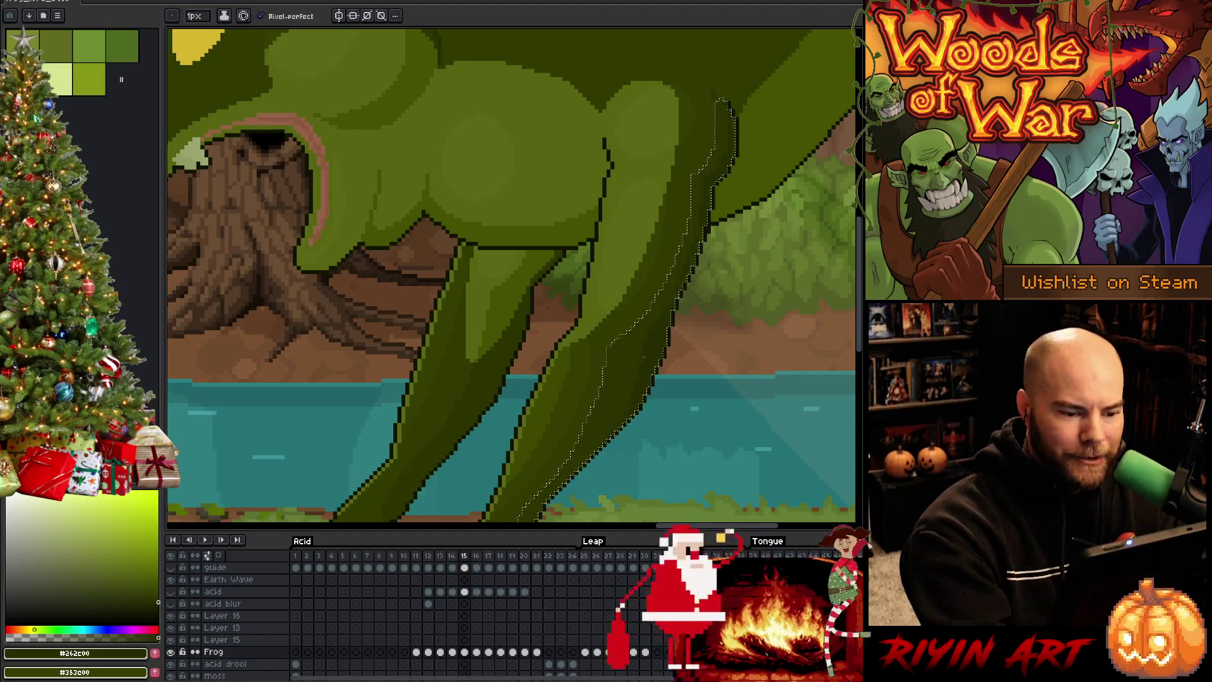
drag(658, 338, 715, 259)
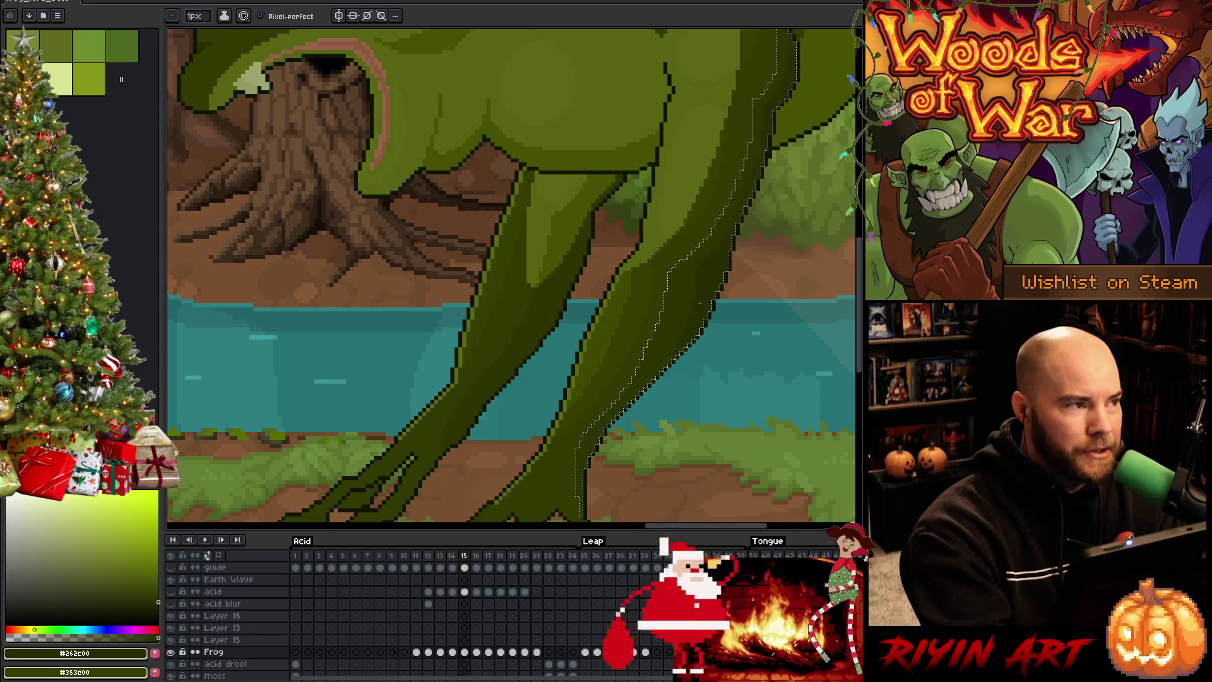
drag(693, 318, 700, 266)
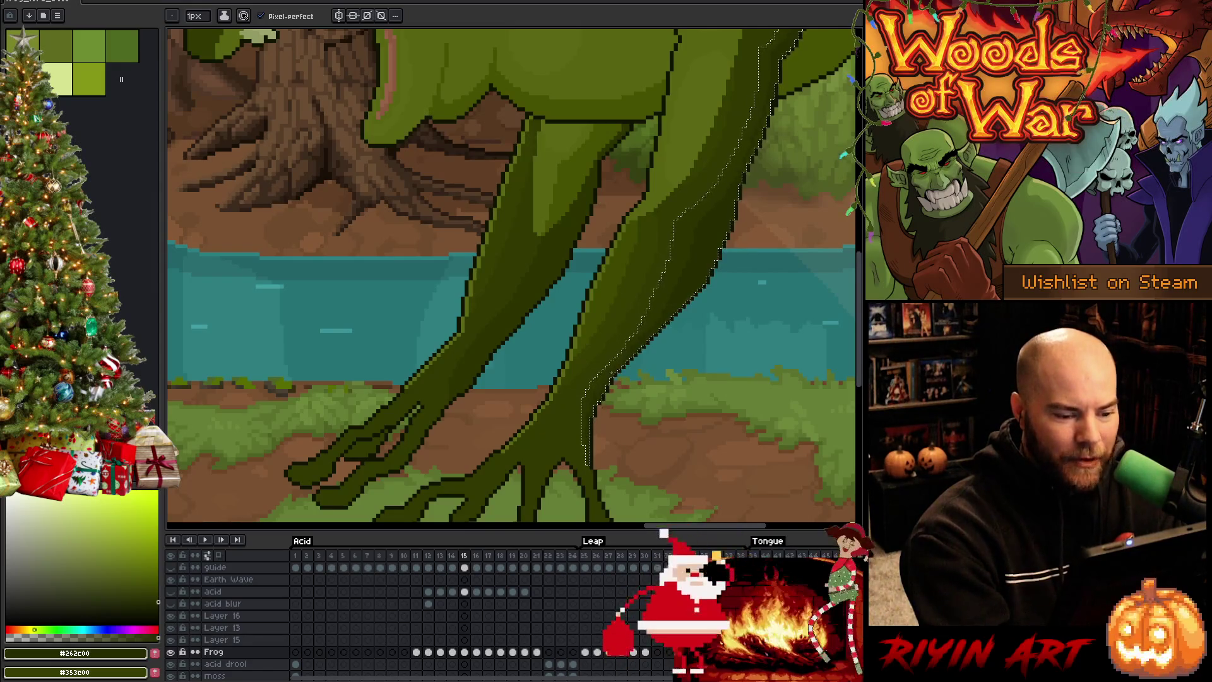
scroll(624, 354, up, 2)
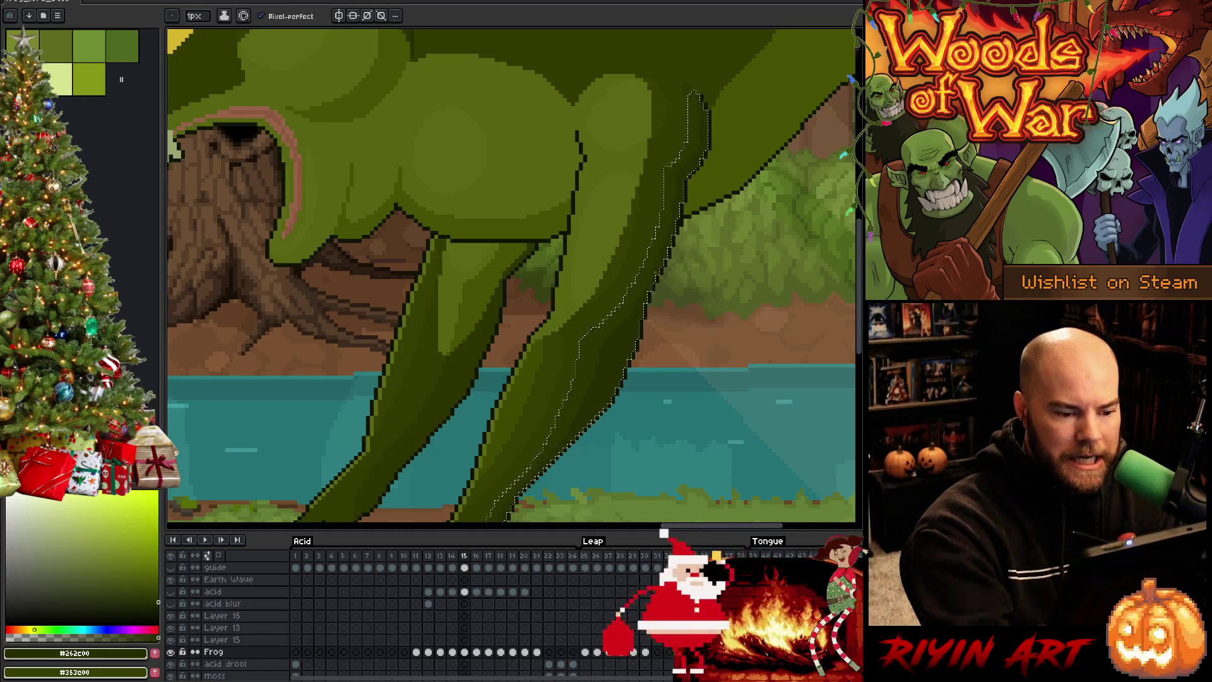
Step: Repaint the right-leg edge strip, alternating mid and darkest greens, then check against frame 14
alt+click(644, 286)
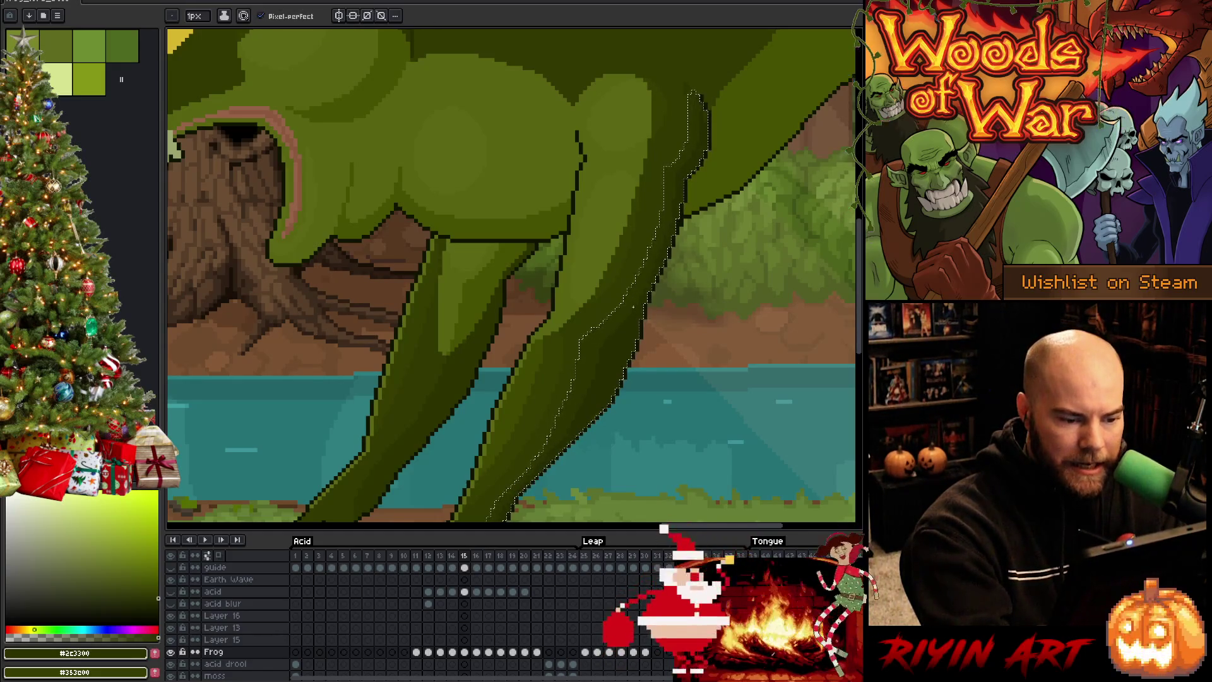
alt+click(639, 332)
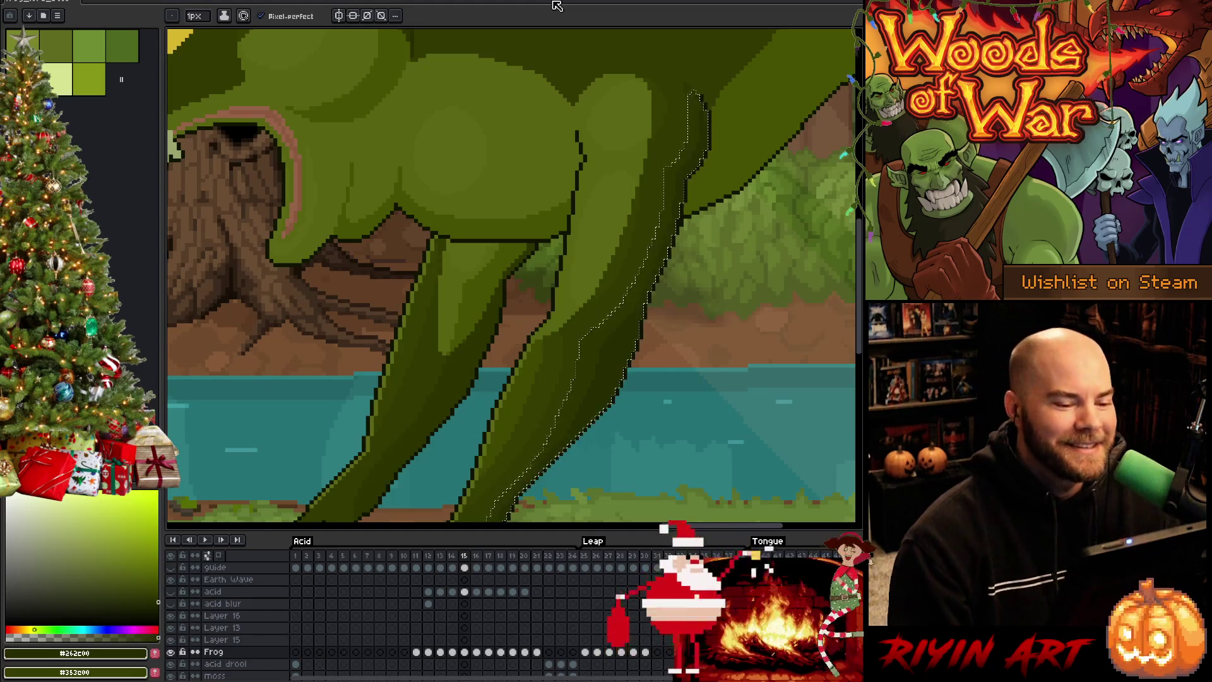
drag(636, 347, 634, 315)
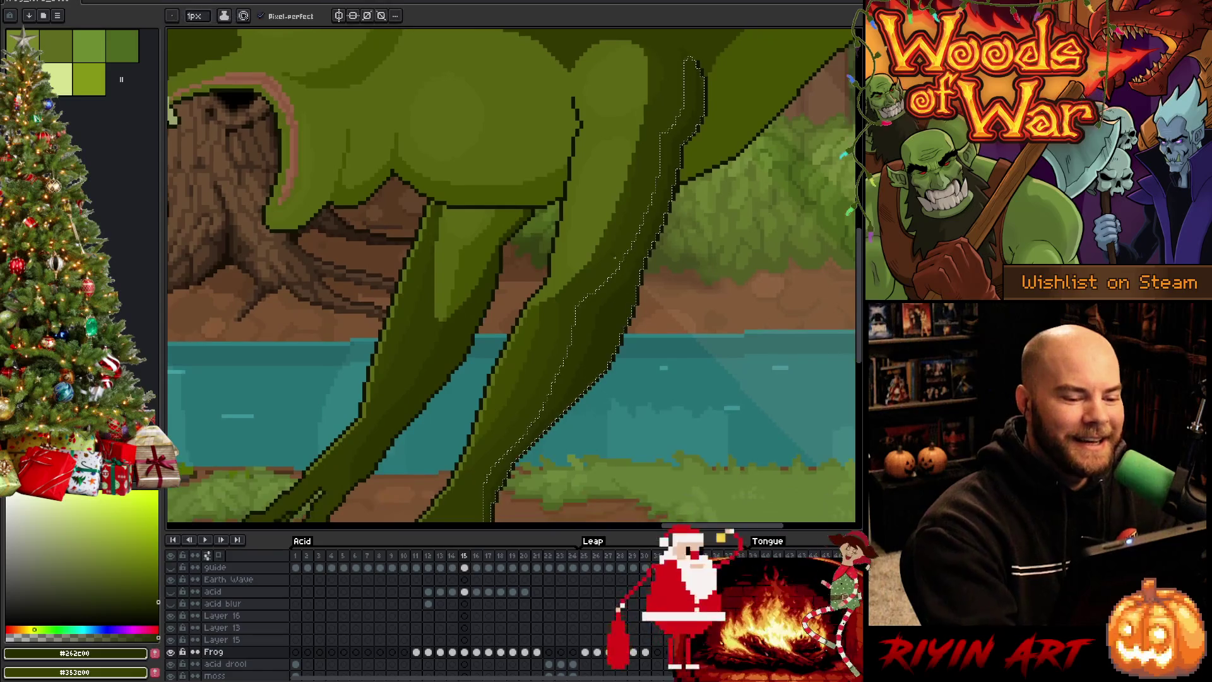
alt+click(616, 289)
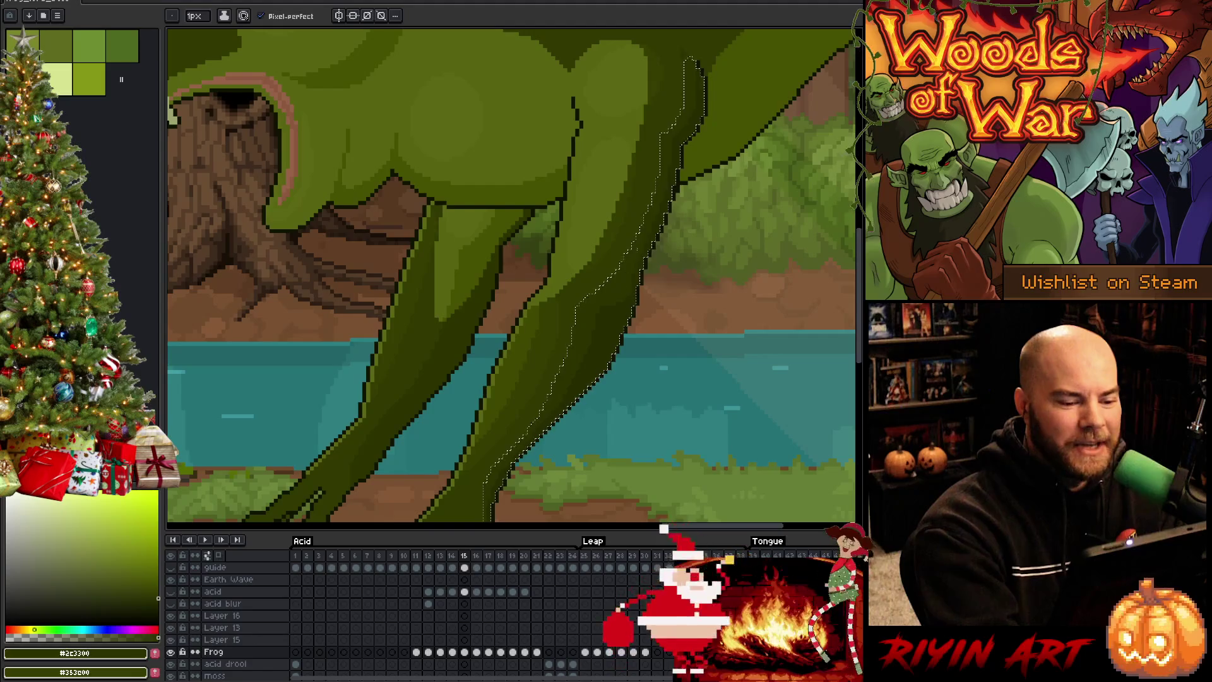
alt+click(622, 297)
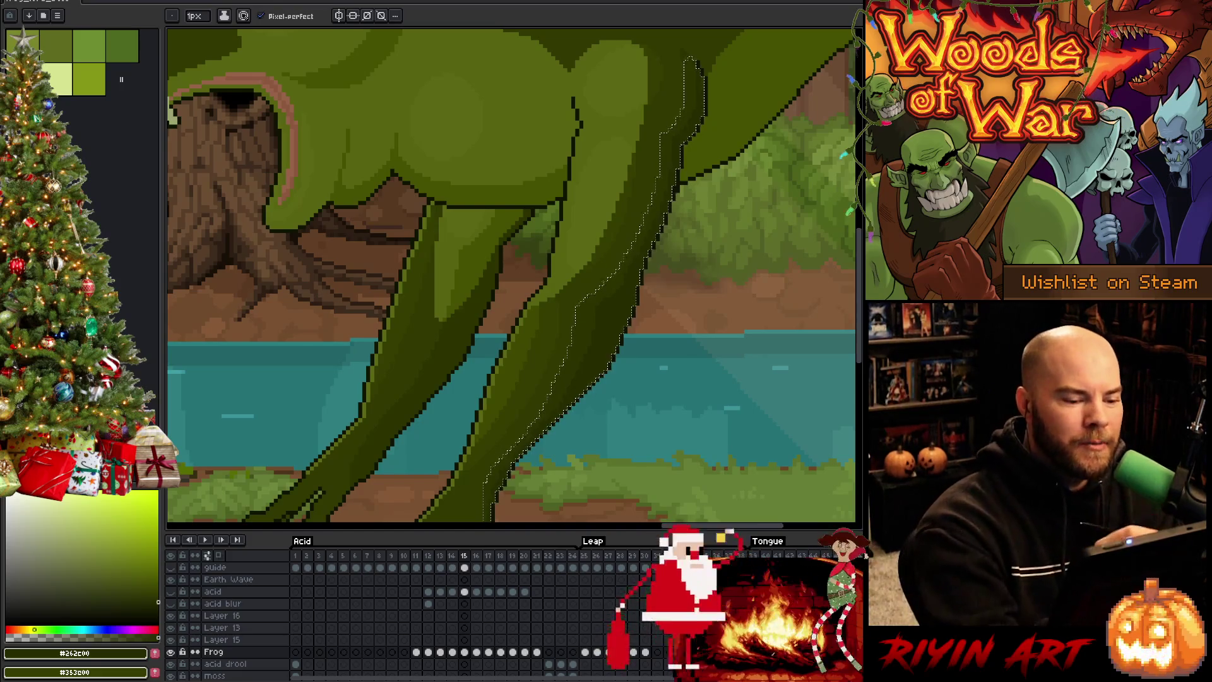
alt+click(619, 280)
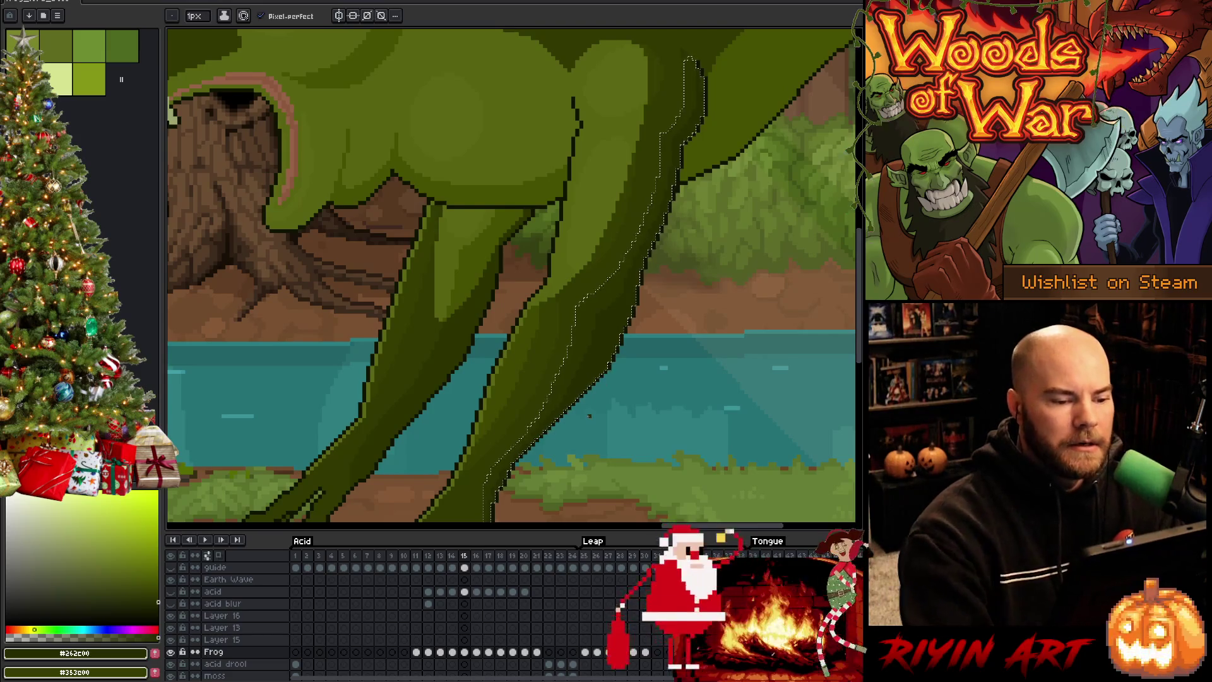
key(Left)
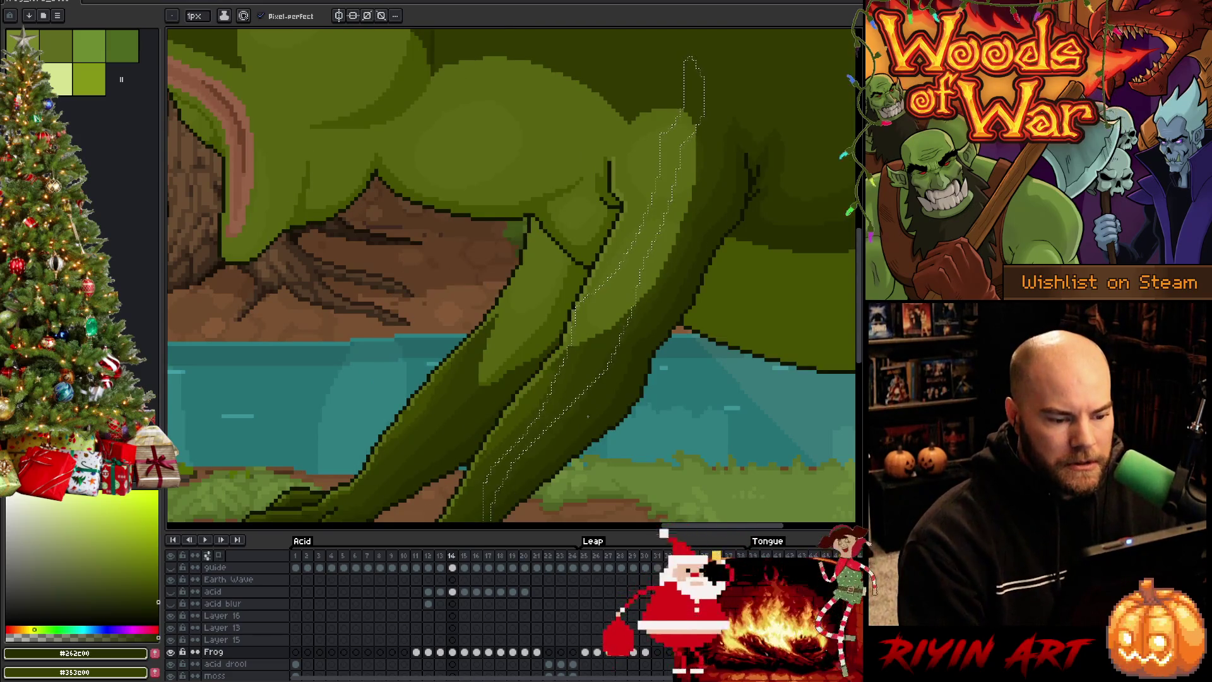
Step: Flick between frames 14 and 15 to check motion, then lasso the left leg's inner edge strip
key(Right)
key(Left)
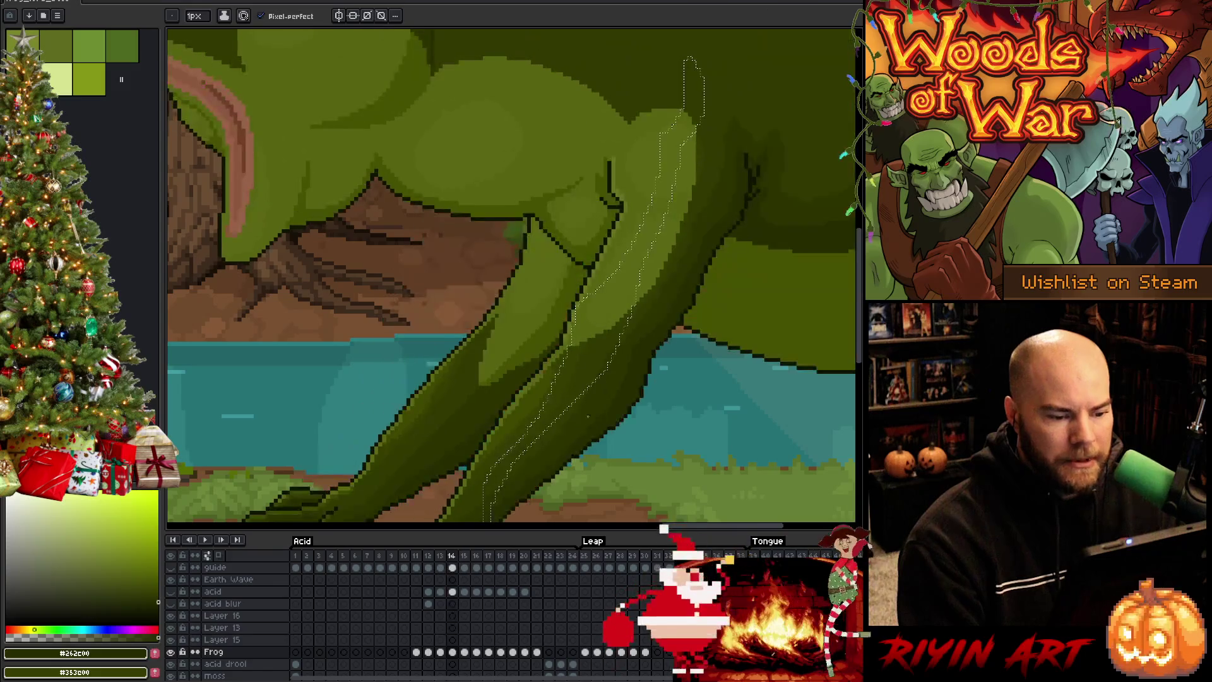
key(Right)
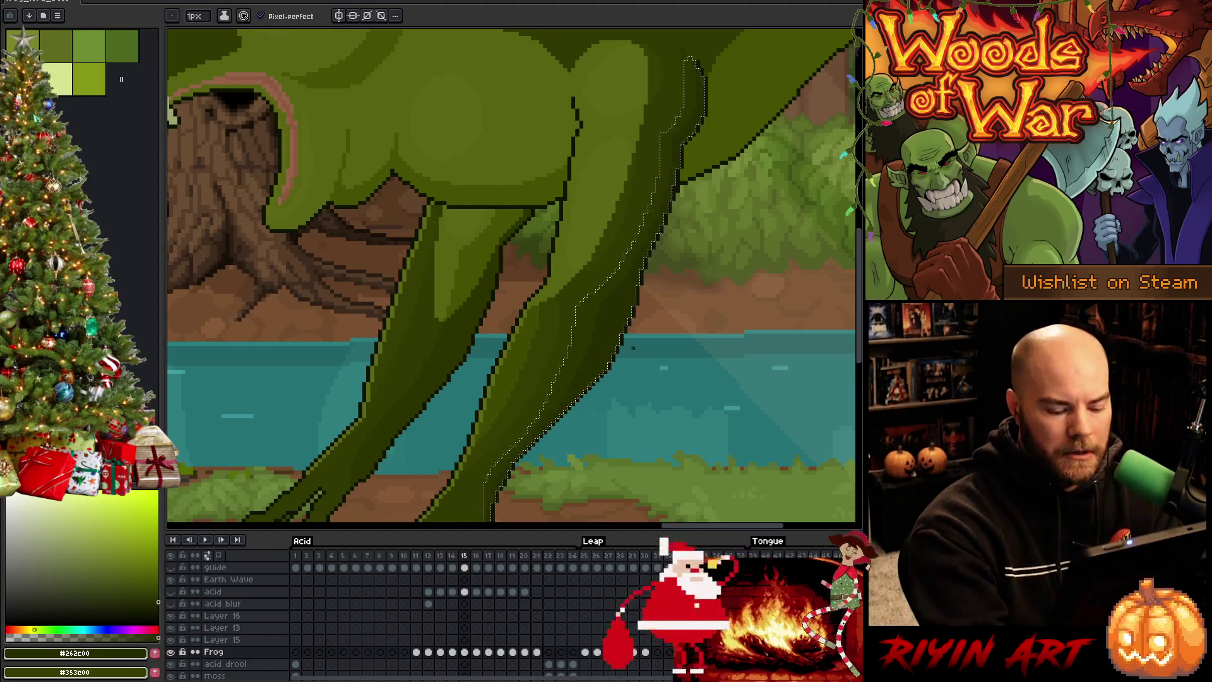
key(Left)
key(Right)
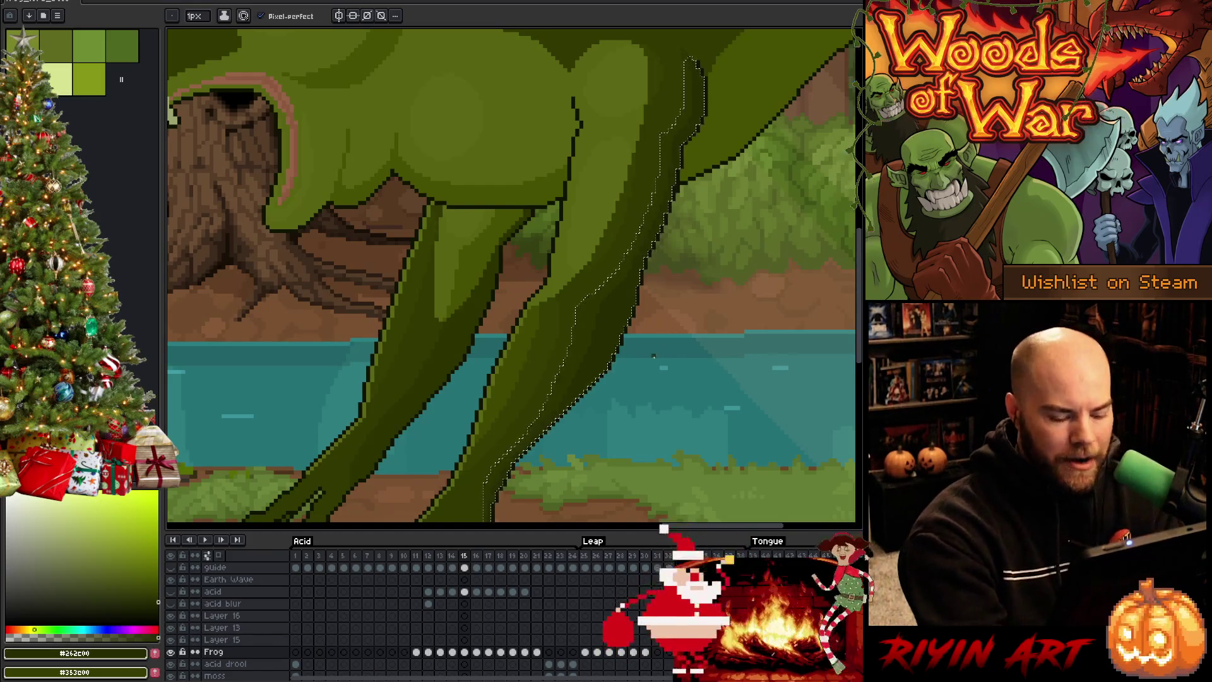
key(Left)
key(Right)
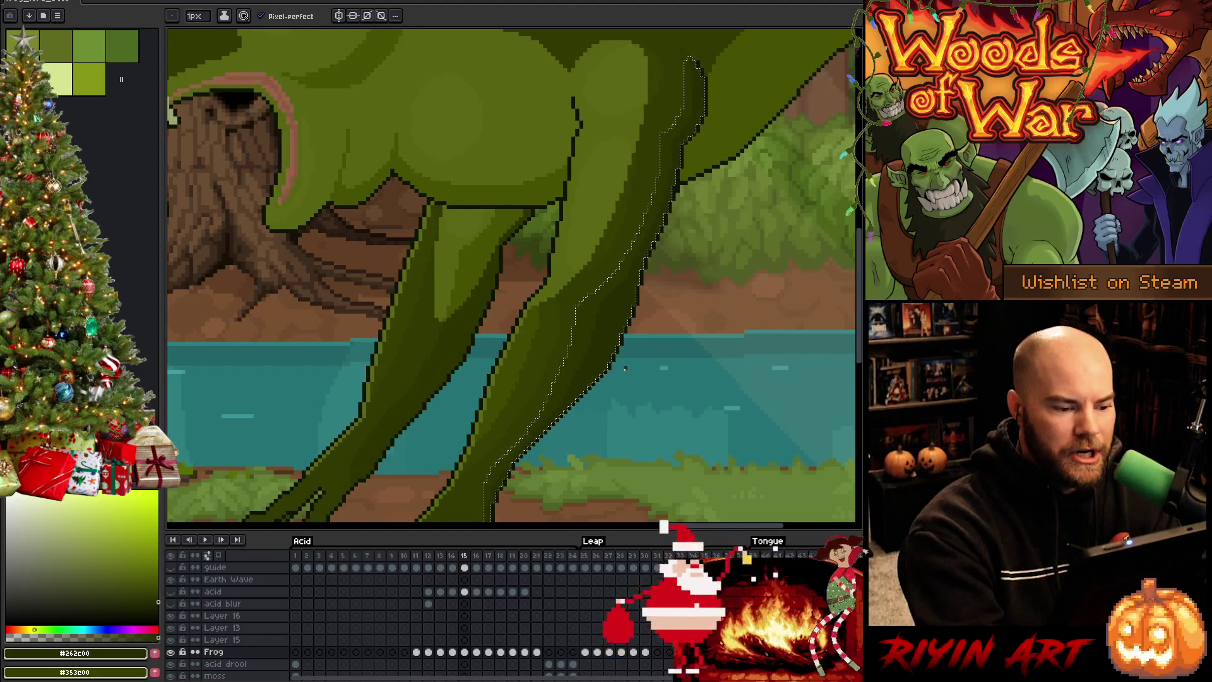
drag(499, 246, 352, 479)
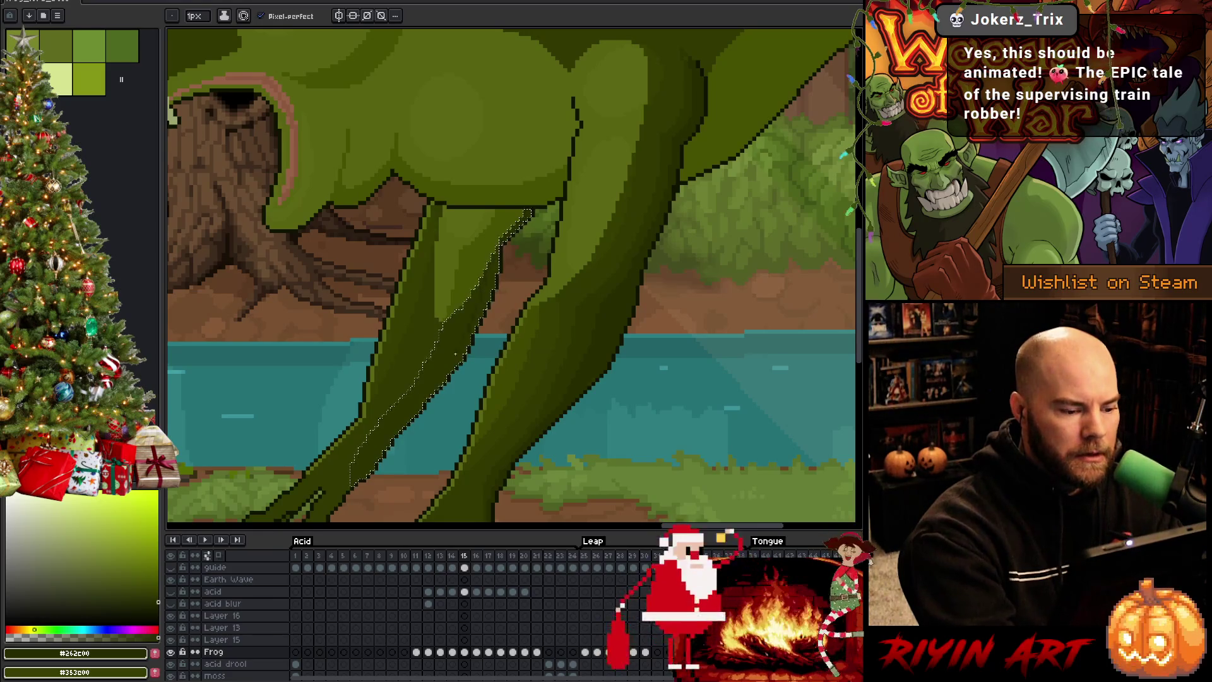
Step: Switch between the fill and pencil tools and clear the selection along the leg
key(g)
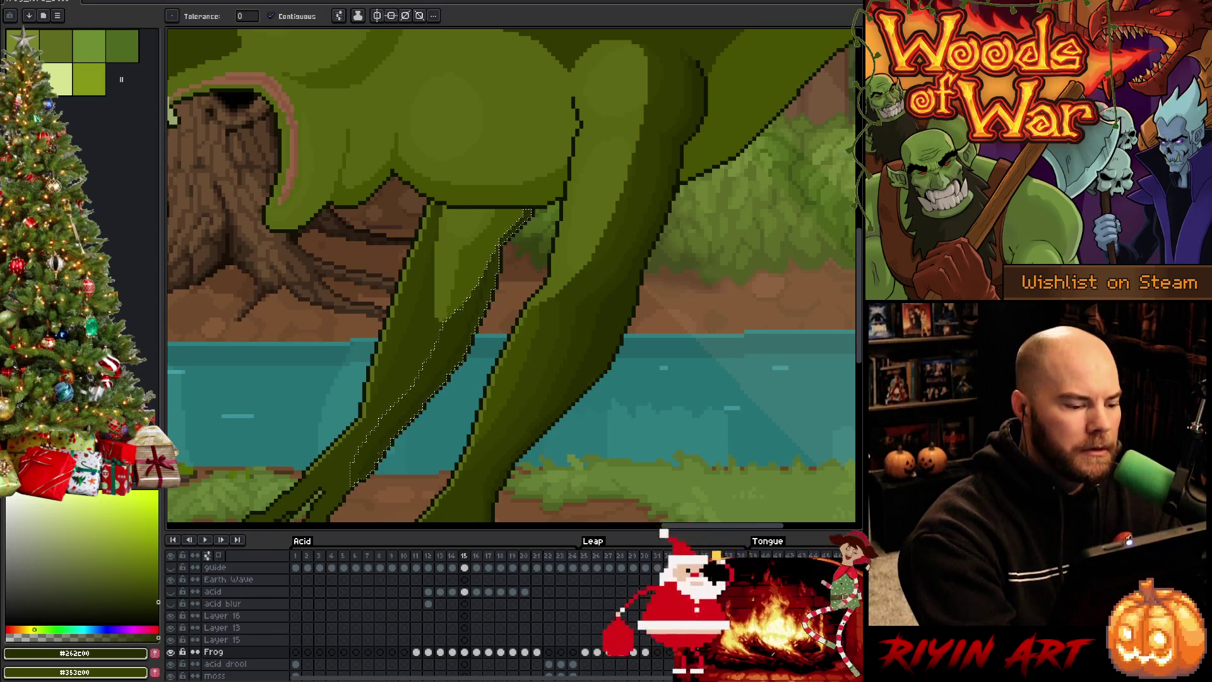
key(b)
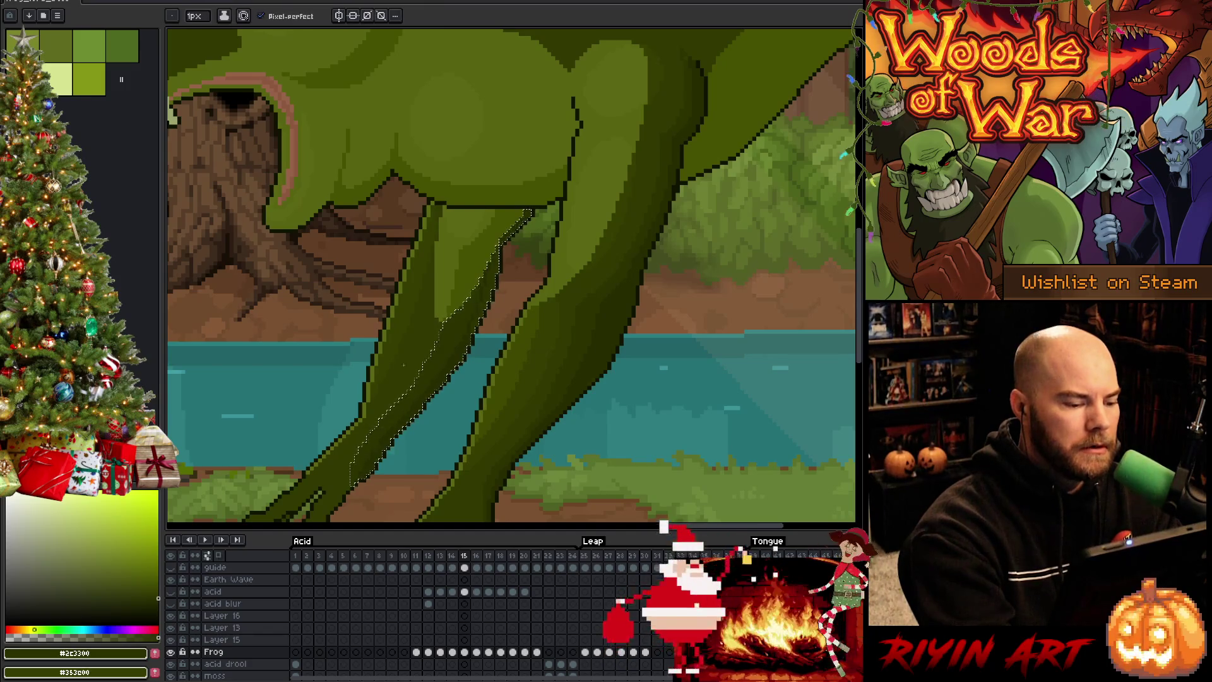
key(g)
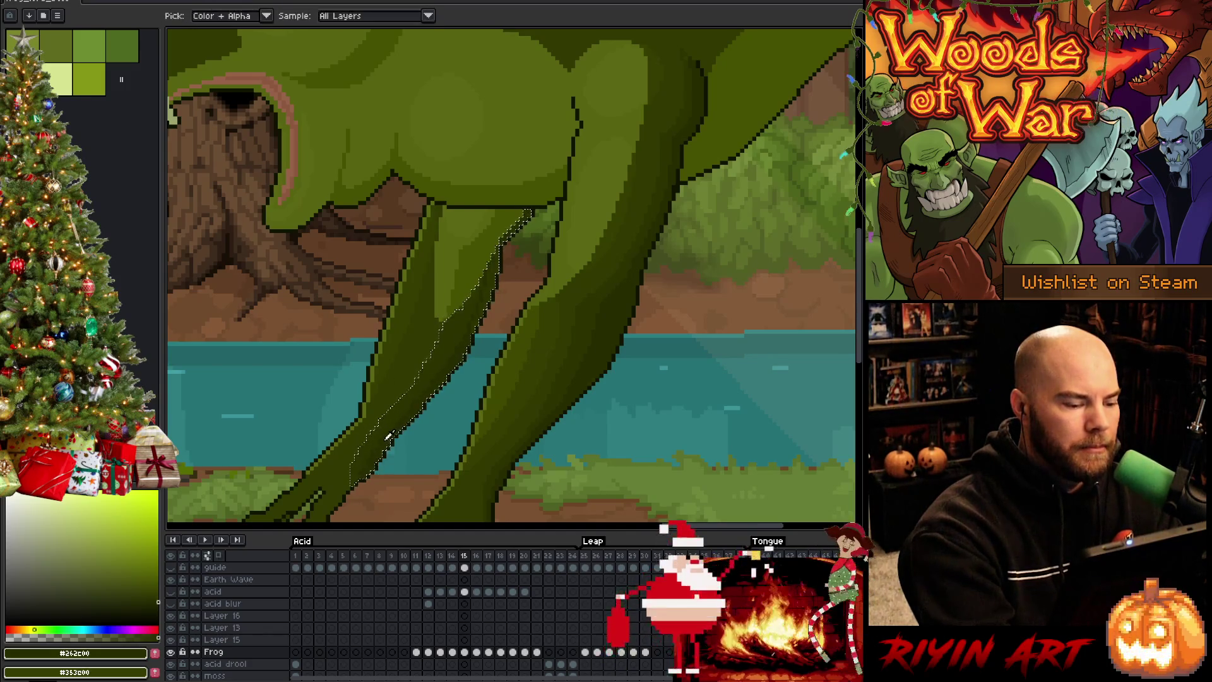
key(b)
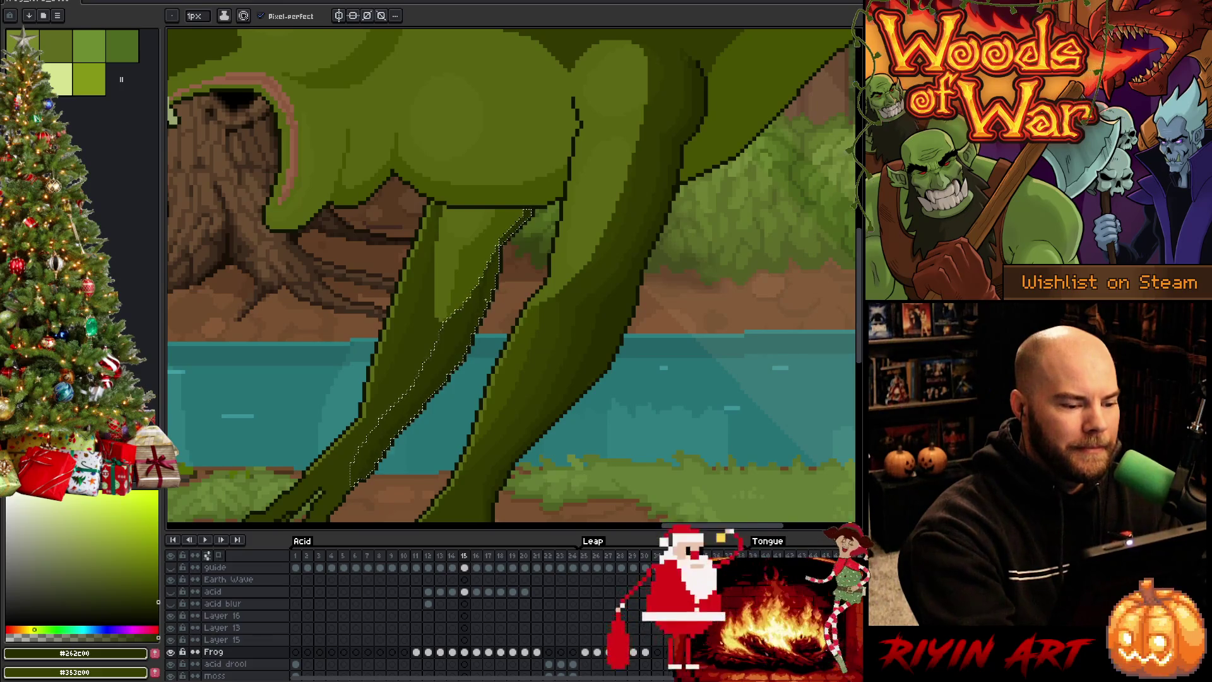
key(g)
key(b)
key(g)
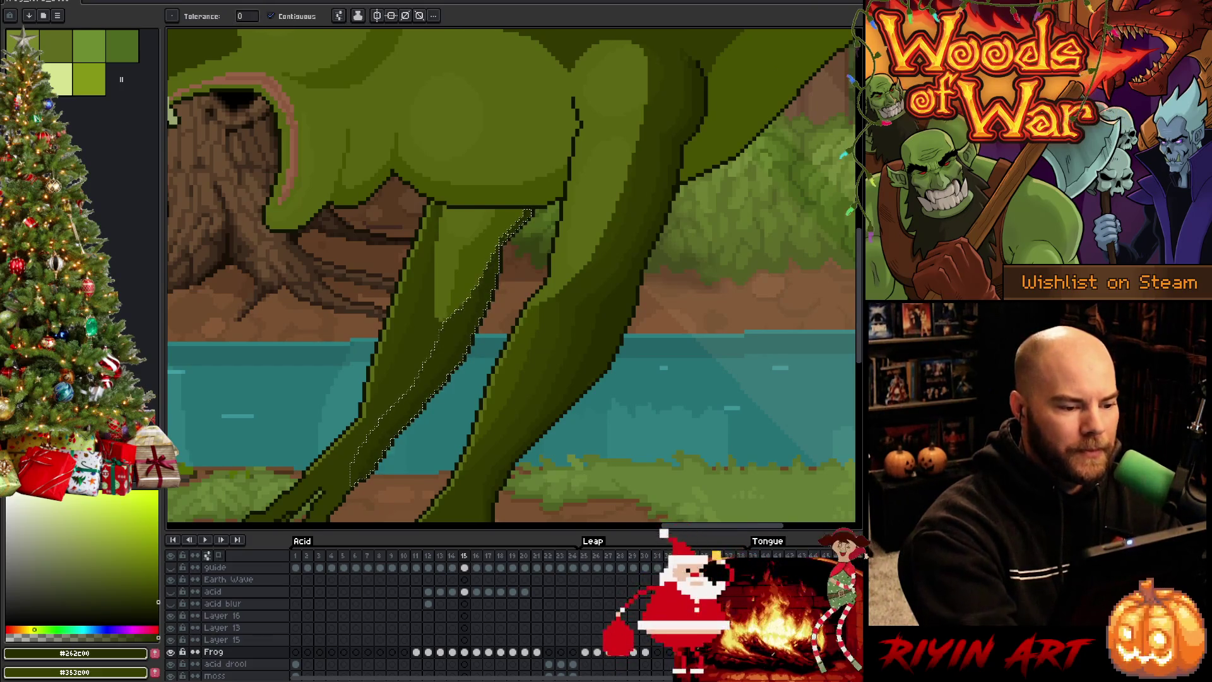
key(ctrl+d)
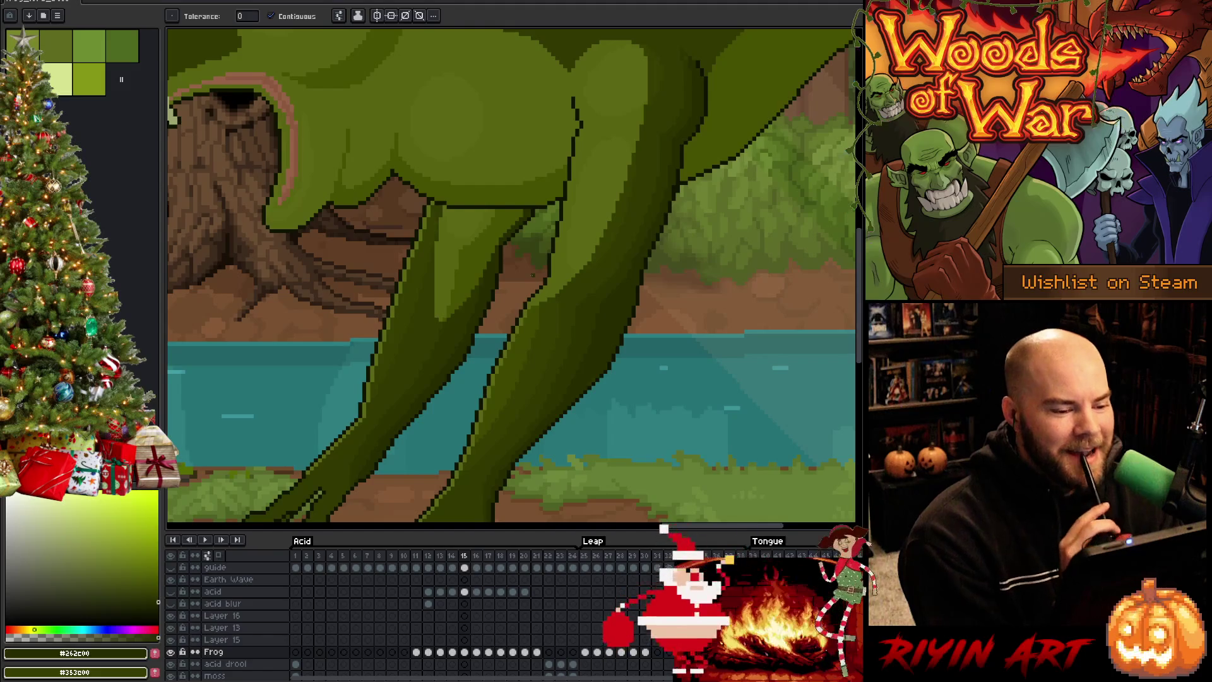
key(b)
Step: Sample the leg's mid, darkest and outline greens and clean up the leg's edge pixels
alt+click(624, 275)
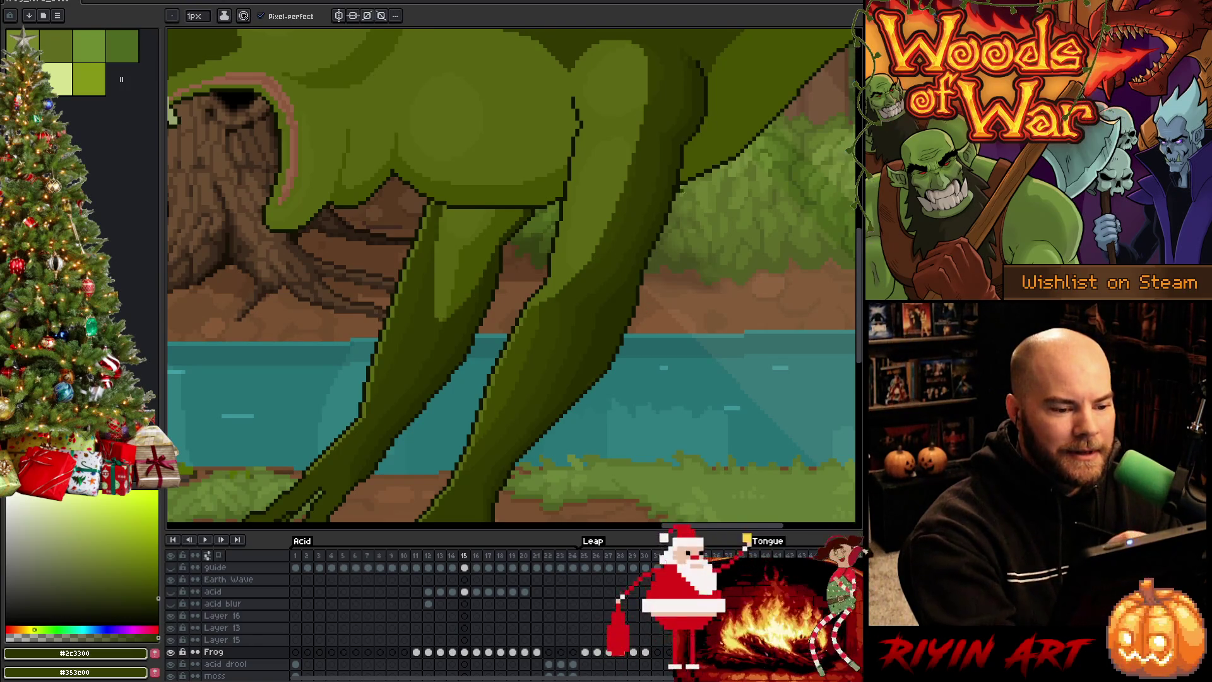
key(e)
key(b)
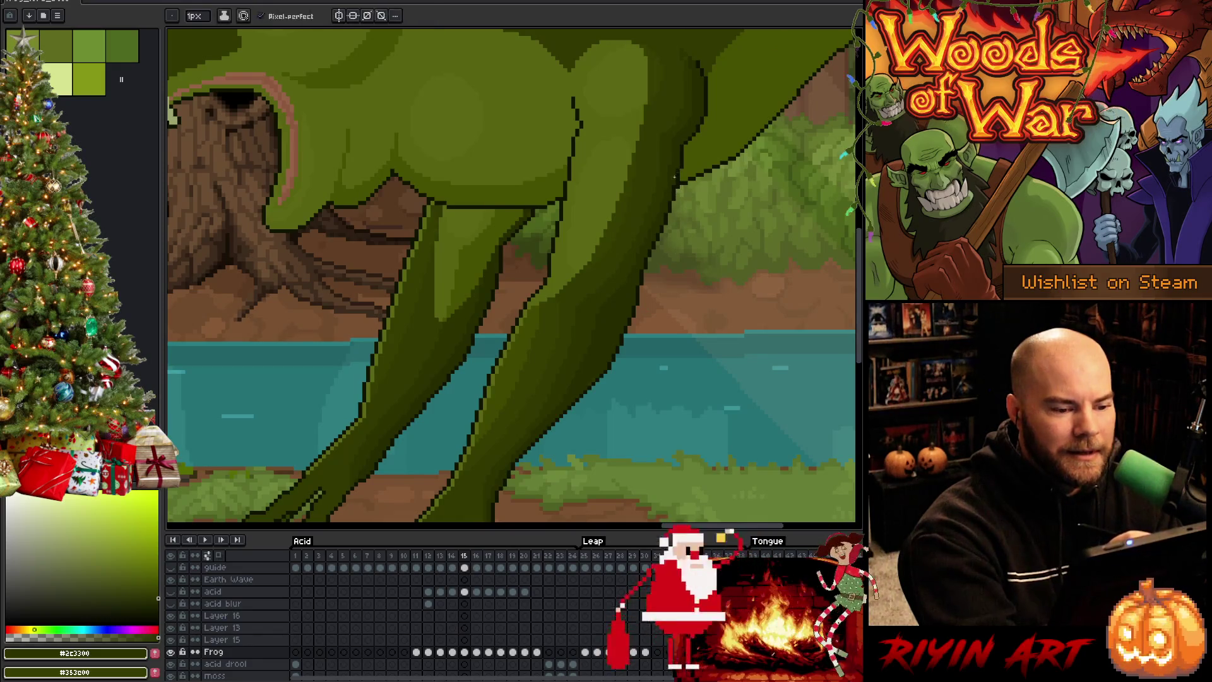
alt+click(679, 179)
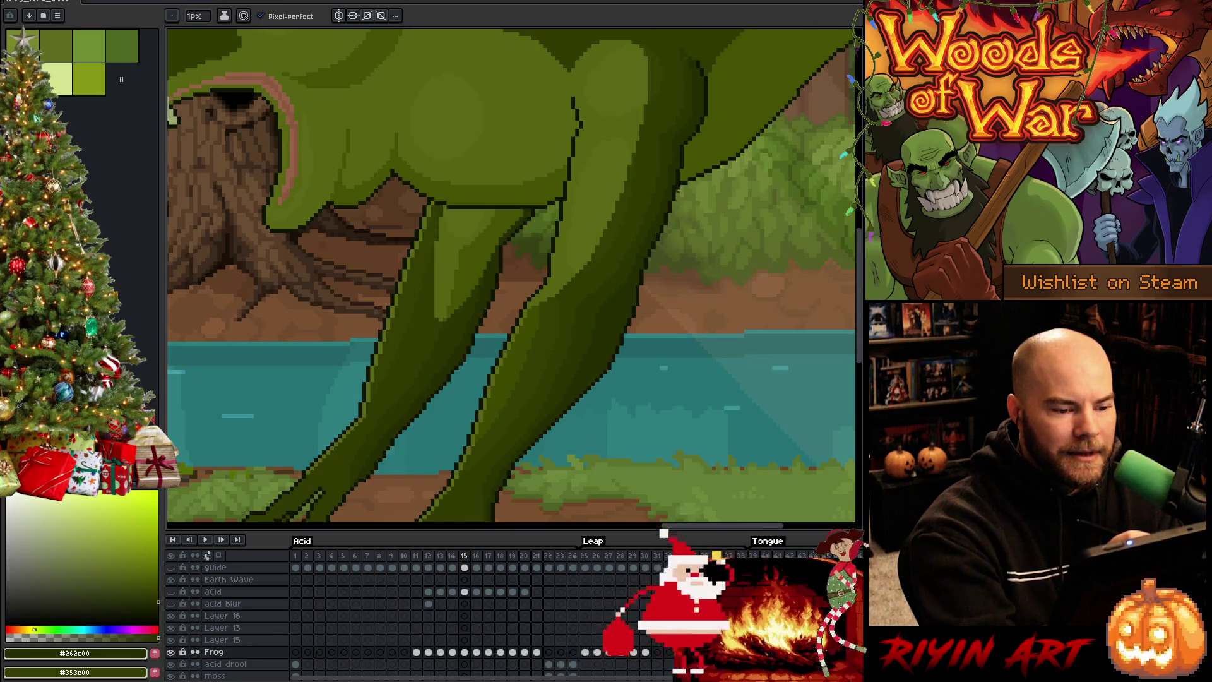
key(e)
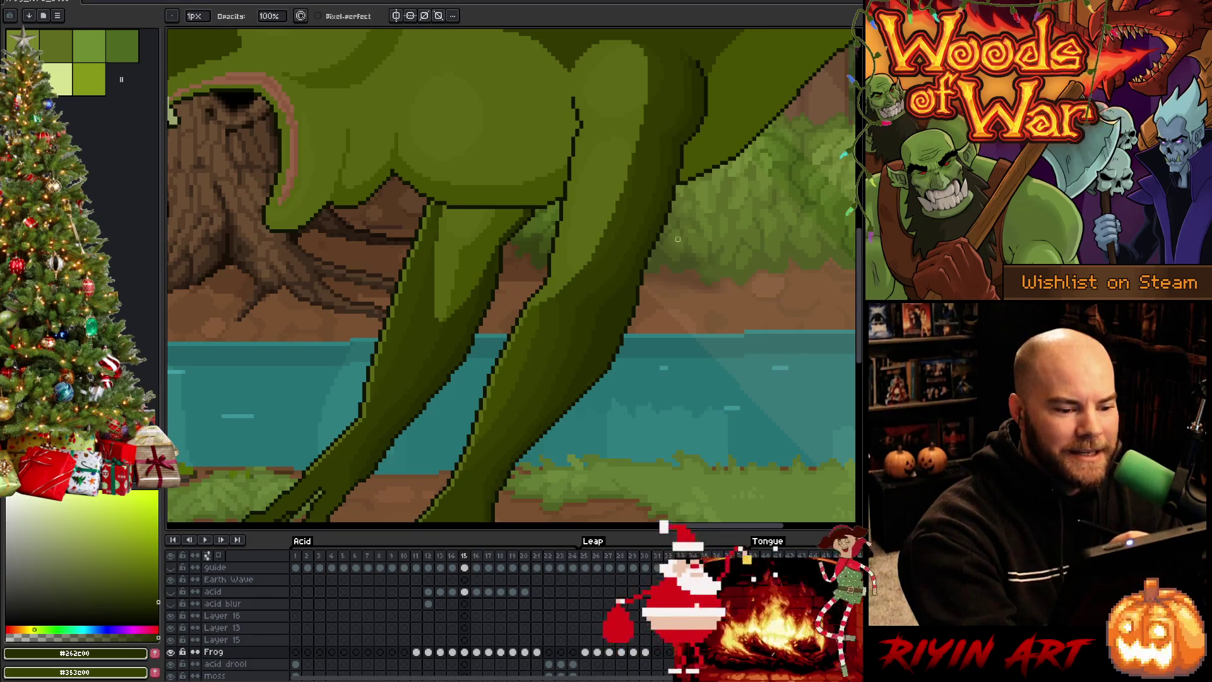
key(b)
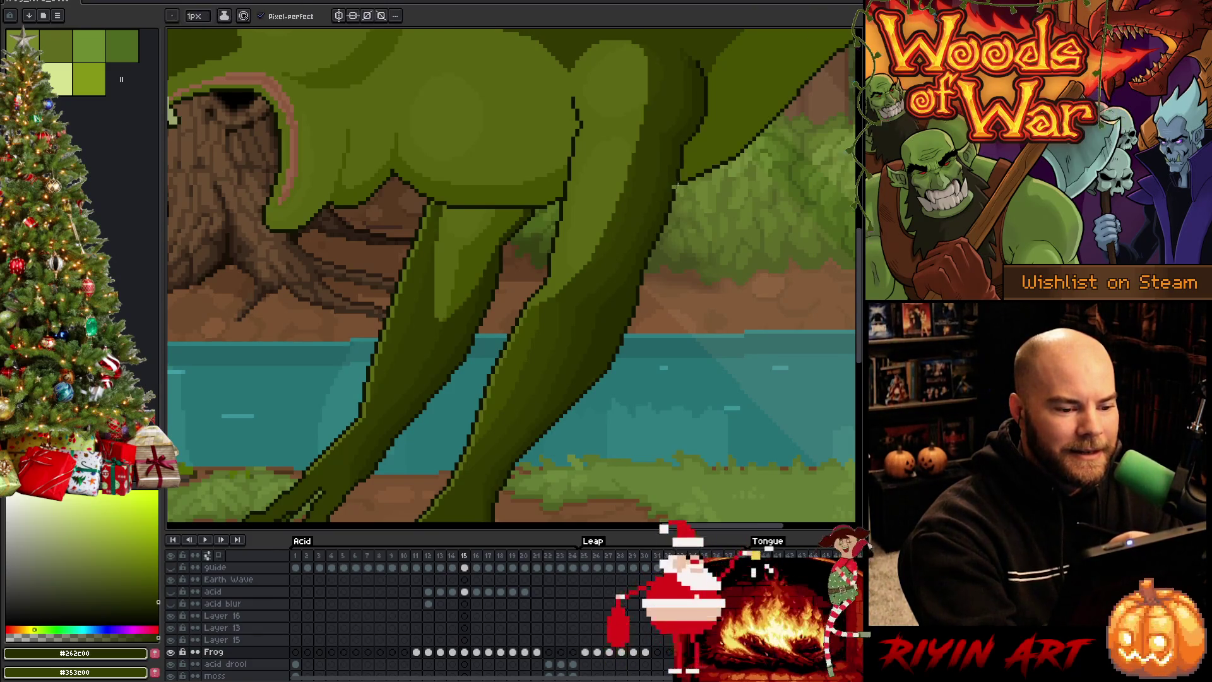
alt+click(678, 180)
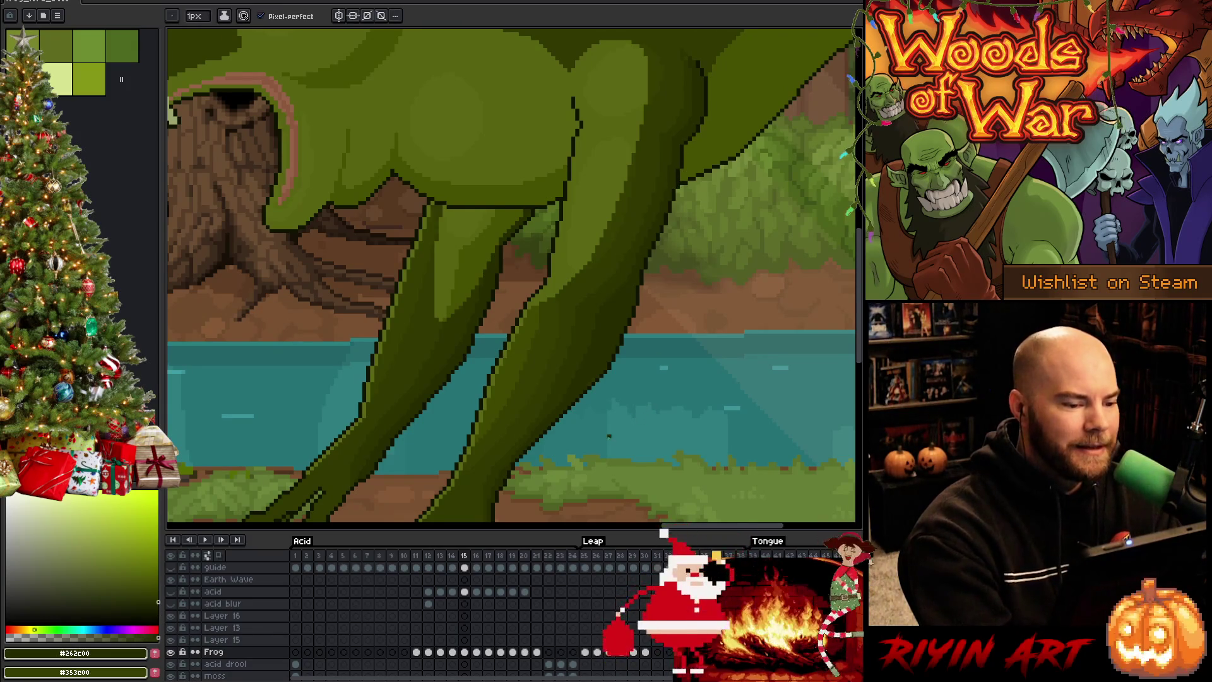
alt+click(532, 215)
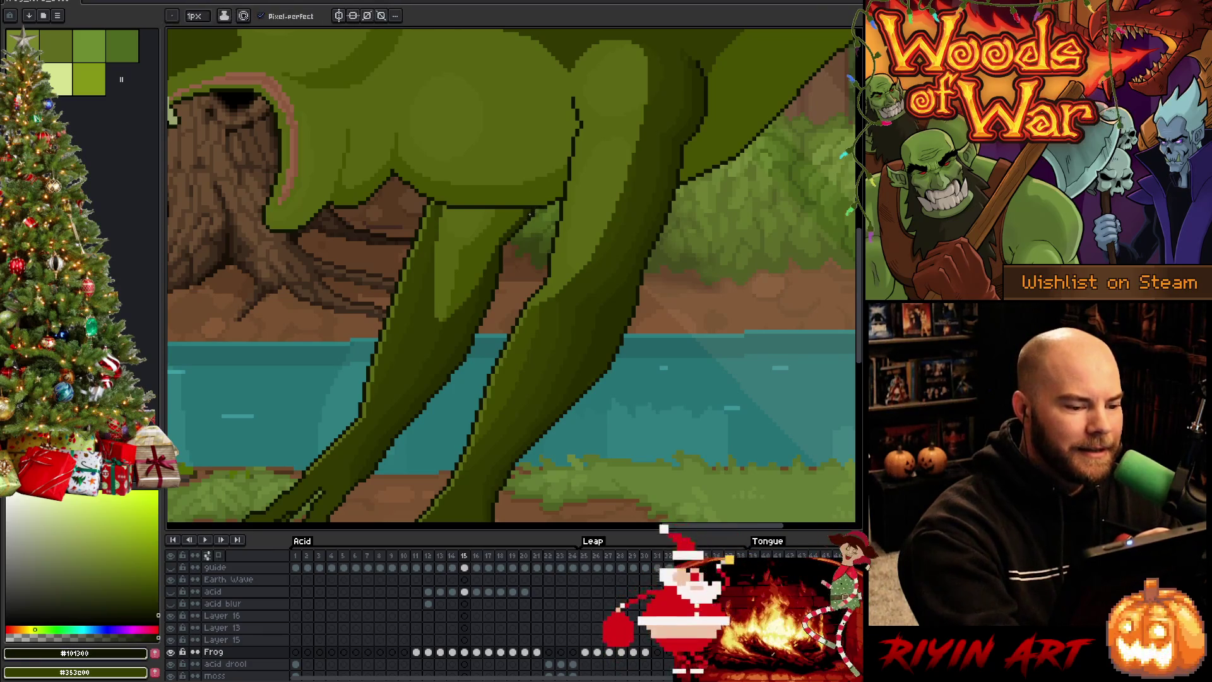
key(e)
Step: Save the animation and bring the frog's legs and feet into view
key(ctrl+s)
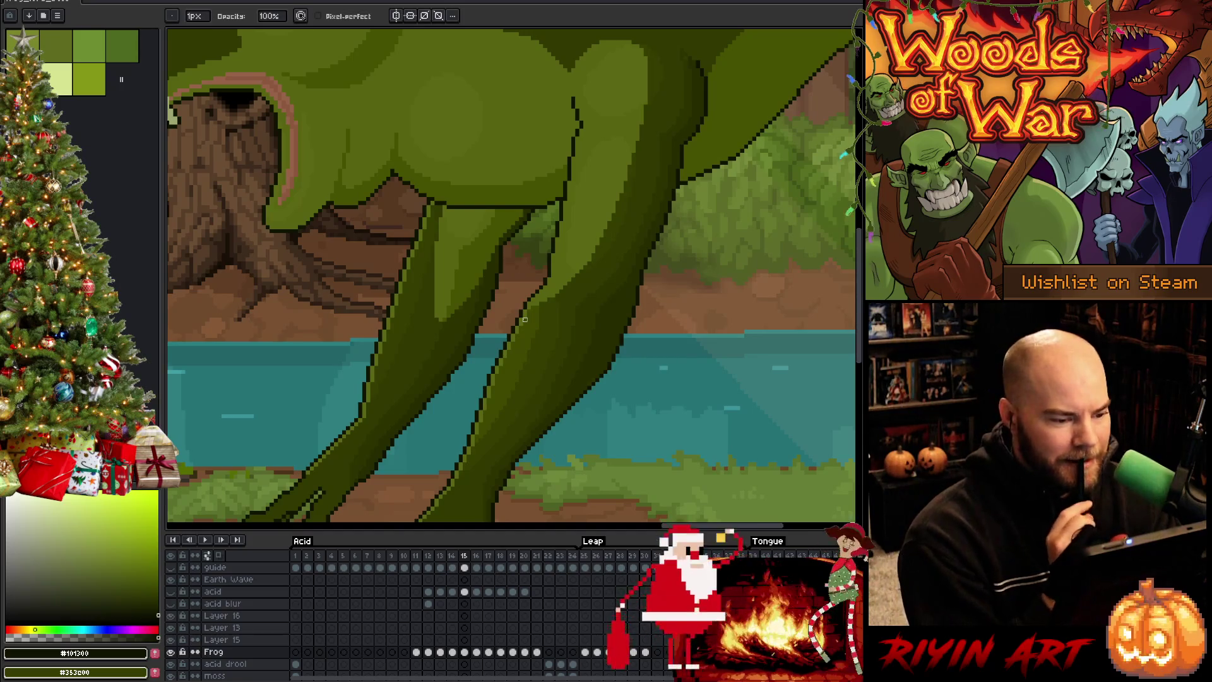
scroll(501, 319, down, 3)
scroll(501, 319, up, 2)
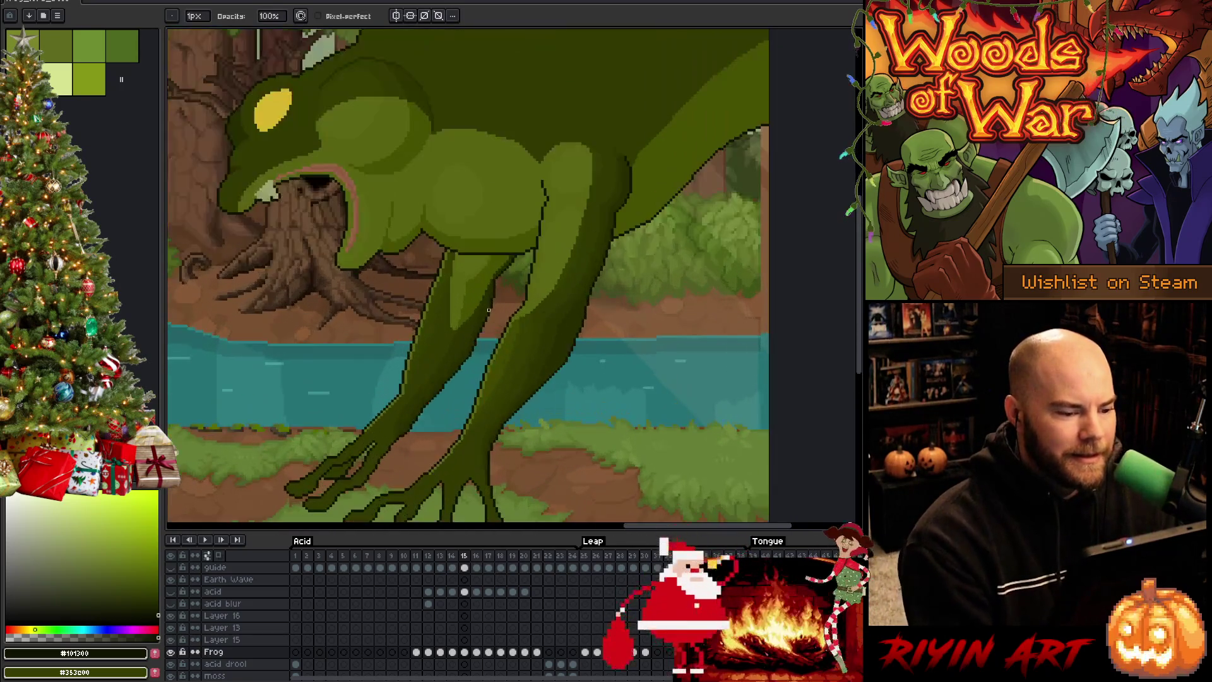
drag(540, 368, 536, 347)
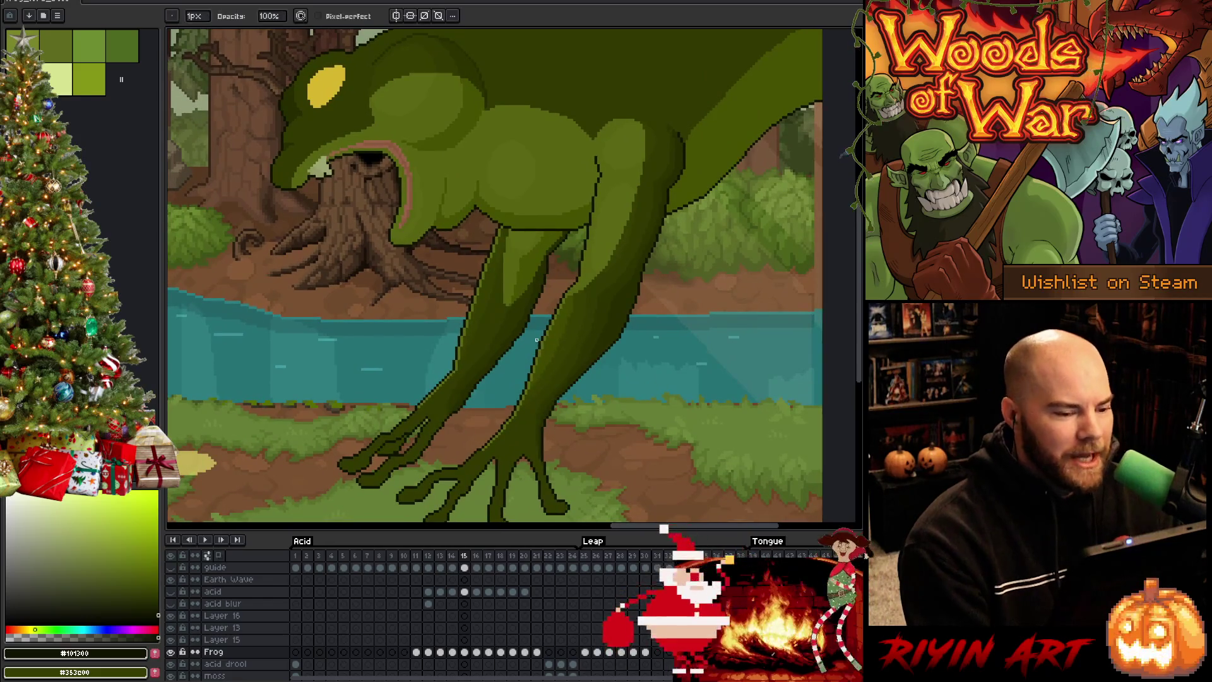
scroll(537, 334, up, 1)
scroll(536, 334, down, 3)
scroll(507, 329, up, 3)
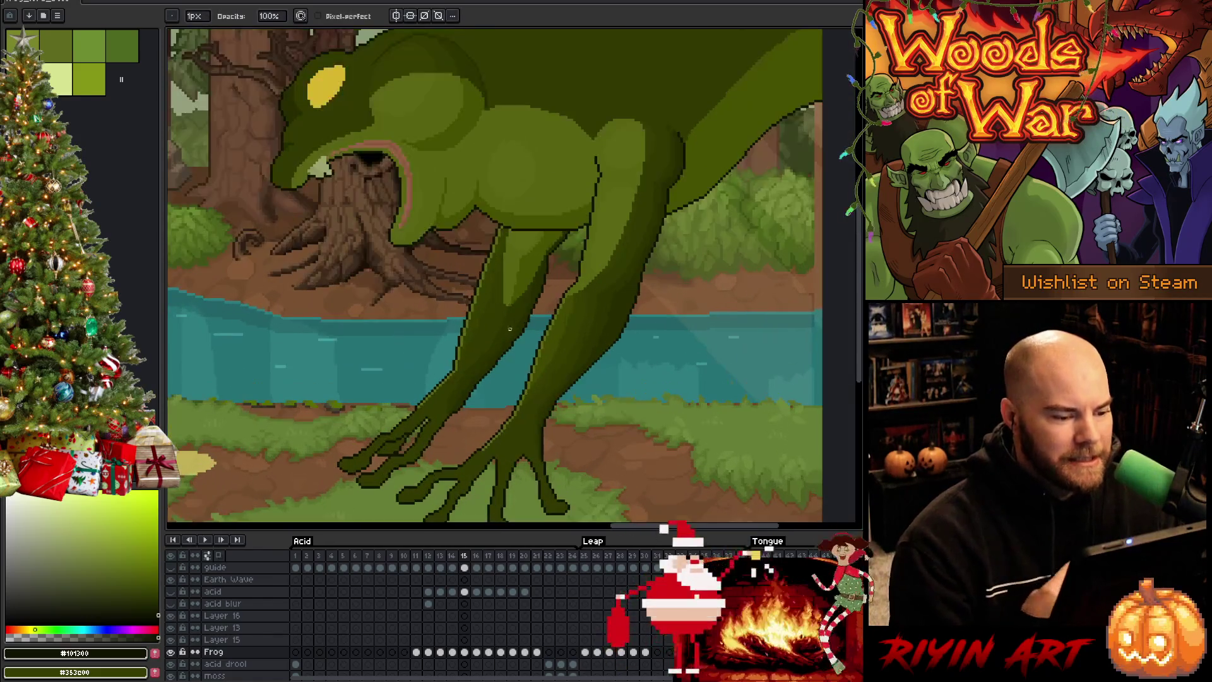
drag(506, 329, 515, 266)
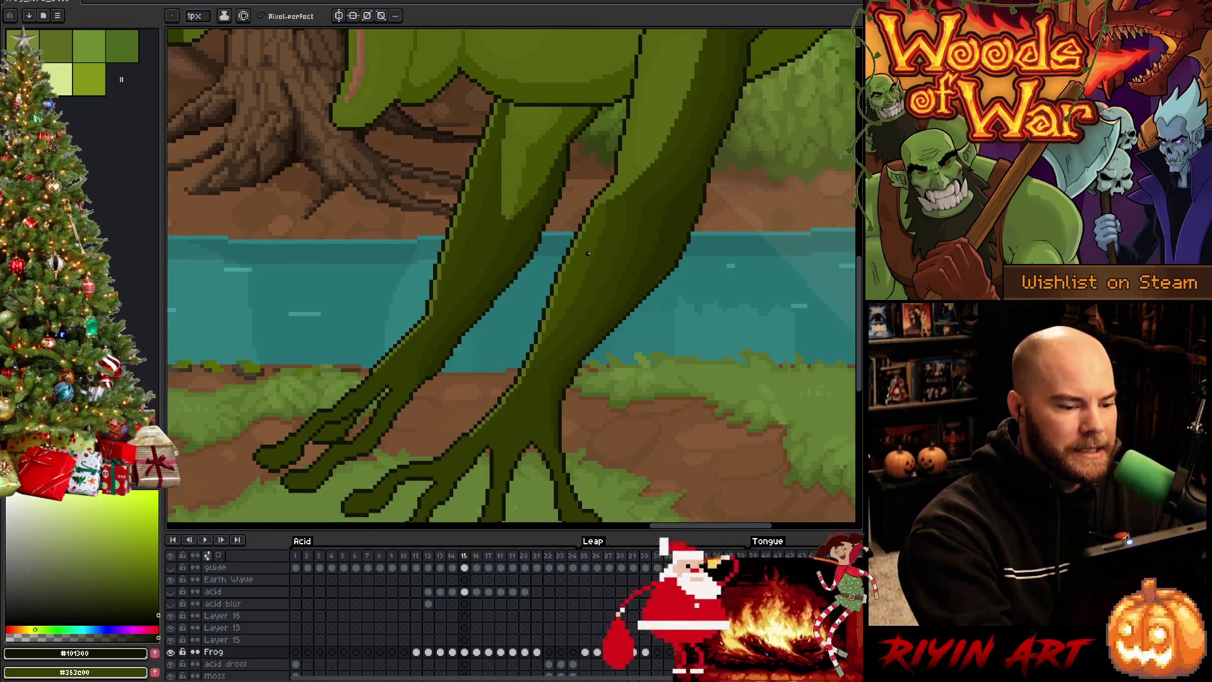
Step: Fill the strip along the leg's left edge with dark green #353d00 and deselect
alt+click(485, 183)
alt+click(491, 171)
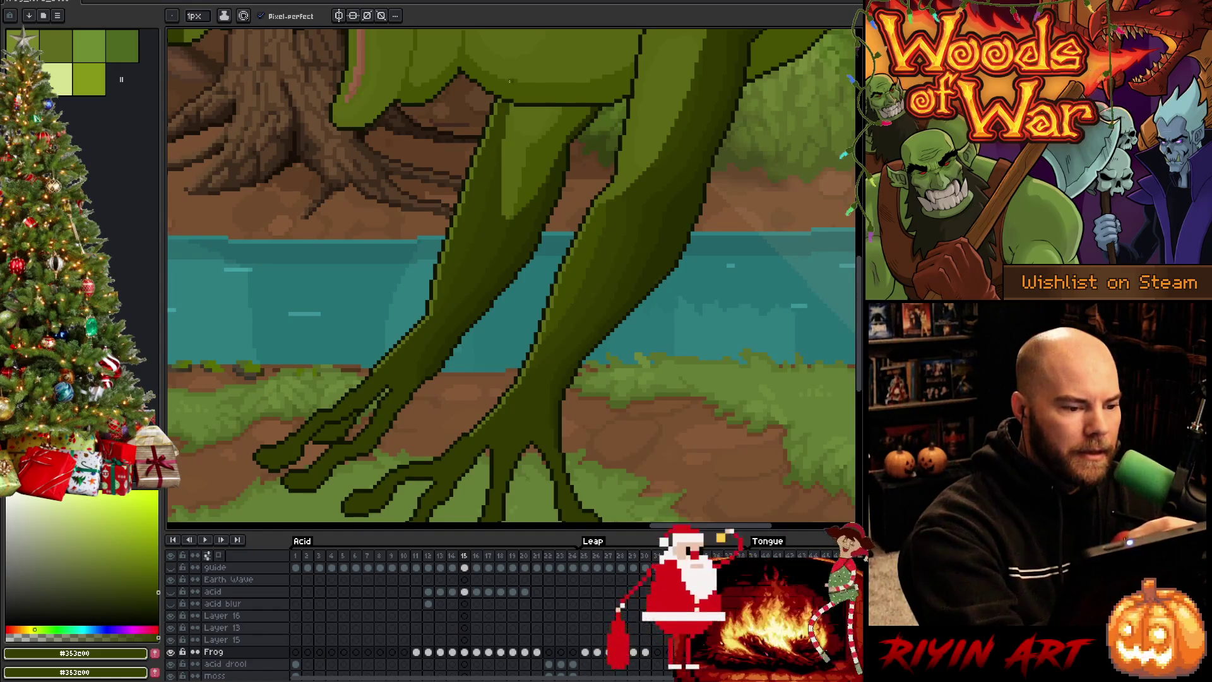
alt+click(488, 177)
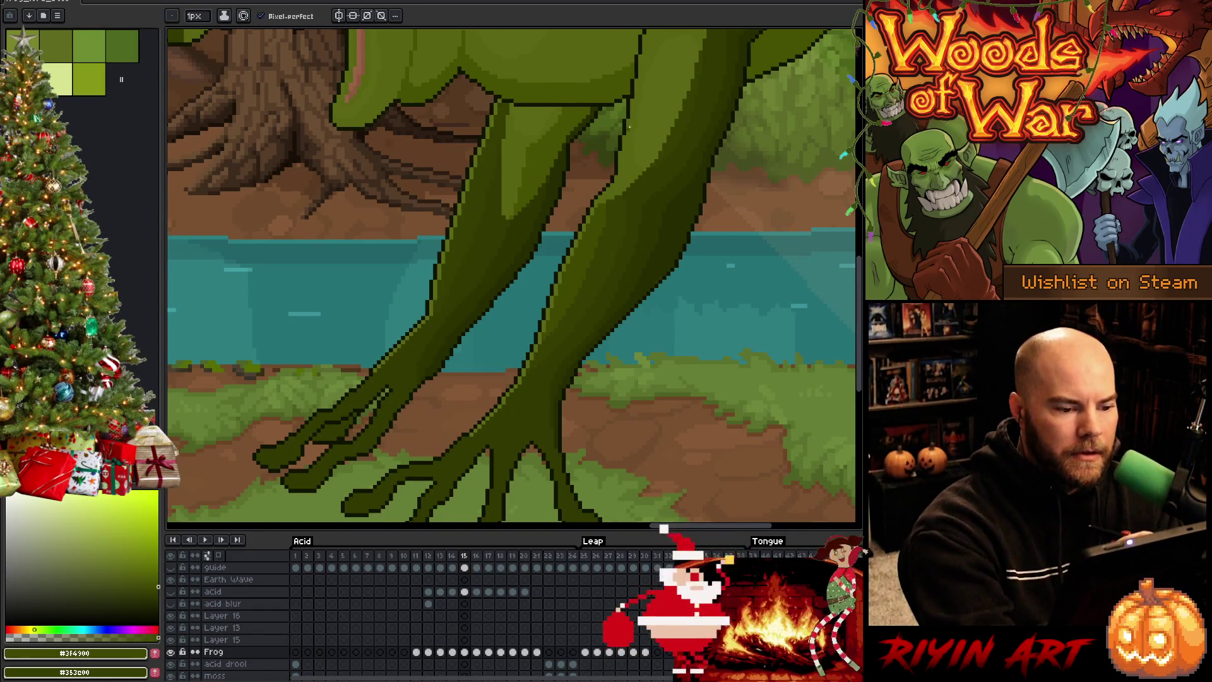
click(488, 177)
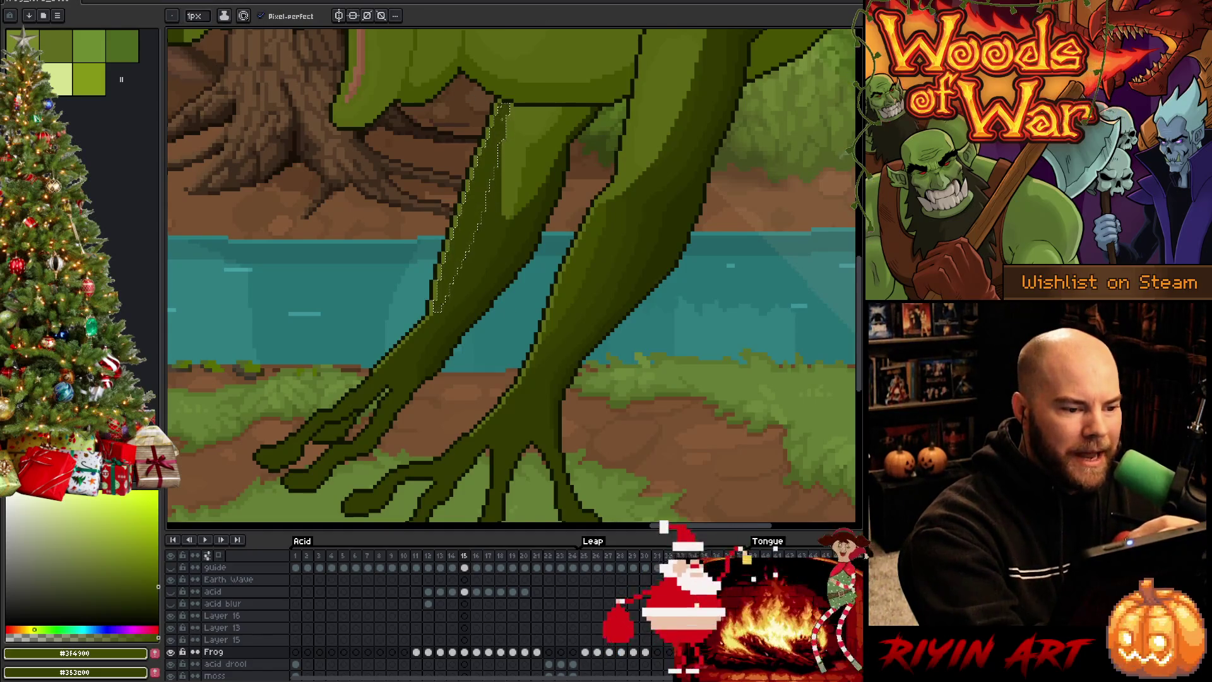
alt+click(503, 124)
key(ctrl+d)
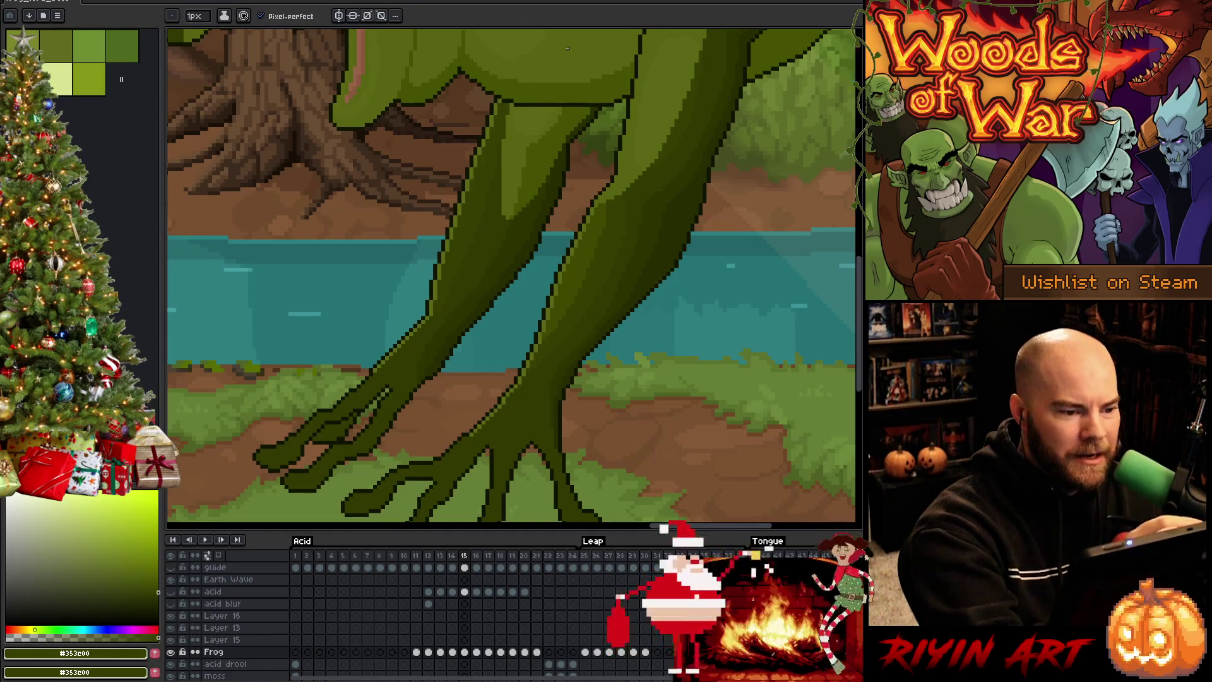
Step: Reselect the edge strip, touch it up with sampled darker and lighter leg greens, and save
alt+click(488, 177)
click(488, 177)
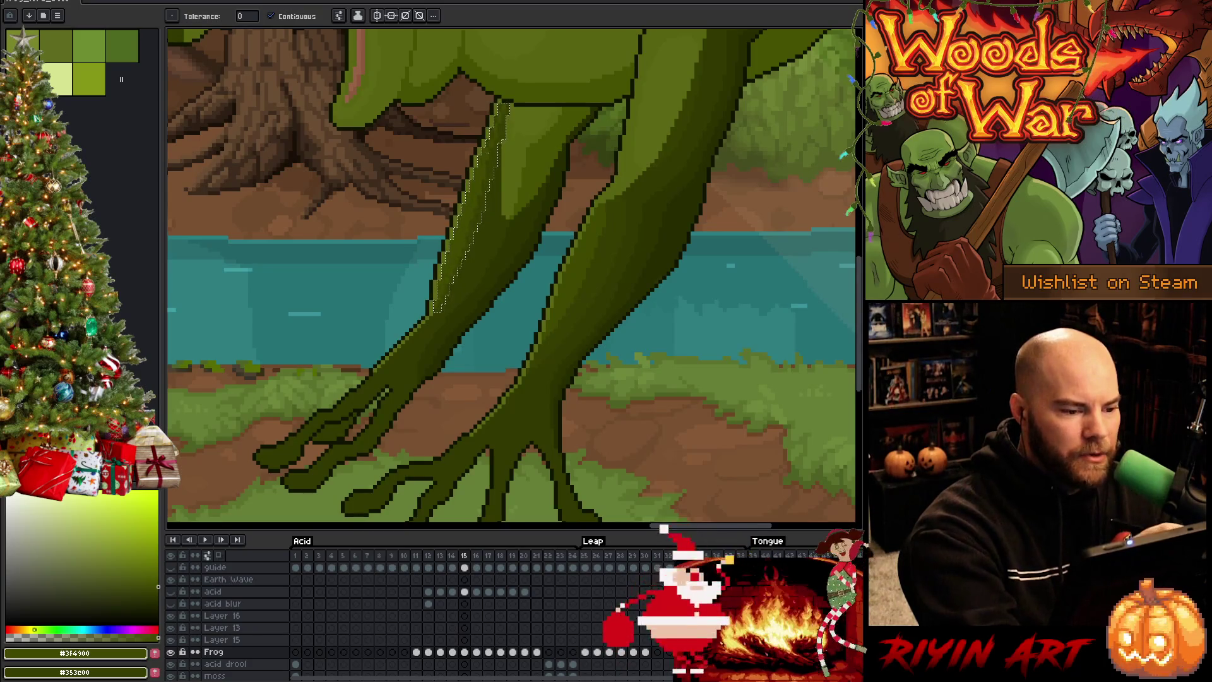
alt+click(481, 203)
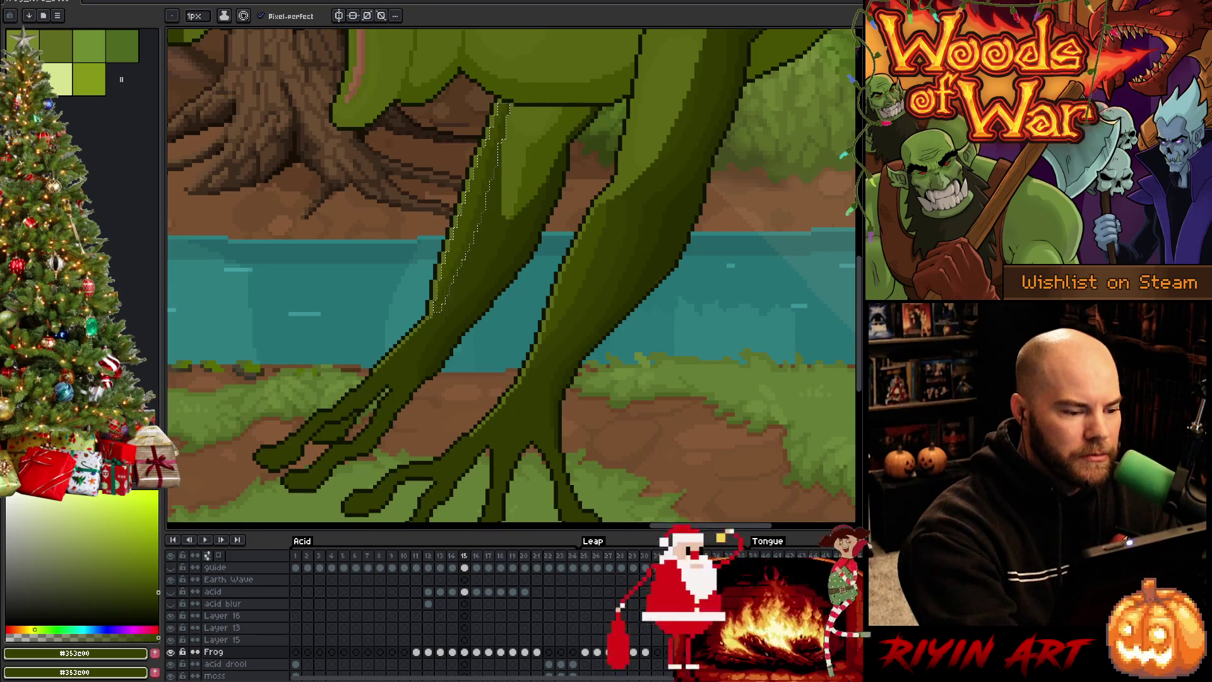
alt+click(465, 230)
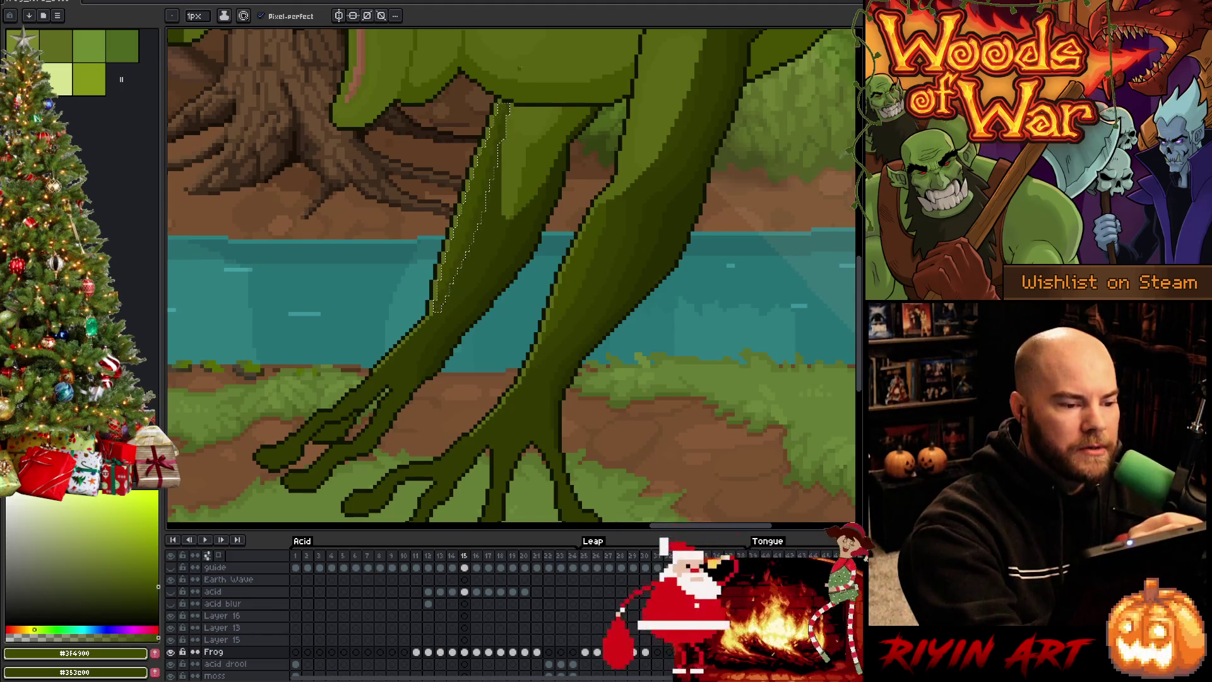
alt+click(523, 63)
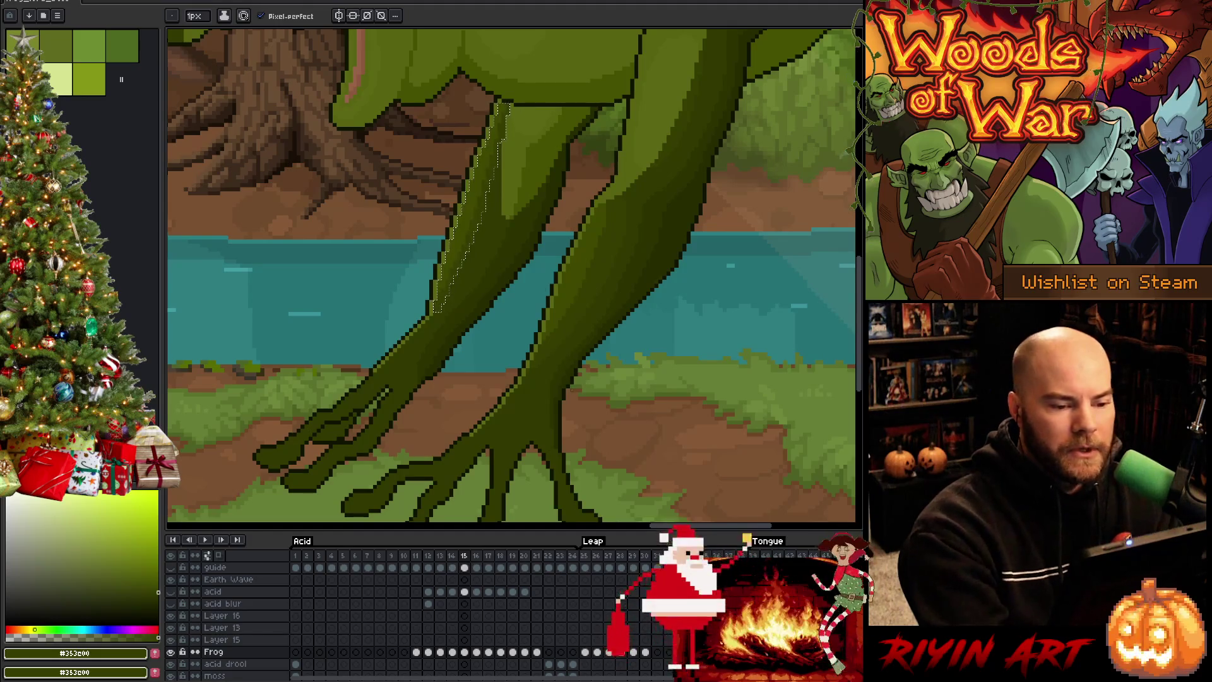
alt+click(607, 209)
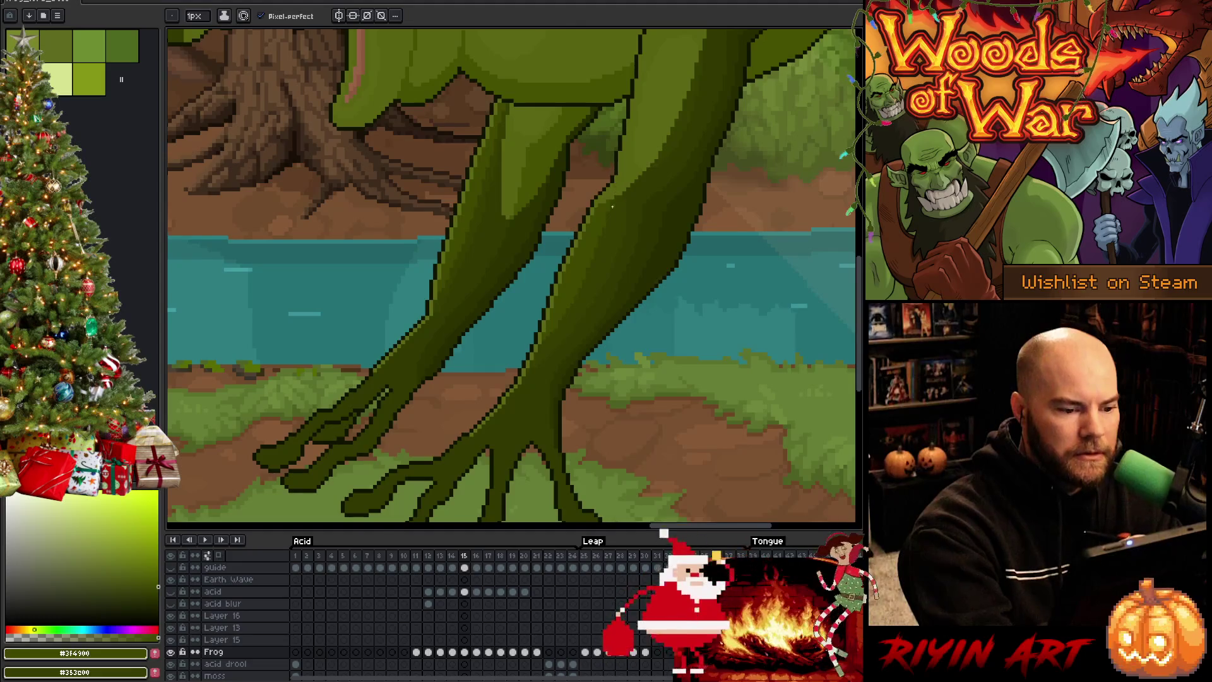
key(ctrl+s)
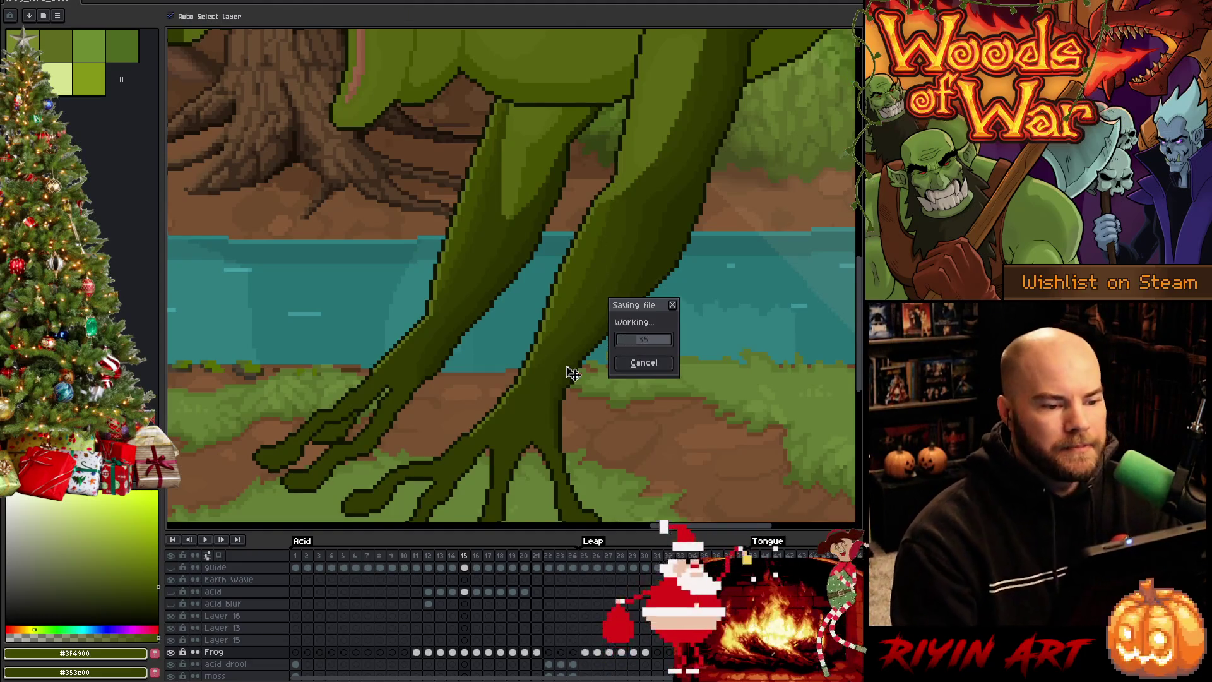
Step: Sample the frog body's light green, save the animation, and switch to Player.cpp in VS Code
scroll(571, 373, down, 3)
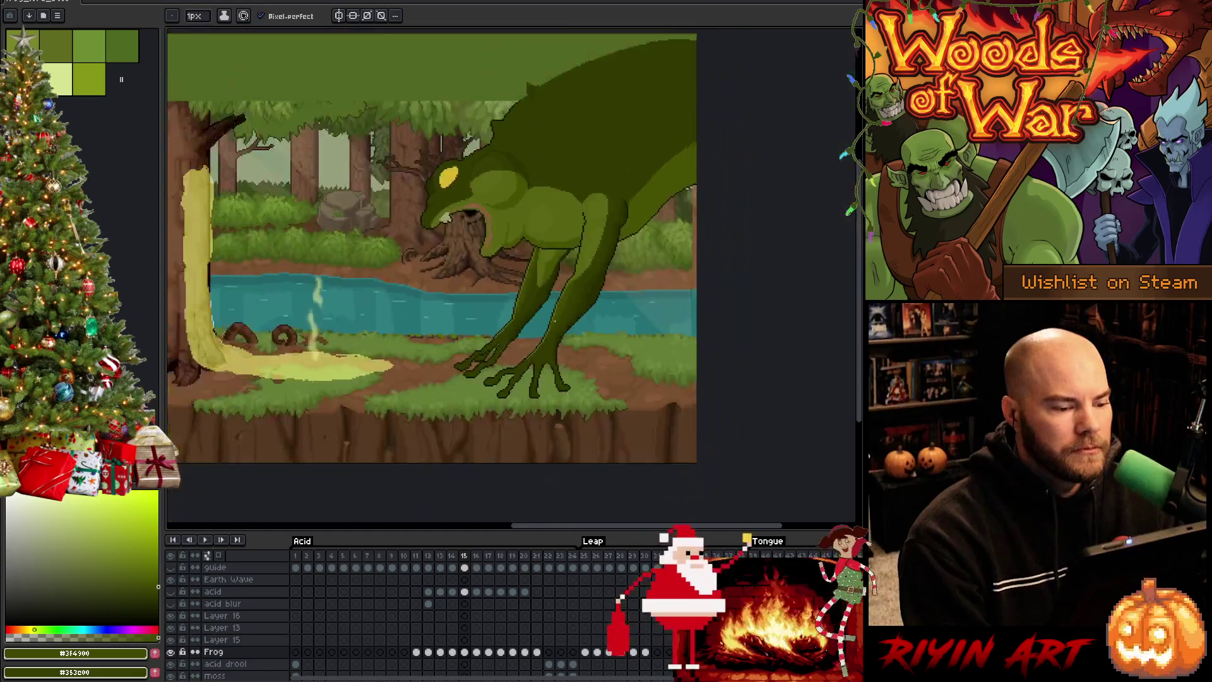
scroll(541, 278, up, 4)
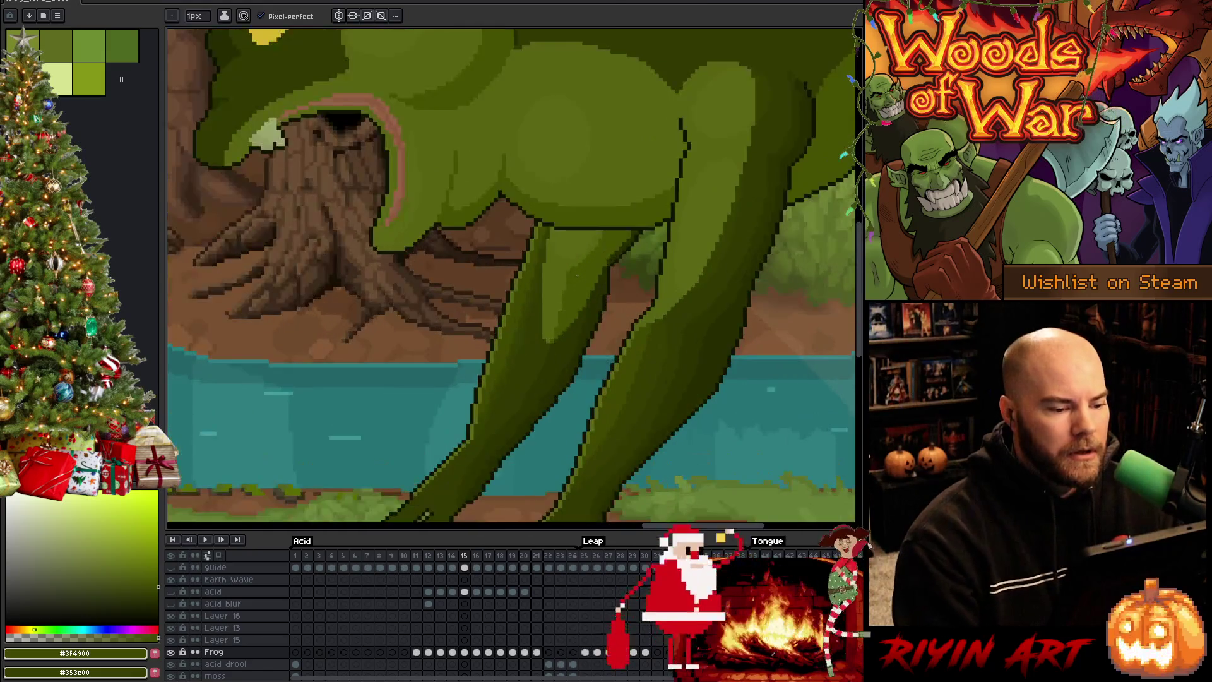
alt+click(605, 234)
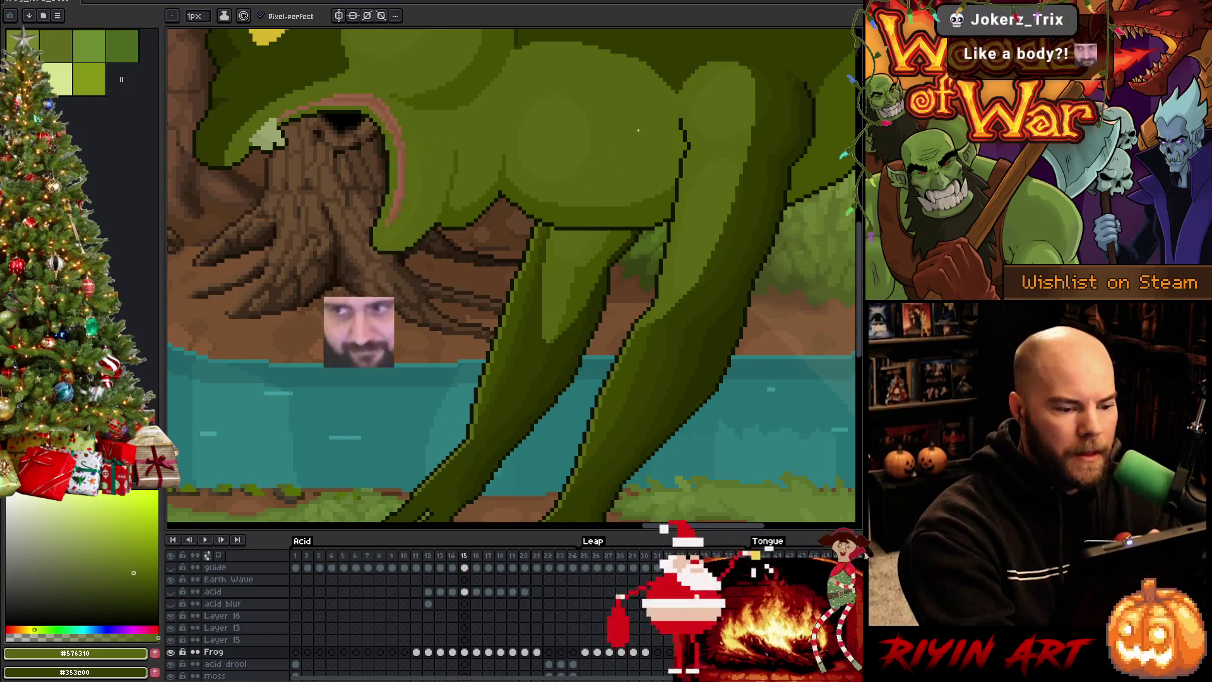
key(ctrl+s)
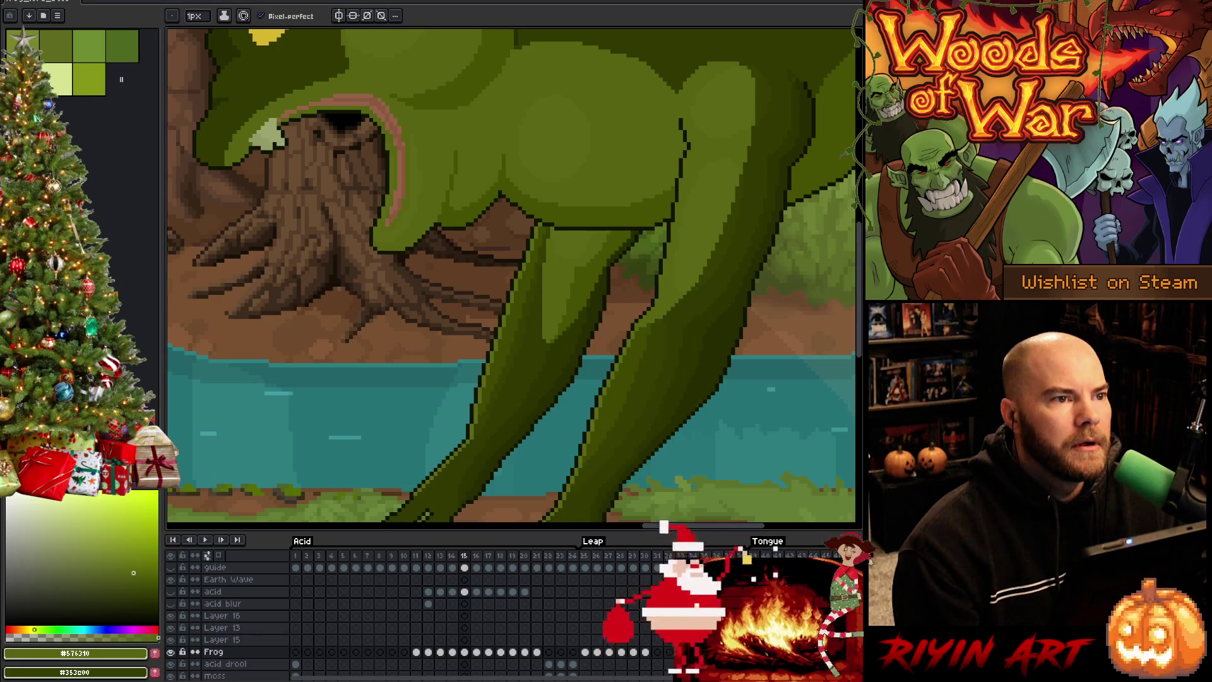
key(alt+Tab)
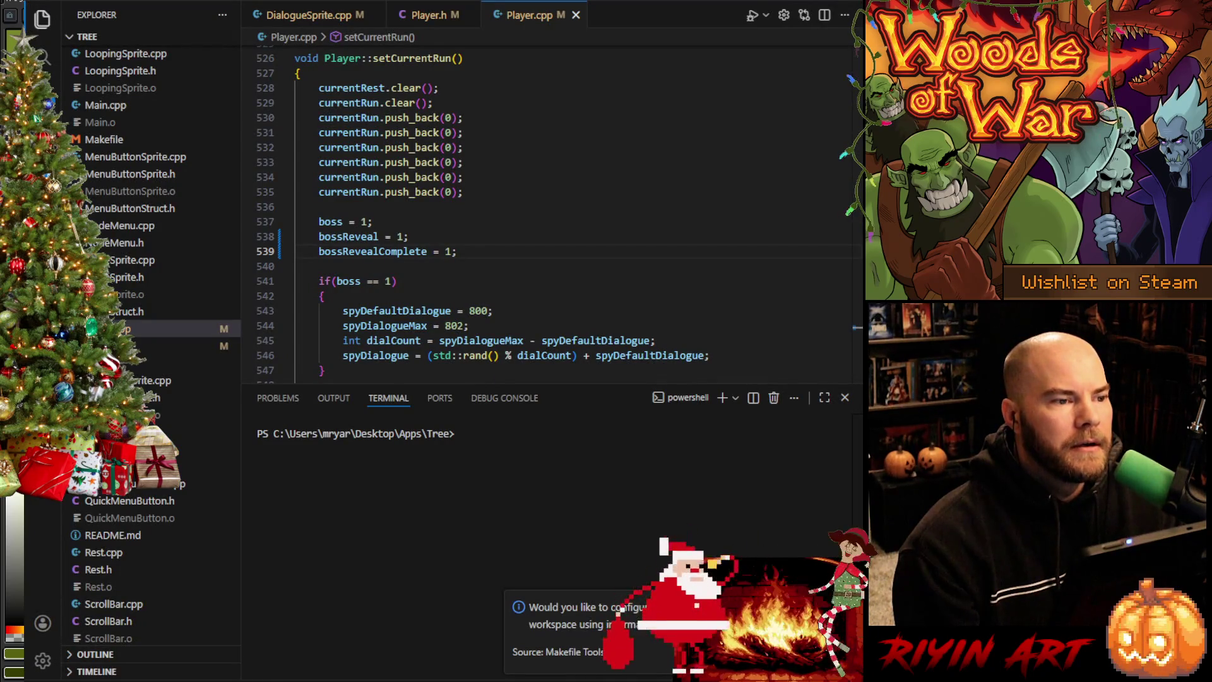
Step: Open DialogueSprite.cpp and hide the terminal panel to give the code more room
scroll(474, 237, up, 15)
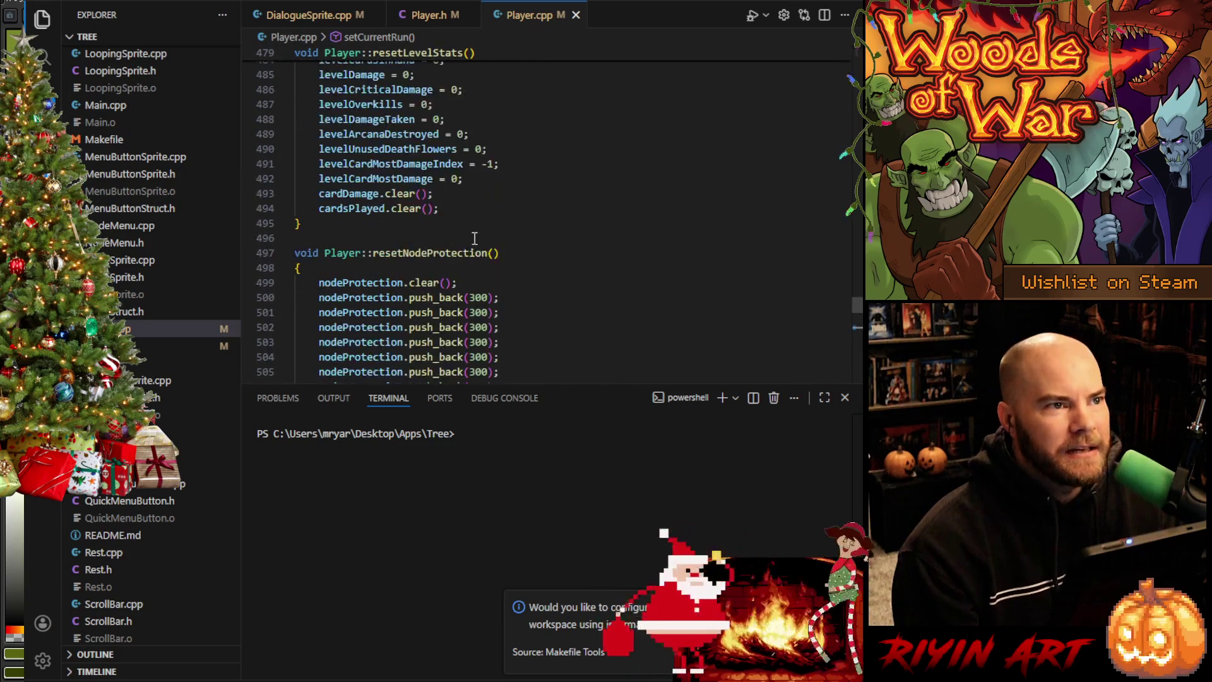
scroll(474, 238, up, 15)
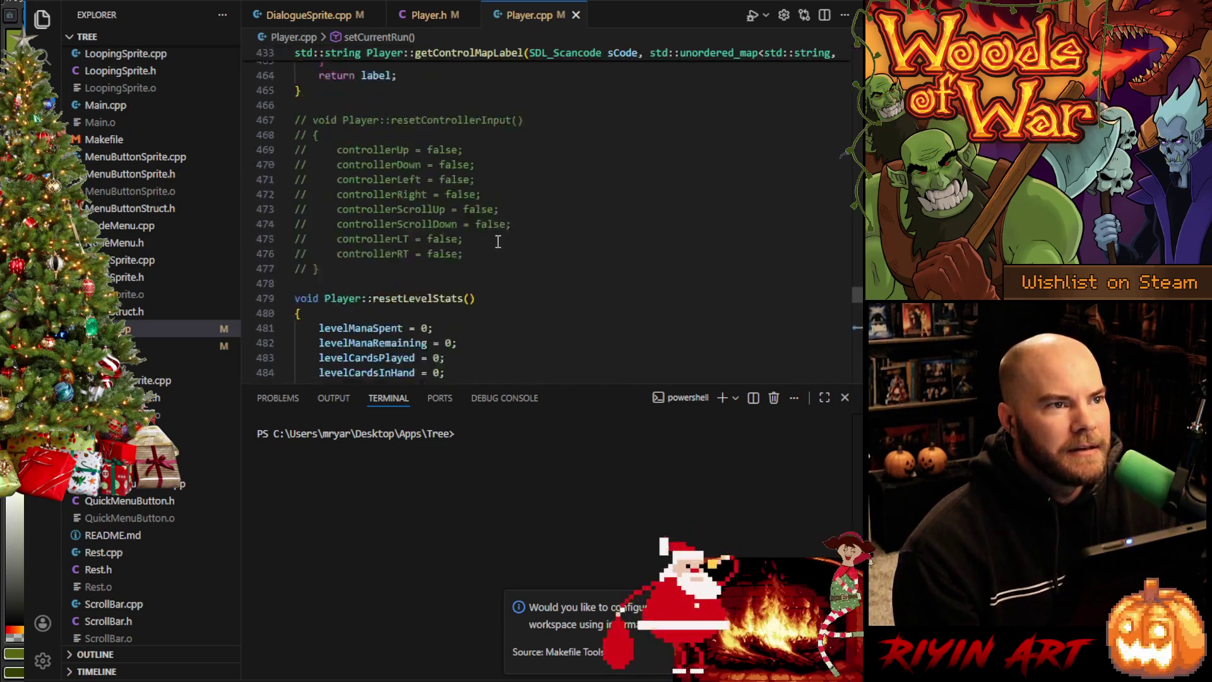
click(328, 29)
scroll(619, 146, down, 7)
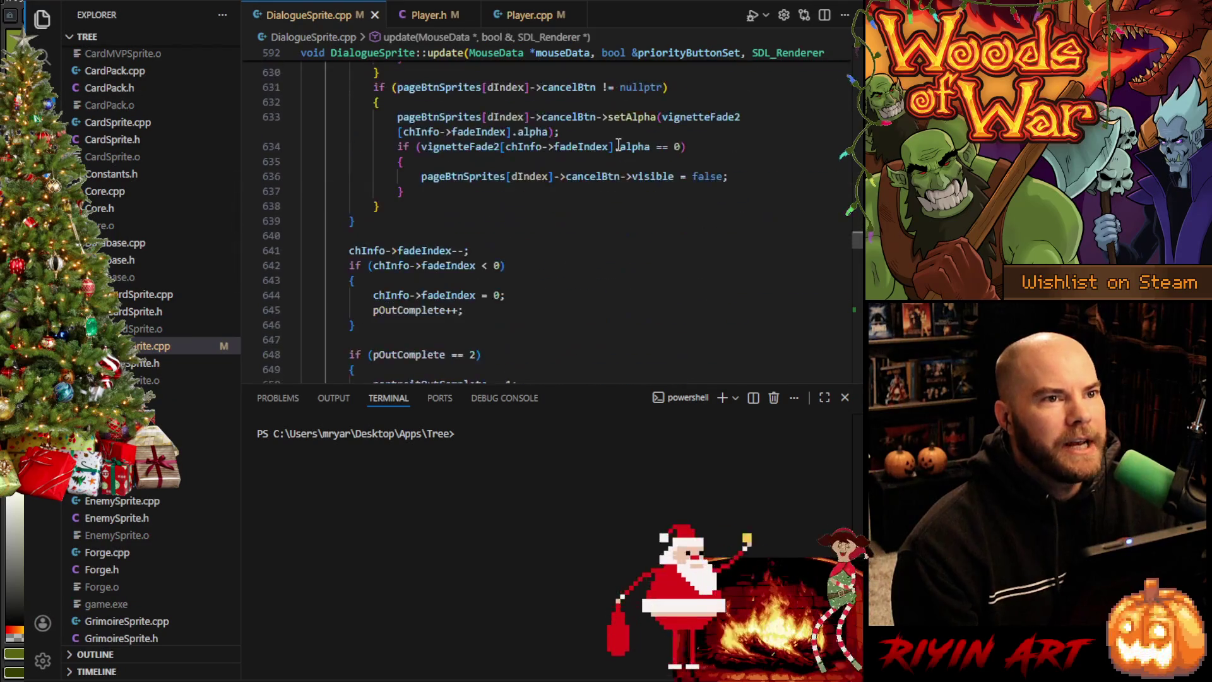
scroll(618, 145, down, 20)
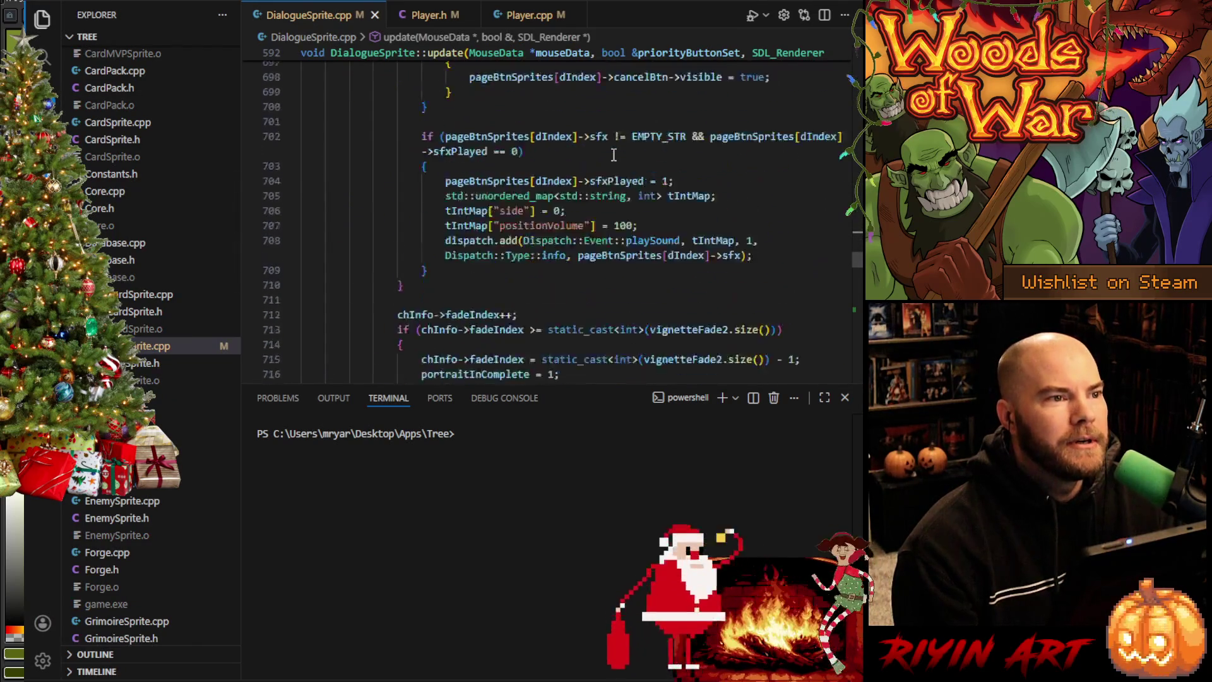
scroll(613, 154, down, 2)
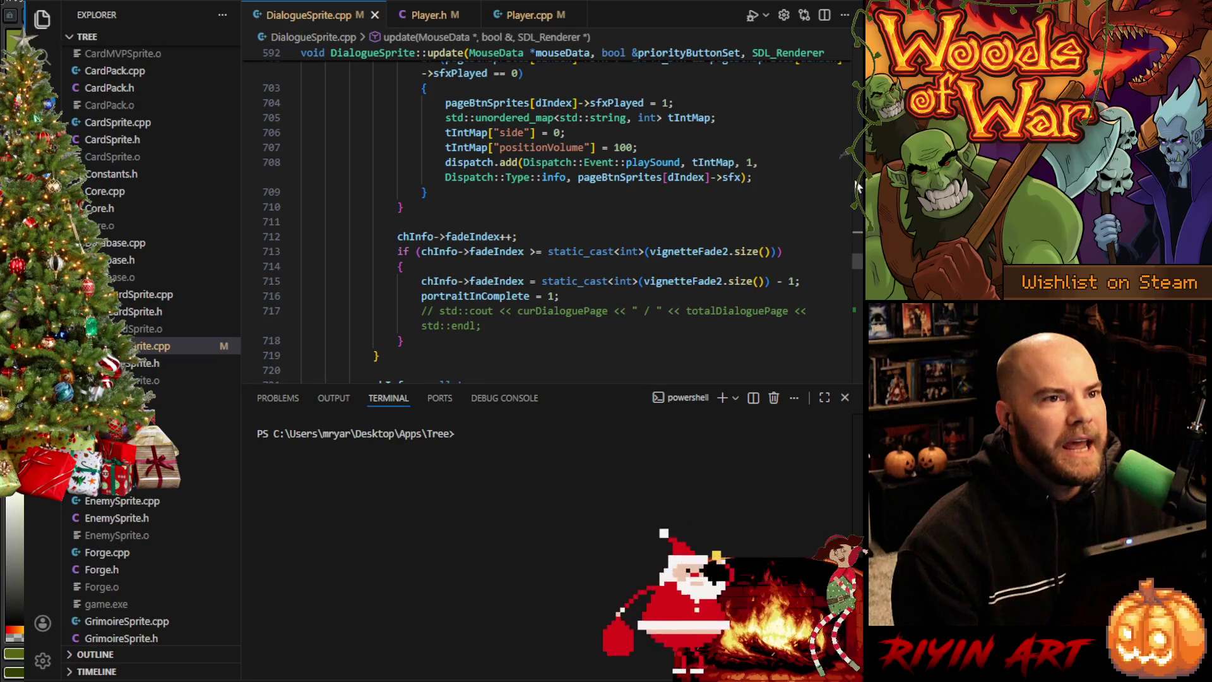
click(844, 397)
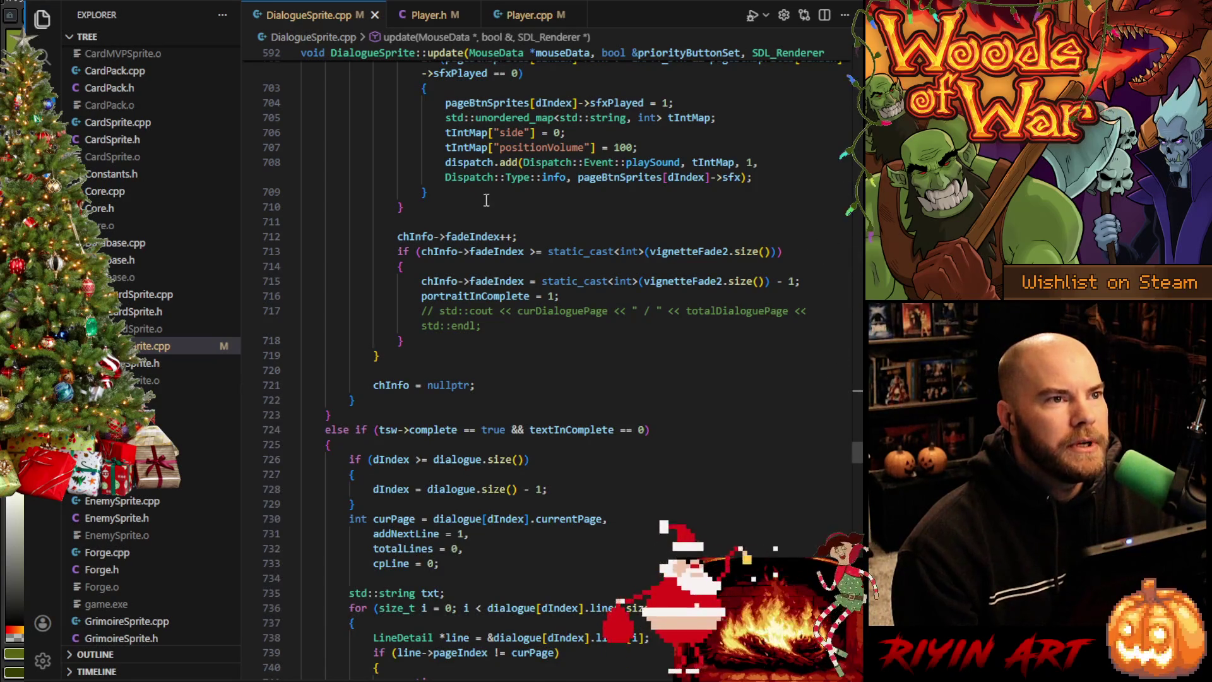
Step: Scroll to DialogueSprite.cpp's update function, then switch back to the Aseprite frog animation
scroll(486, 201, down, 15)
scroll(155, 357, down, 5)
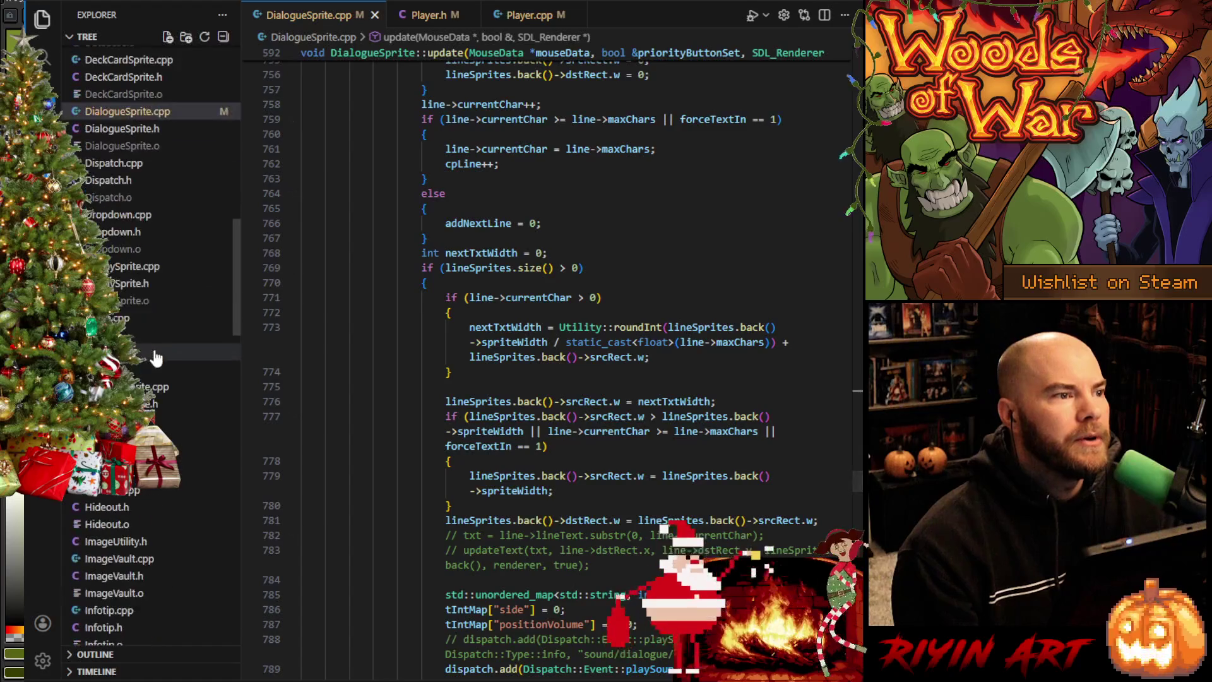
scroll(156, 357, down, 10)
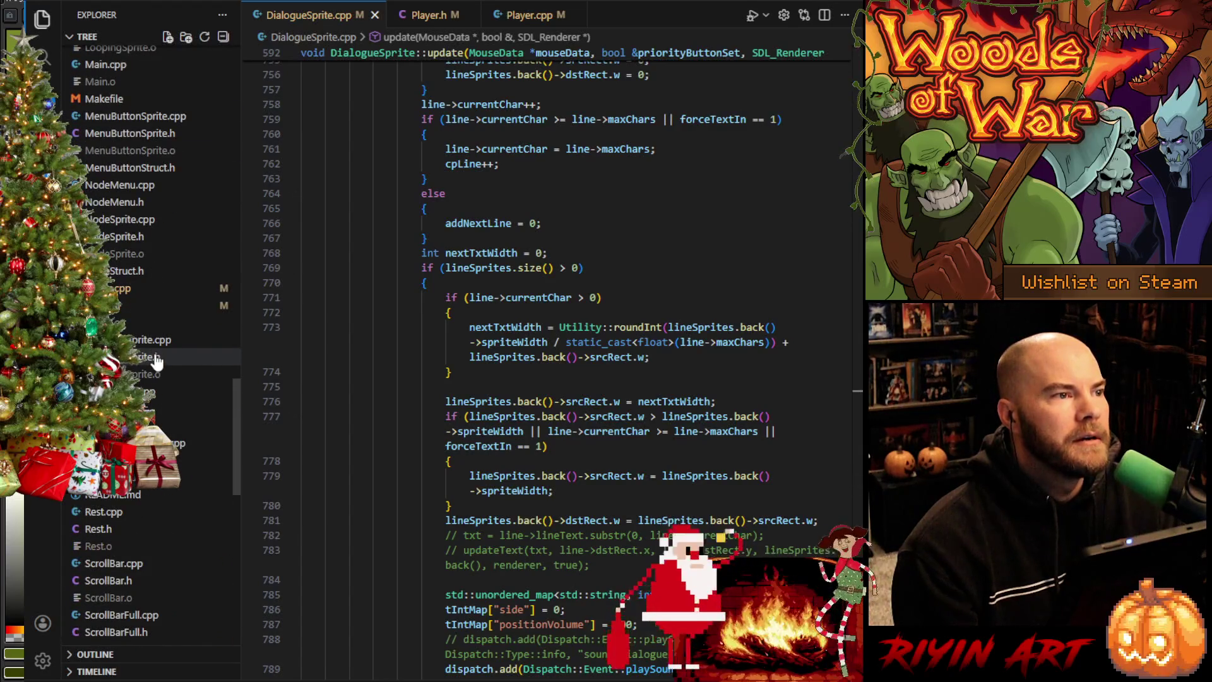
scroll(157, 361, down, 8)
scroll(161, 357, up, 9)
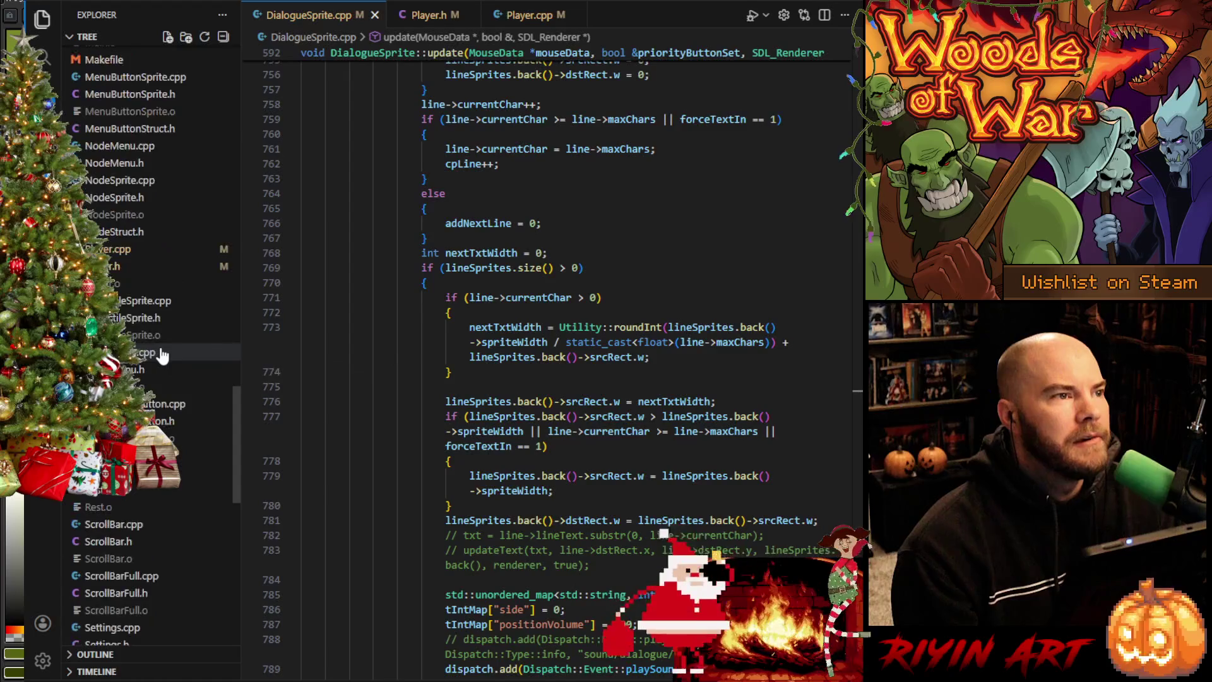
scroll(161, 355, up, 5)
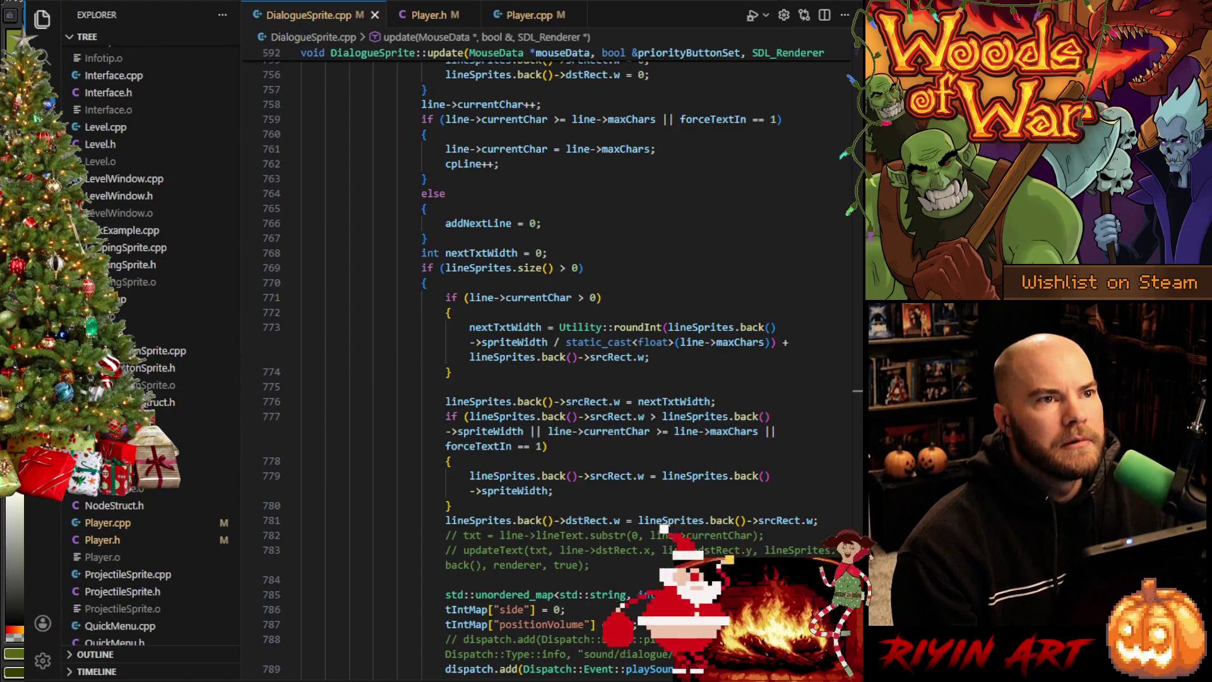
key(alt+Tab)
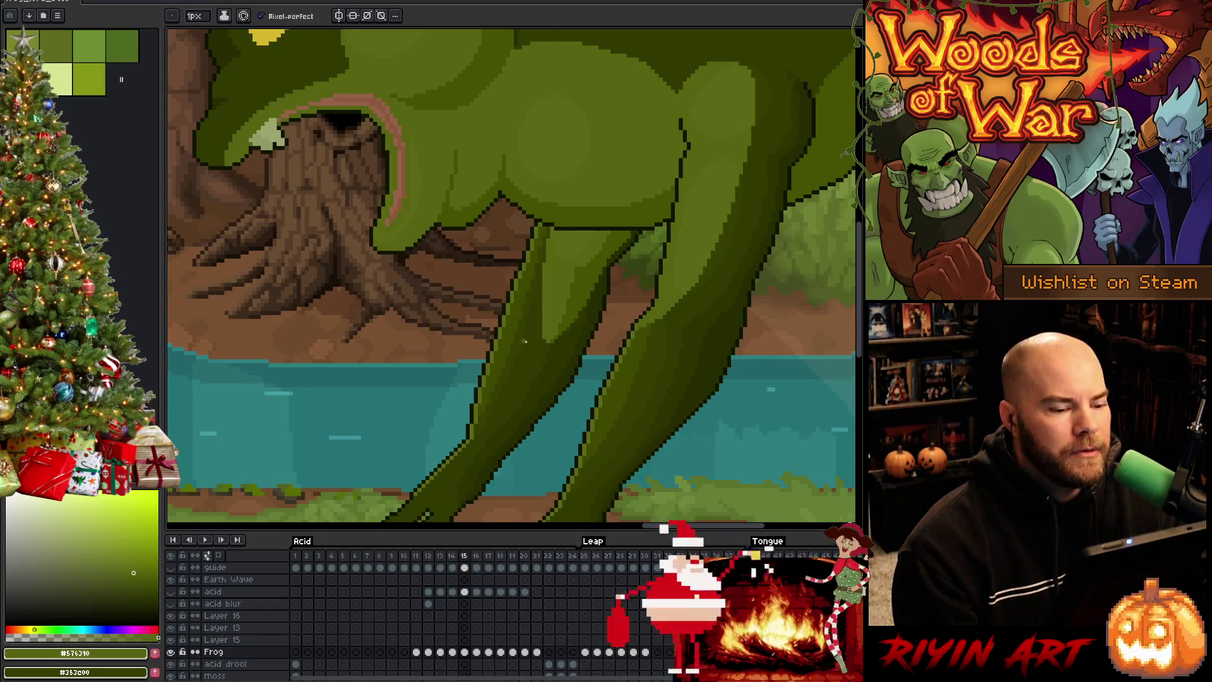
Step: On frame 14, select the planted foot and grass with a rectangular selection
scroll(570, 316, down, 3)
scroll(570, 316, up, 4)
scroll(556, 321, down, 4)
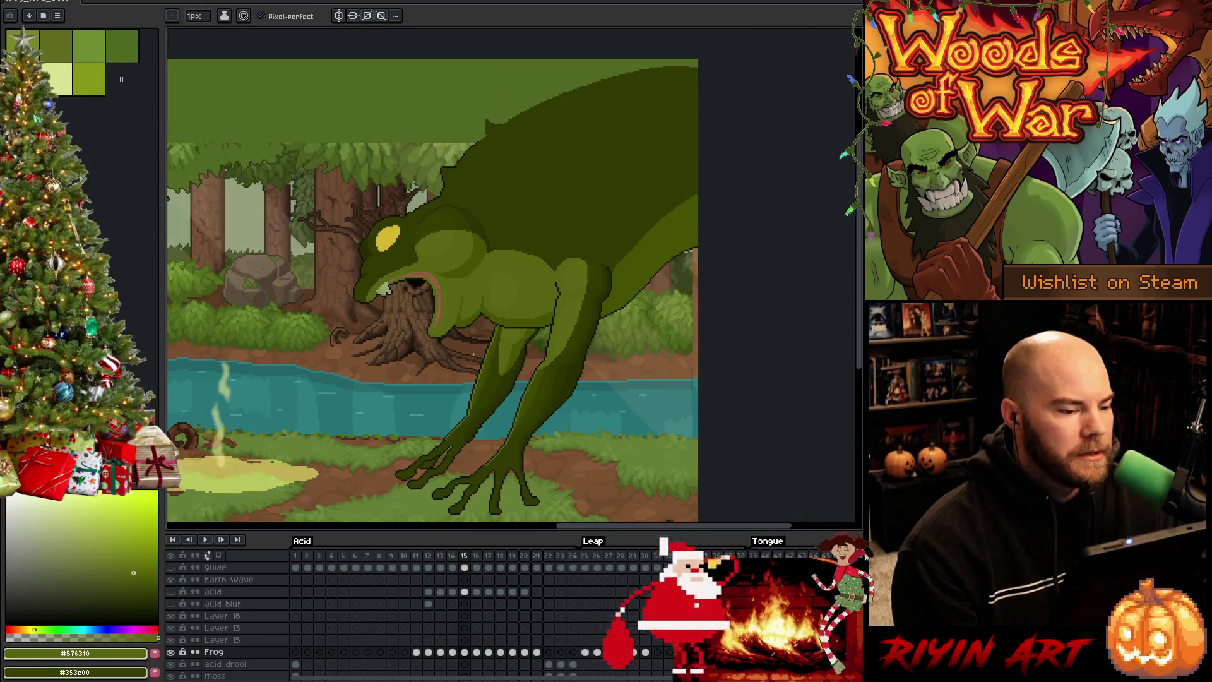
scroll(467, 351, up, 1)
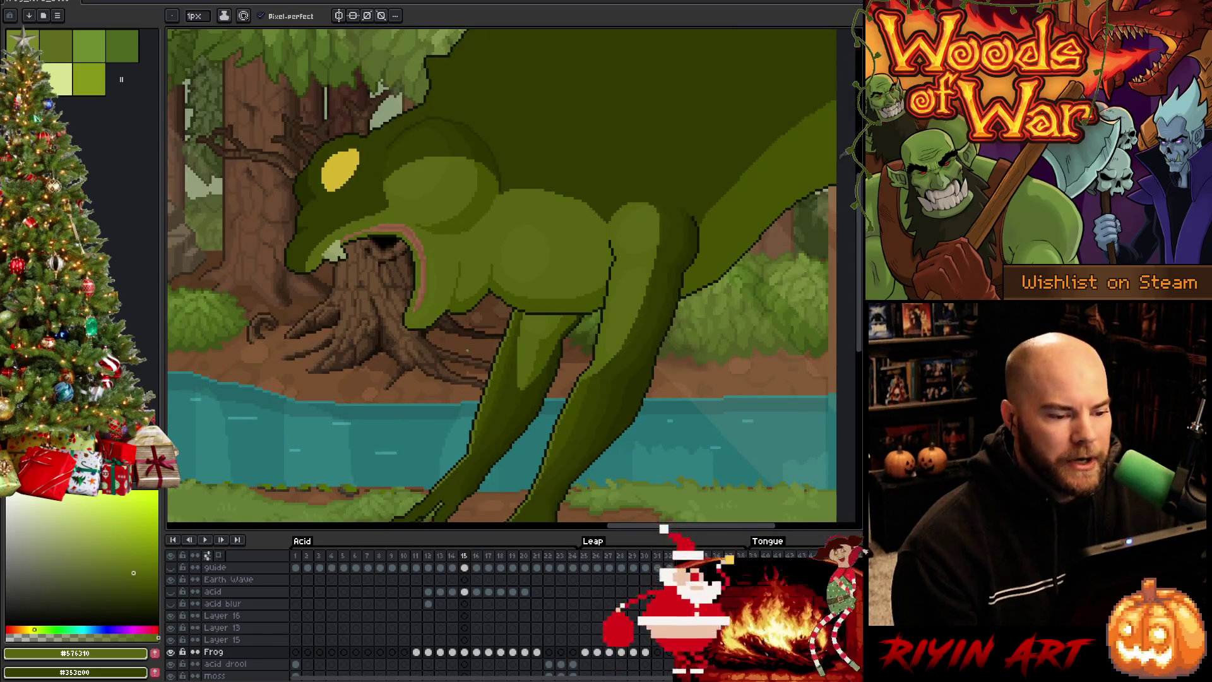
scroll(467, 350, down, 2)
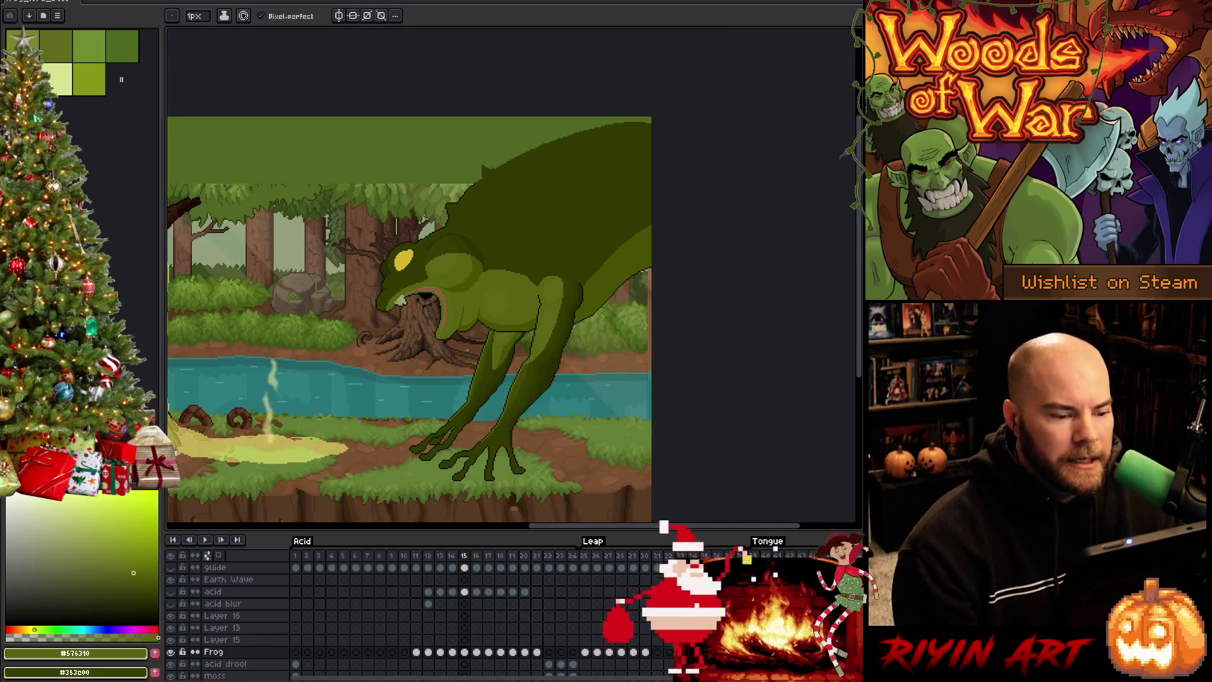
scroll(466, 351, up, 1)
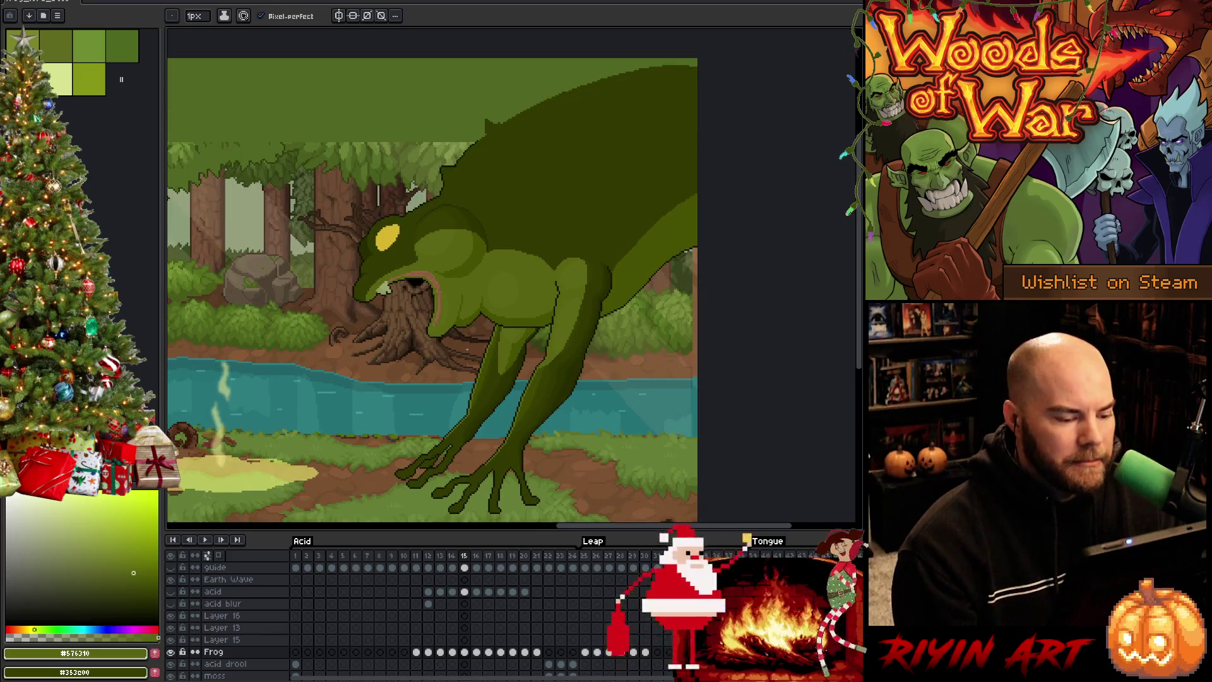
scroll(566, 379, up, 2)
key(space)
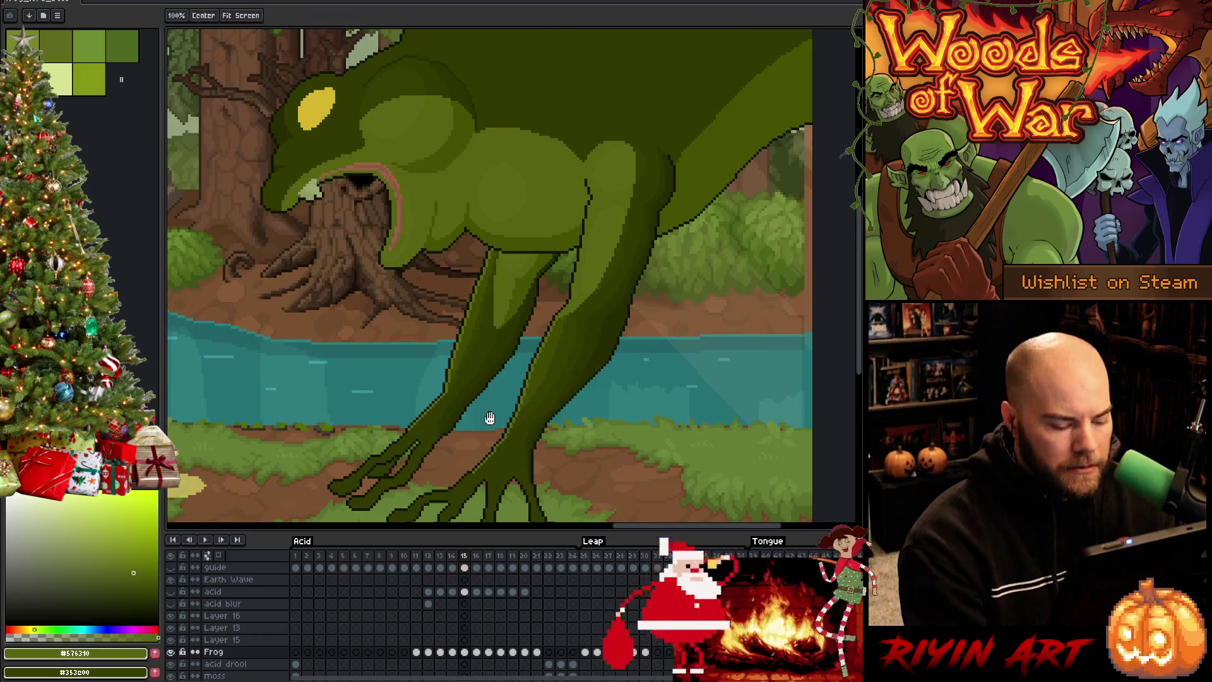
drag(517, 411, 583, 301)
key(Left)
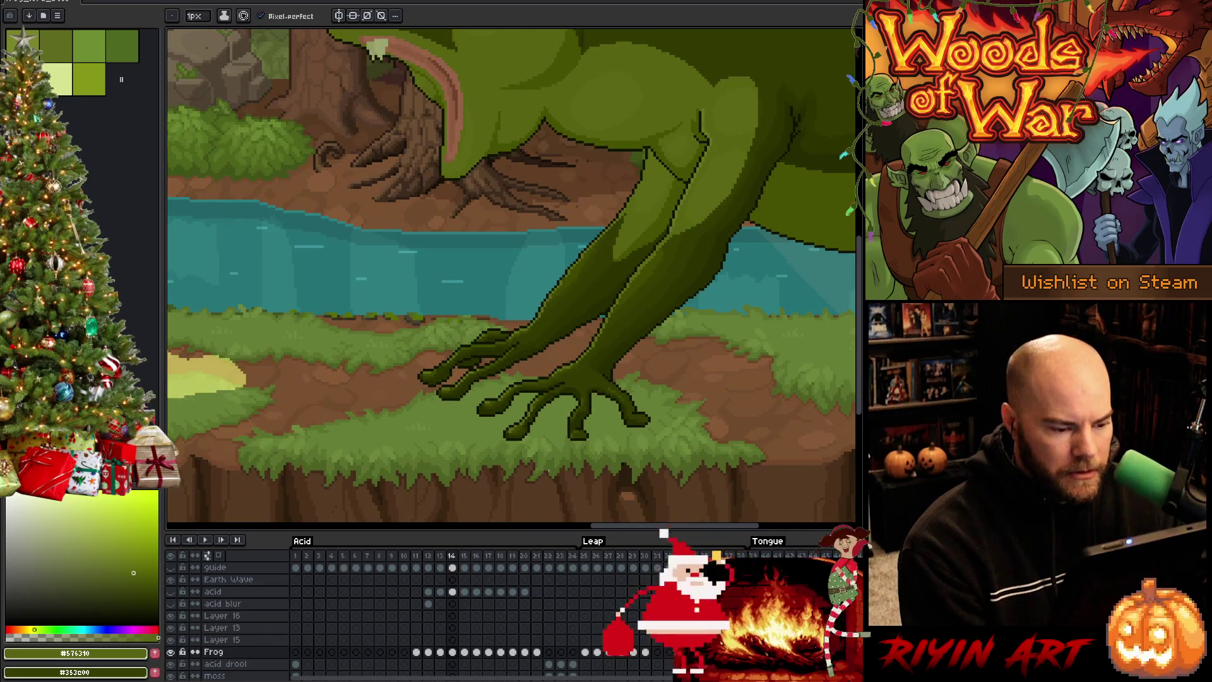
key(m)
mouse_move(706, 475)
mouse_down()
mouse_move(438, 417)
mouse_move(308, 320)
mouse_up()
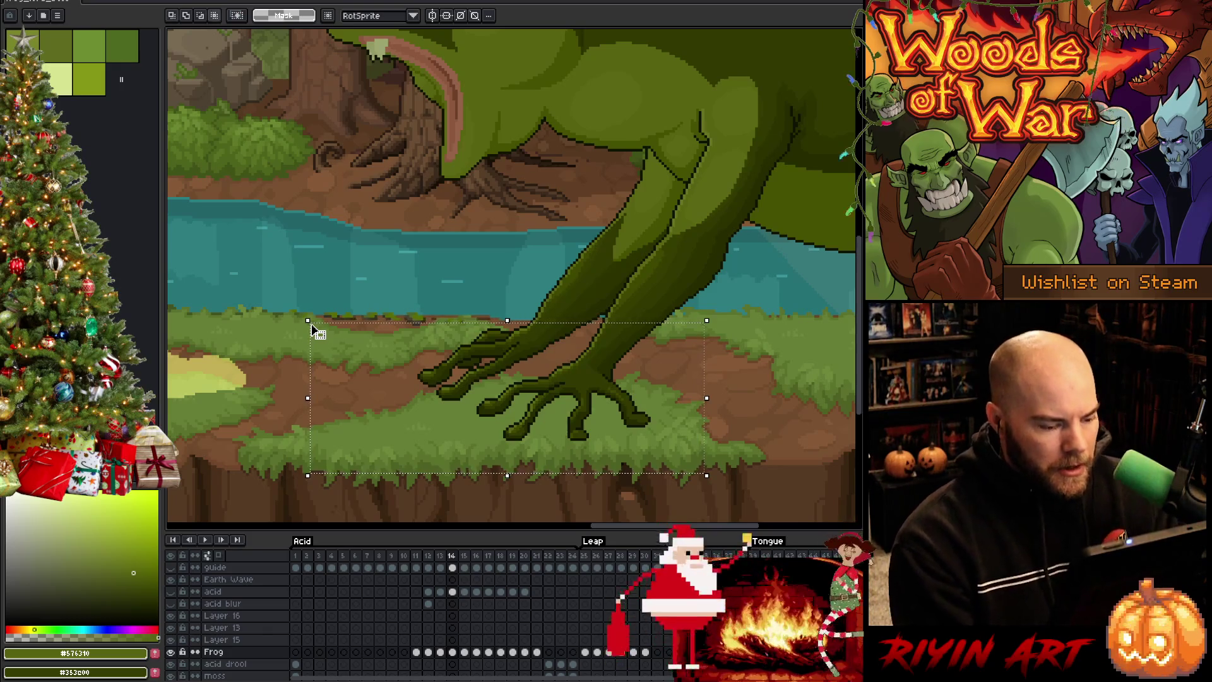
Step: Paste the copied foot onto new Layer 17 in frame 15, placed left of the legs
key(shift+n)
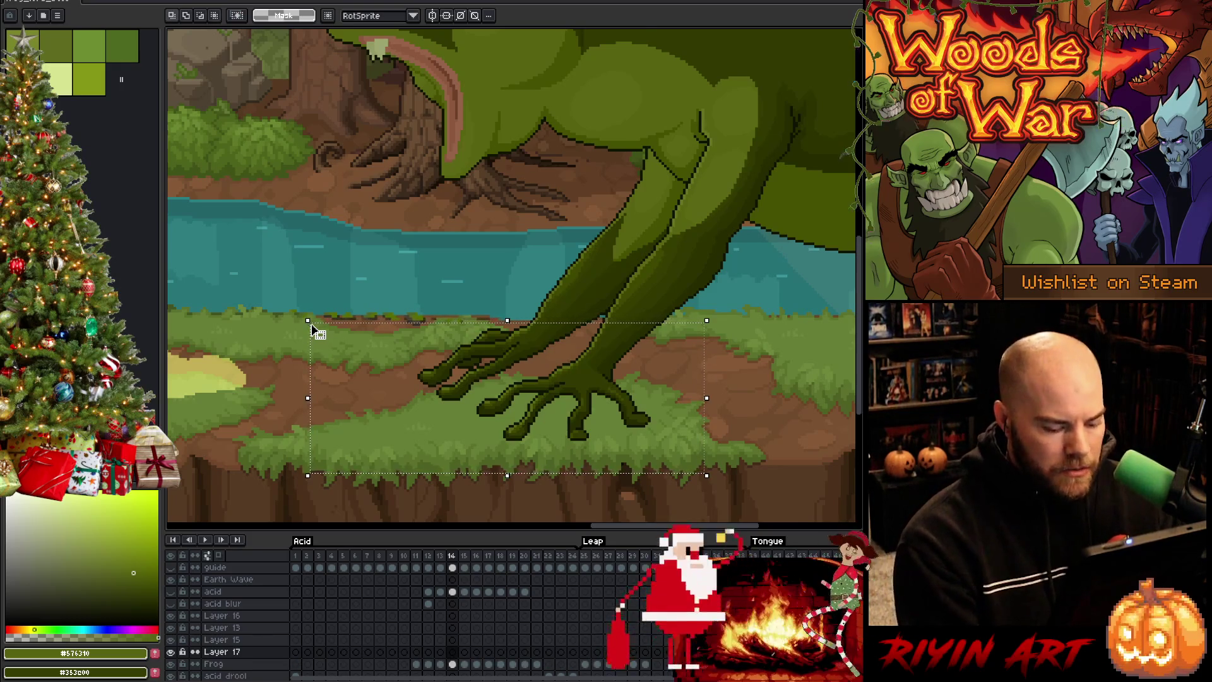
key(Right)
key(ctrl+shift+c)
key(ctrl+v)
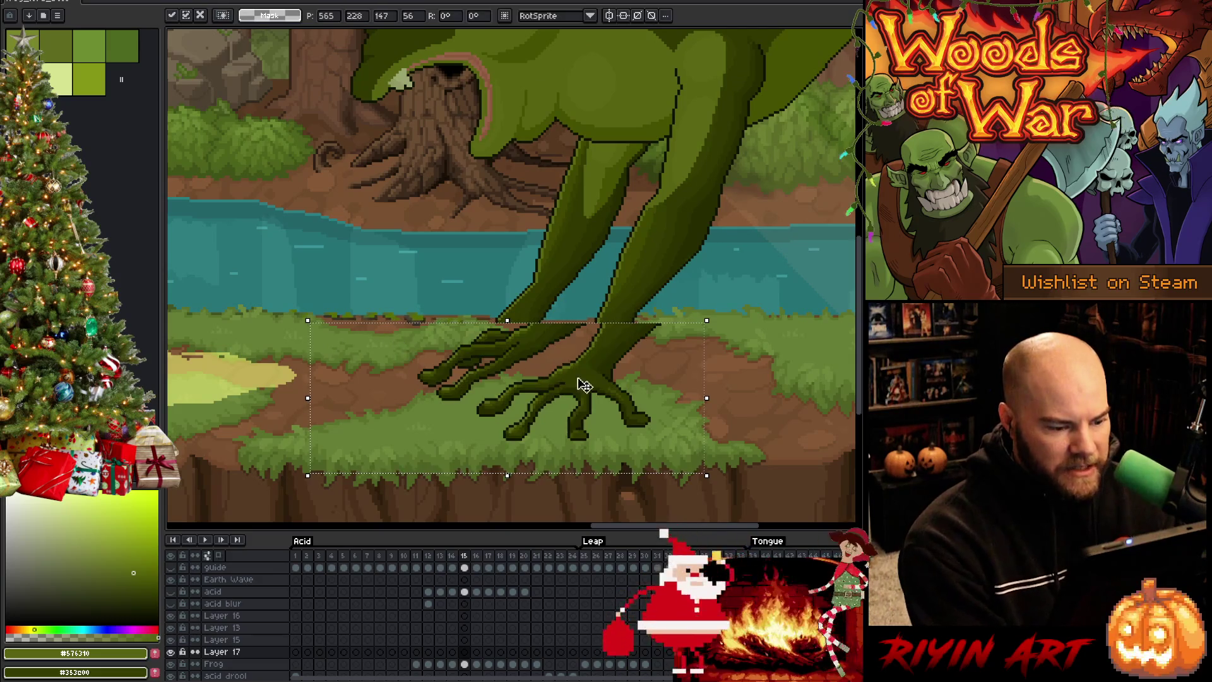
mouse_move(583, 386)
mouse_down()
mouse_move(505, 384)
mouse_move(354, 273)
mouse_move(387, 244)
mouse_move(358, 232)
mouse_up()
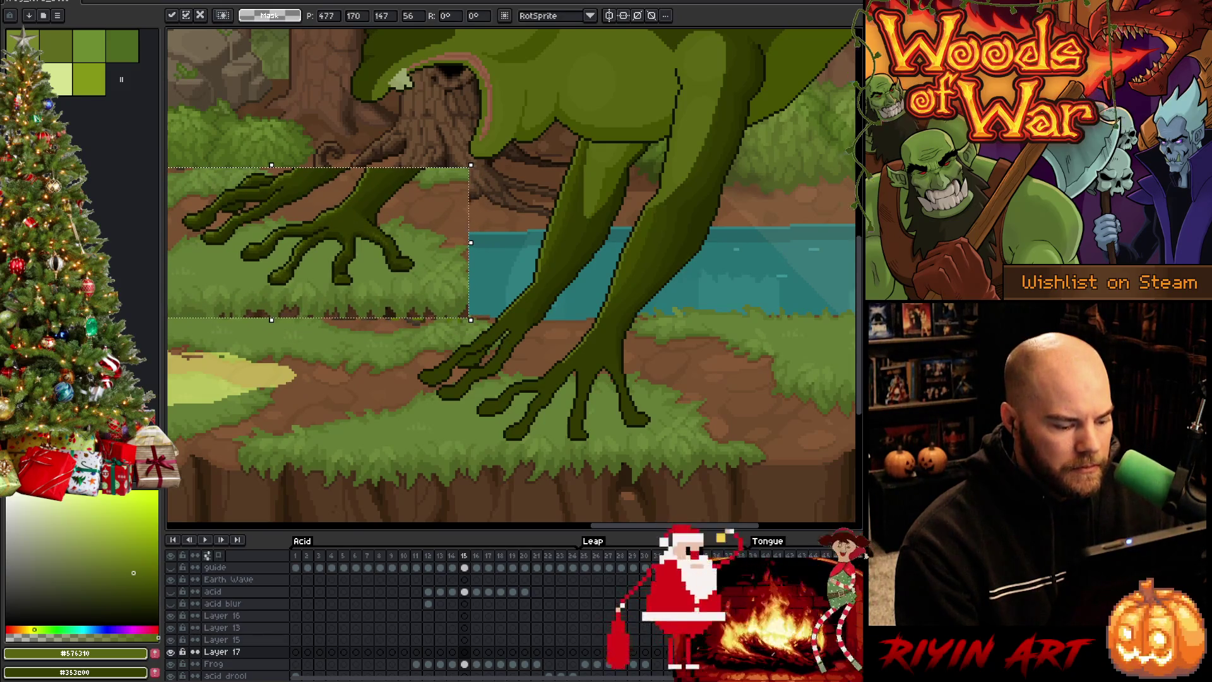
key(Return)
key(Down)
Step: Magic-wand select the back leg and dark-green front leg, then clear the selection
scroll(573, 366, up, 2)
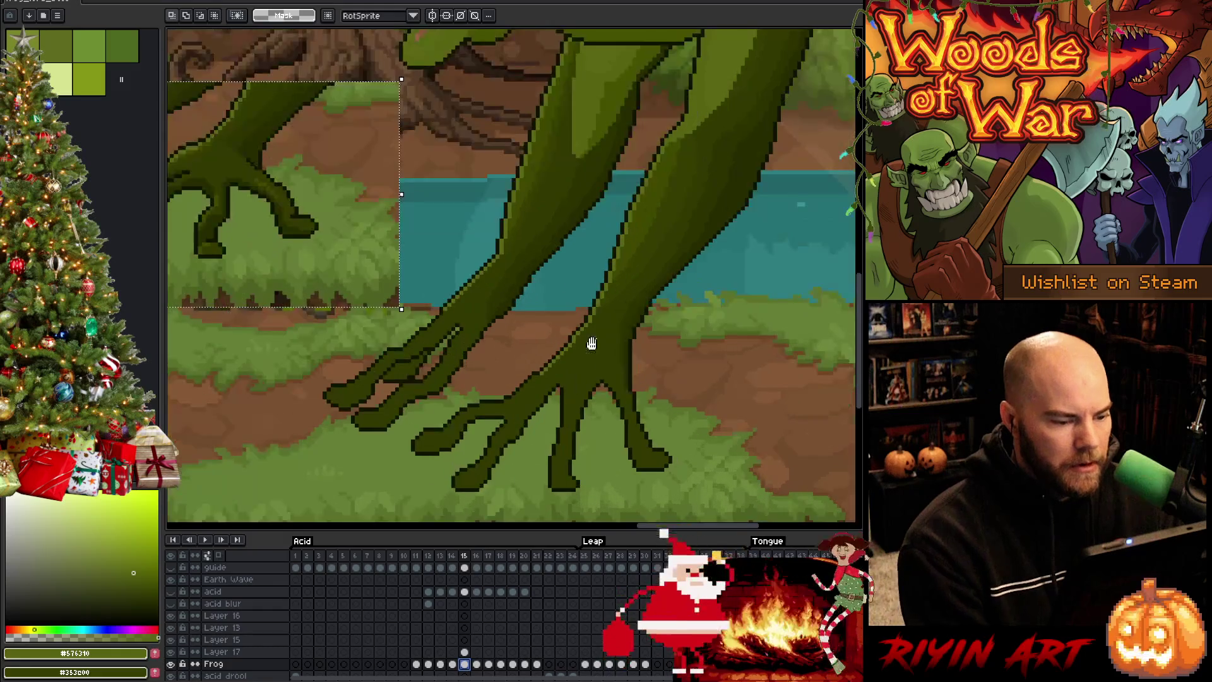
drag(589, 343, 709, 346)
scroll(709, 347, down, 1)
scroll(612, 369, down, 1)
key(w)
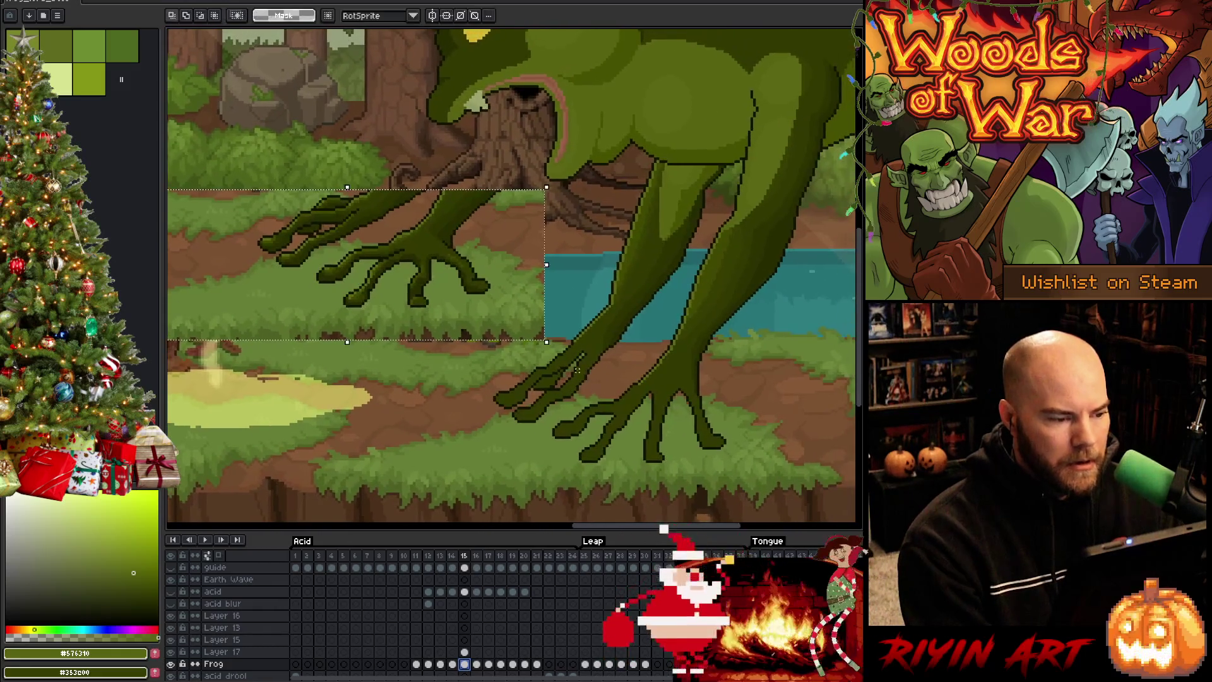
click(662, 341)
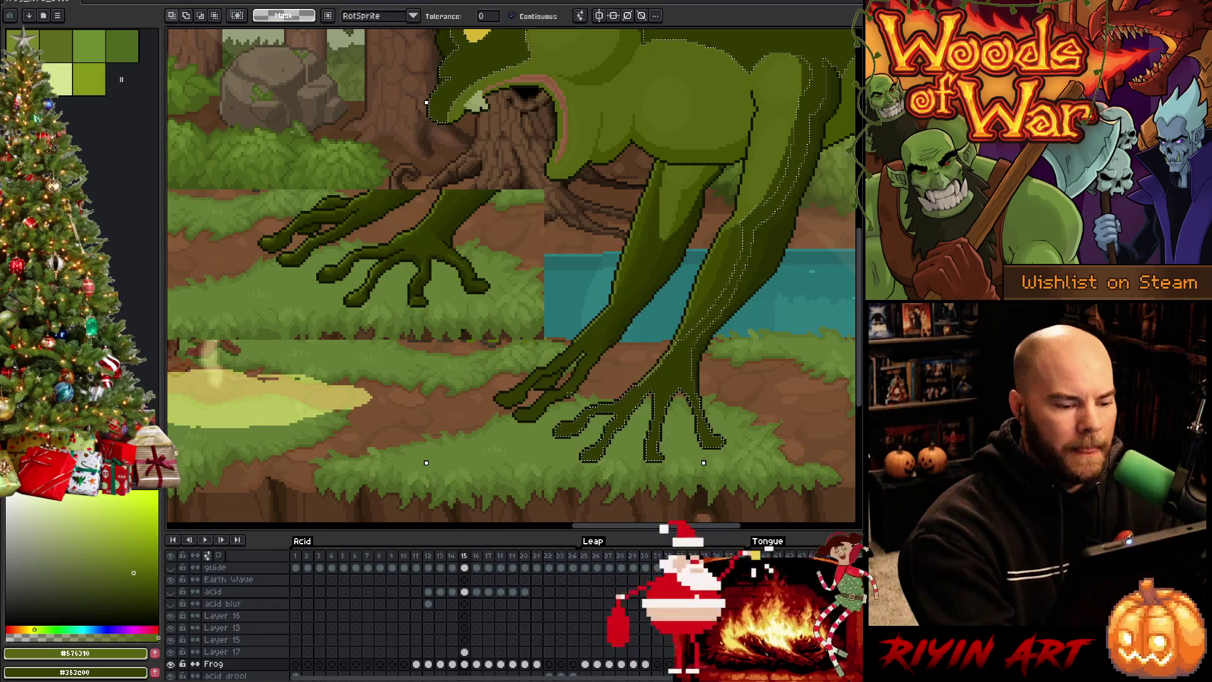
shift+click(578, 372)
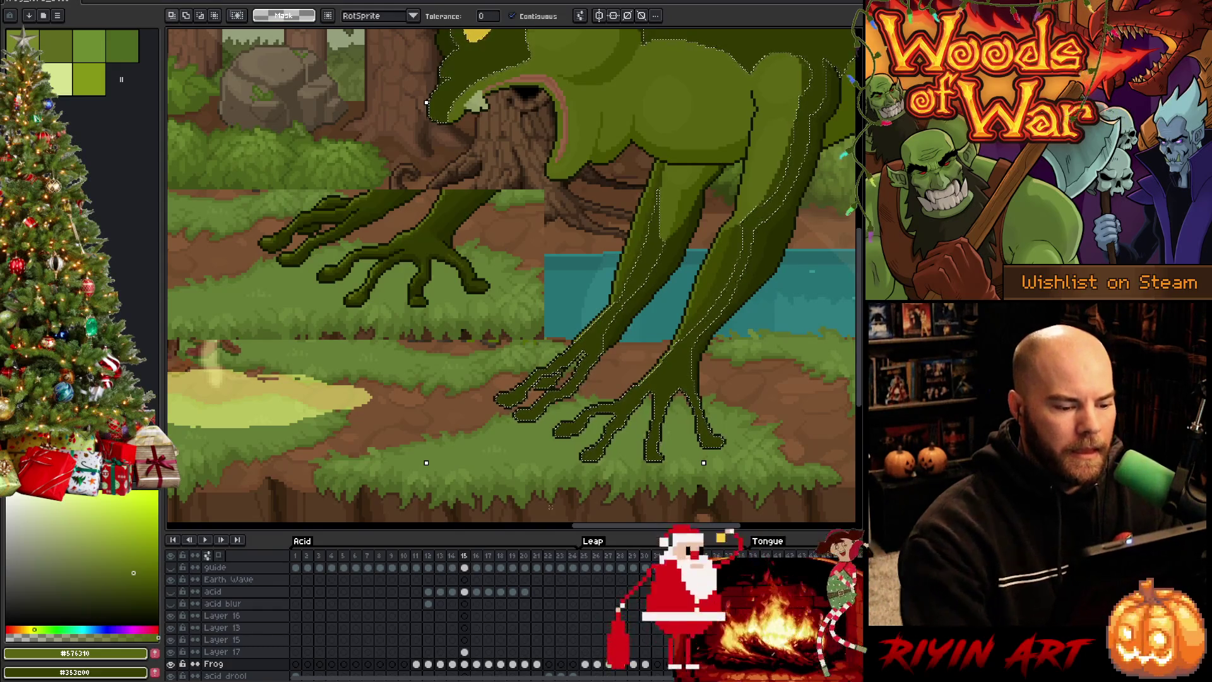
key(ctrl+d)
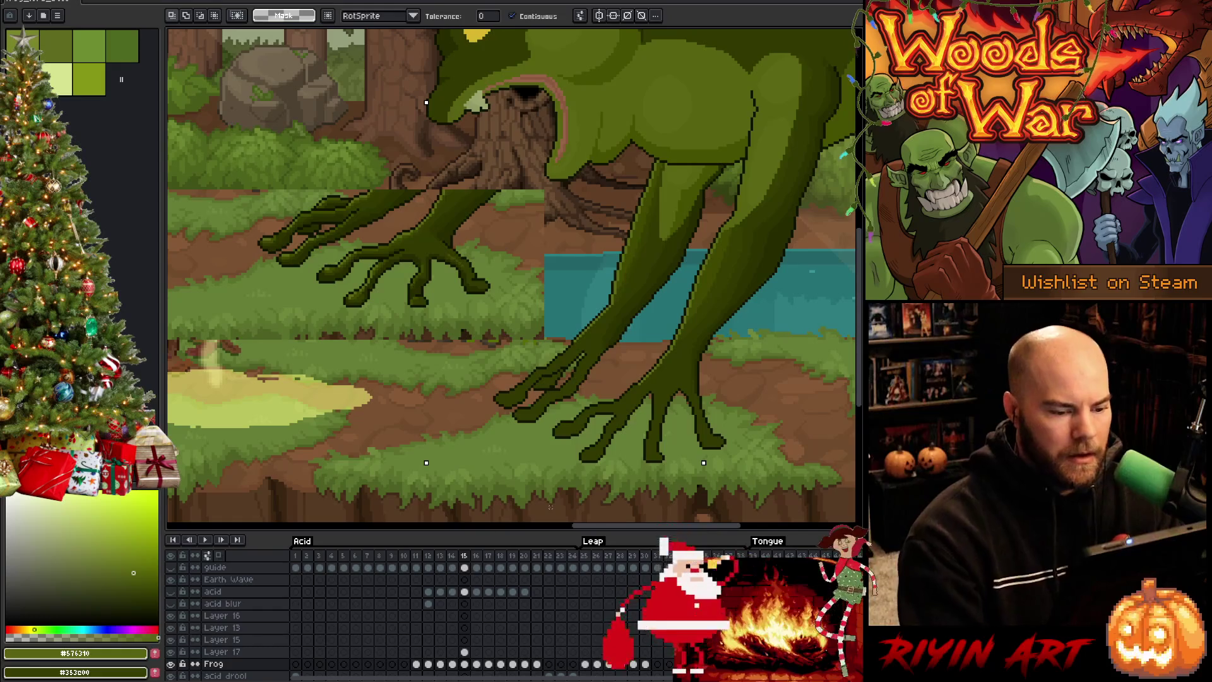
Step: Sample the leg's mid-green and return to the pencil near the feet
key(i)
click(644, 379)
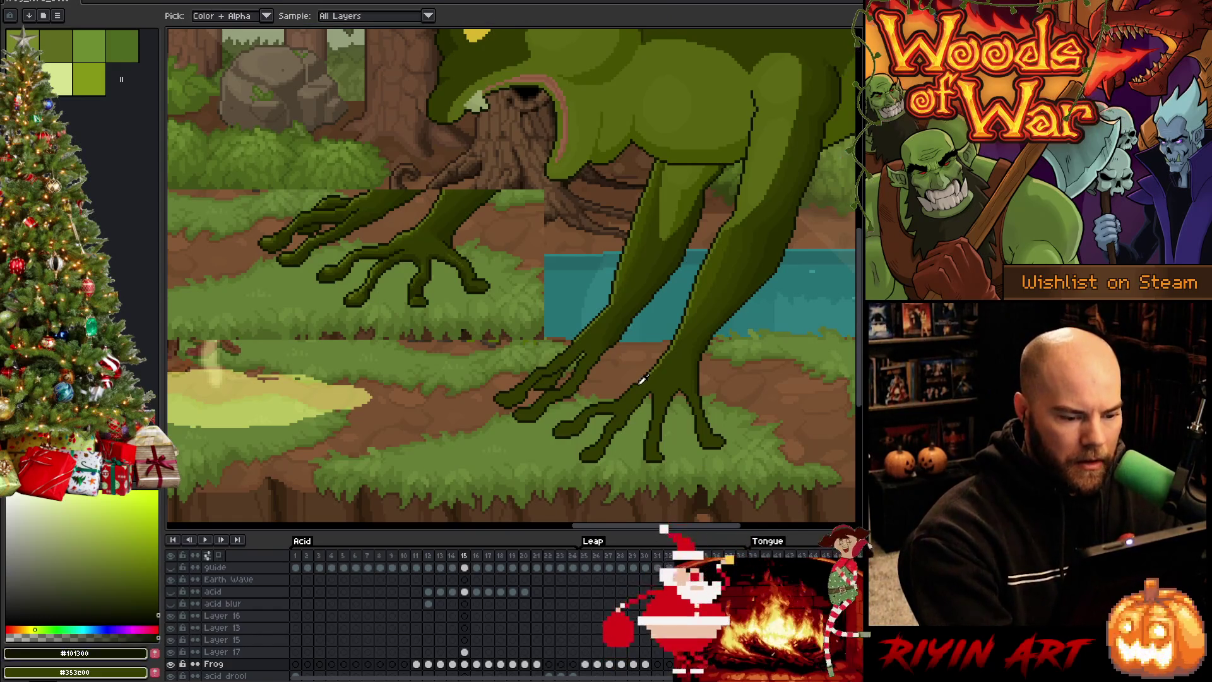
key(b)
mouse_move(669, 373)
mouse_down()
mouse_move(622, 344)
mouse_move(684, 333)
mouse_up()
scroll(621, 344, up, 1)
key(b)
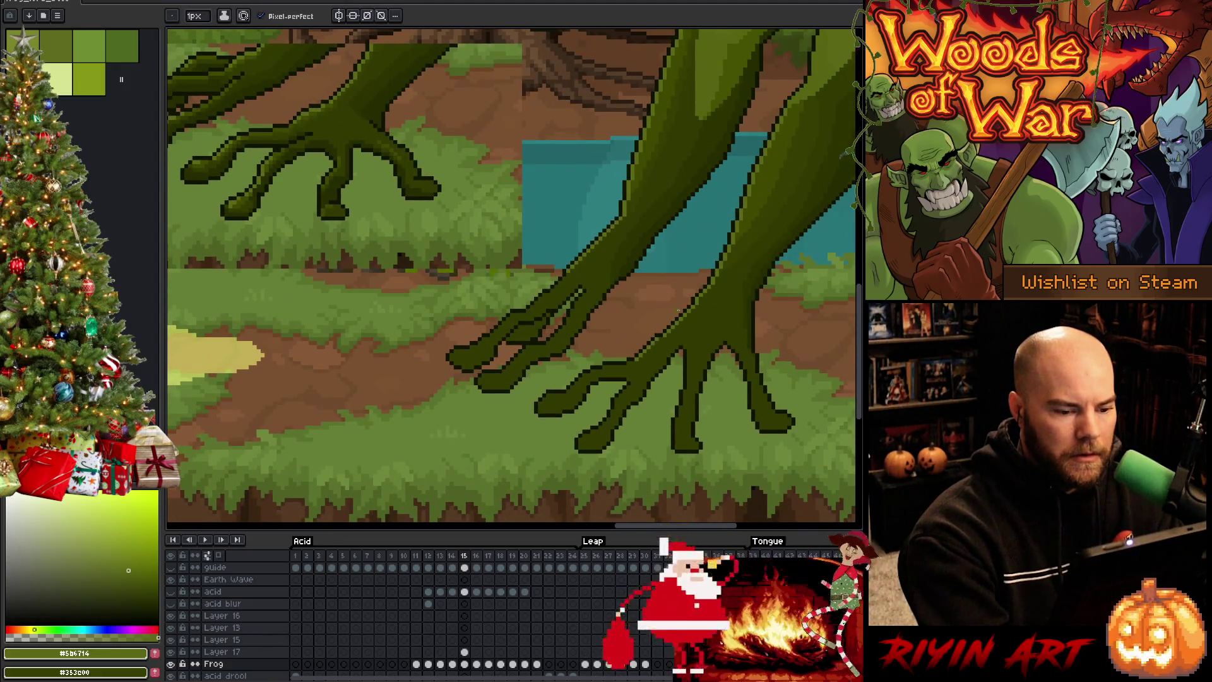
Step: Sample the darker leg green #3f4900 and the foot's near-black outline #101300
key(i)
click(319, 108)
key(b)
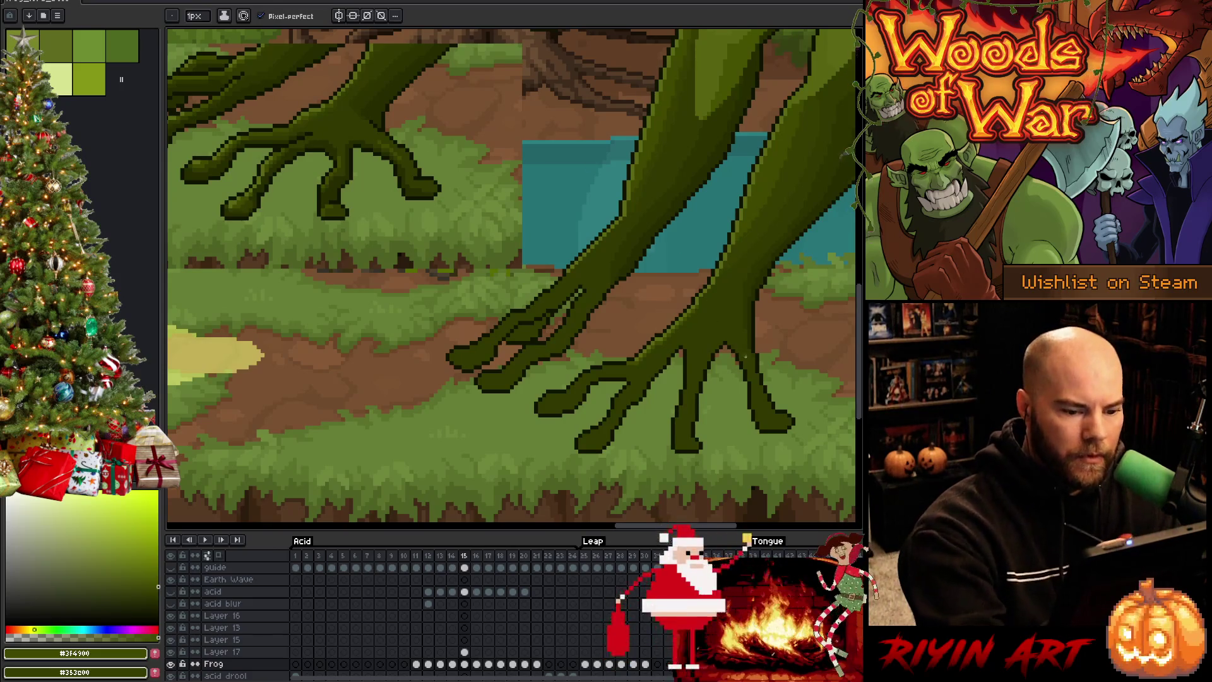
key(alt)
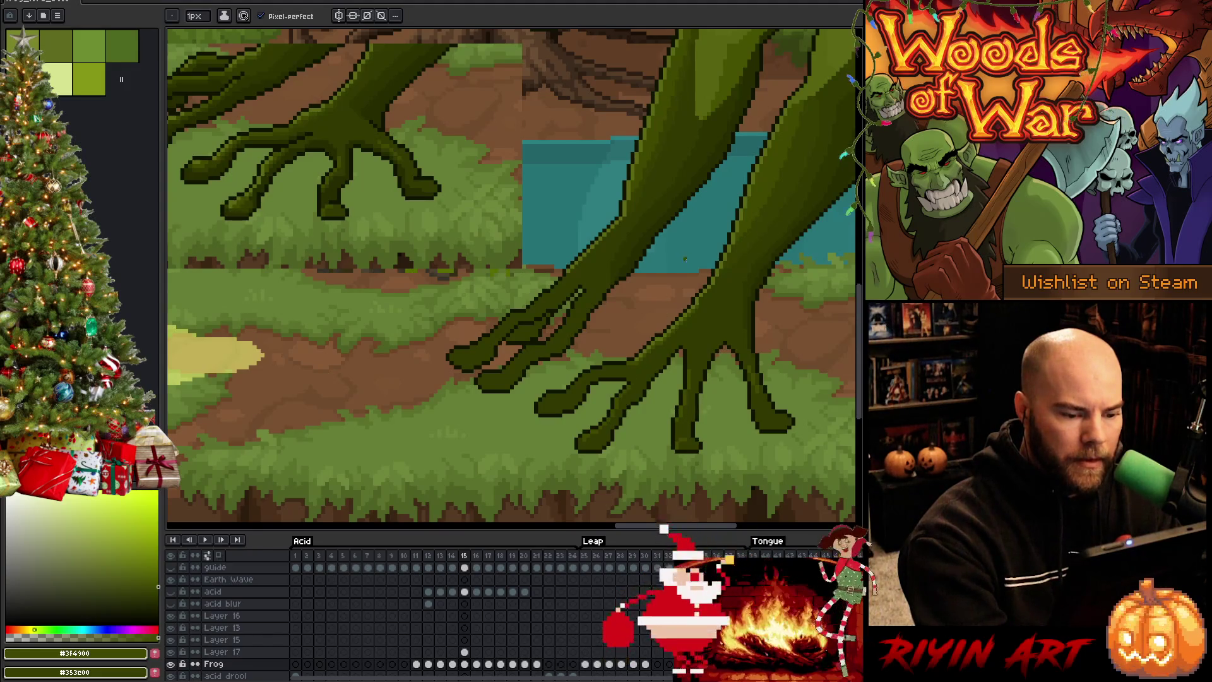
alt+click(642, 391)
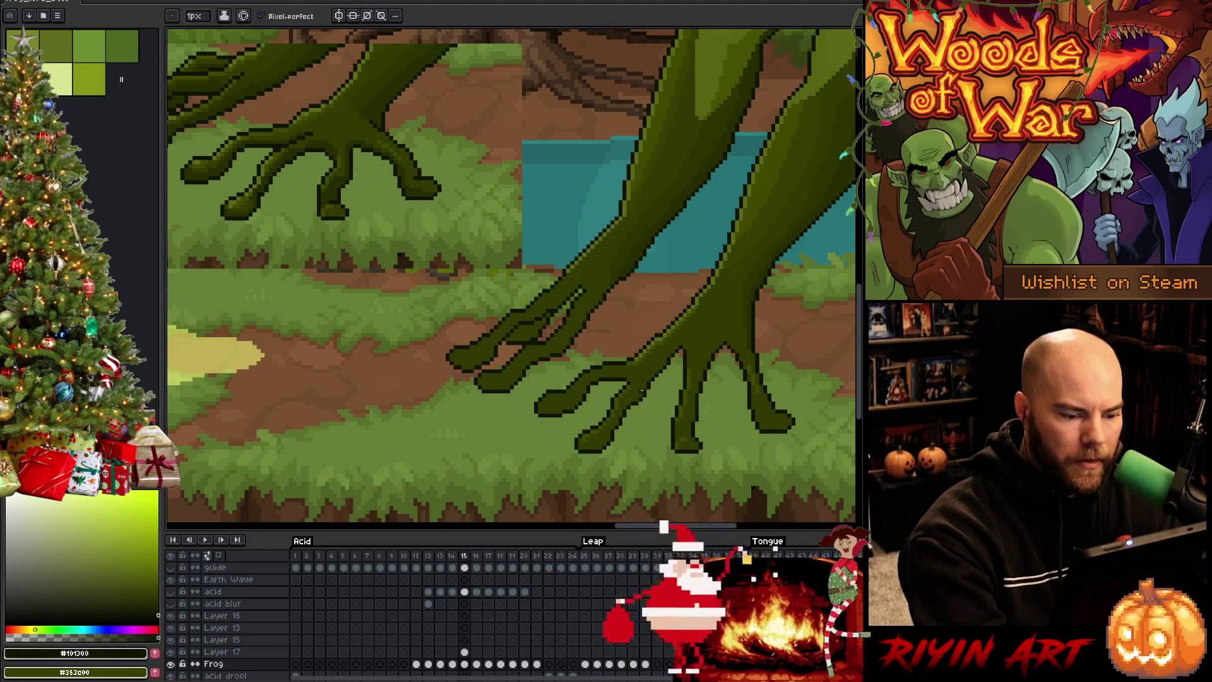
key(e)
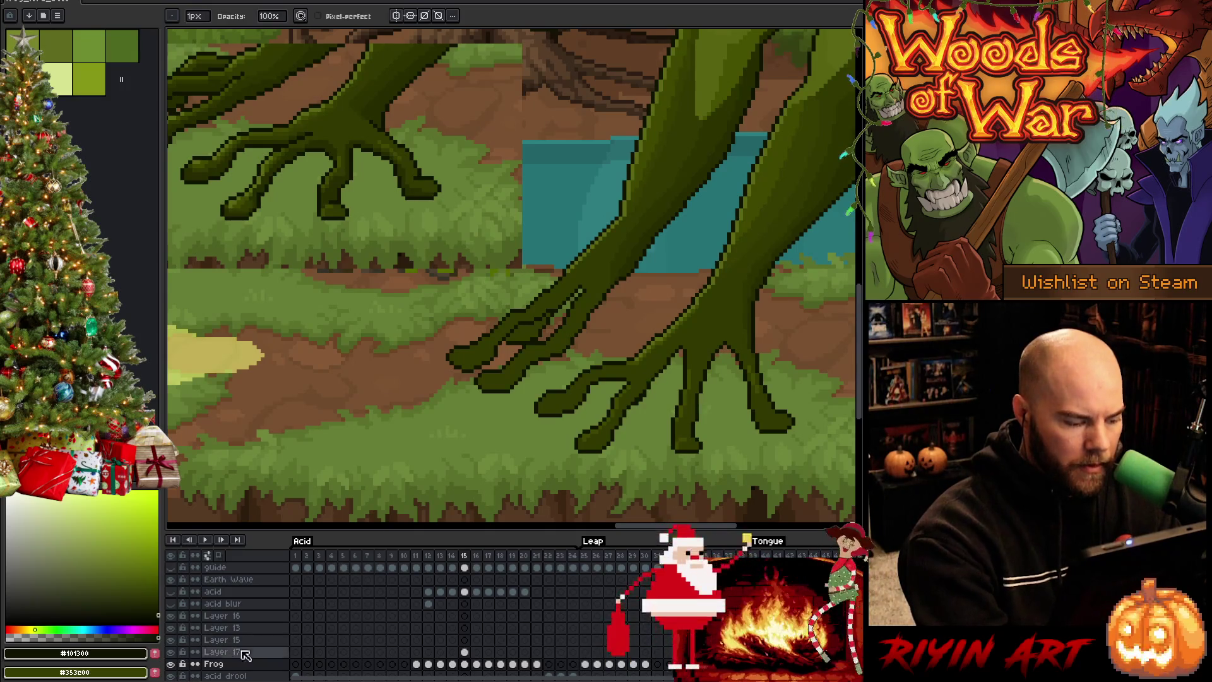
Step: Toggle the layer's visibility to compare, then select the frog's legs and deselect
click(170, 664)
click(171, 663)
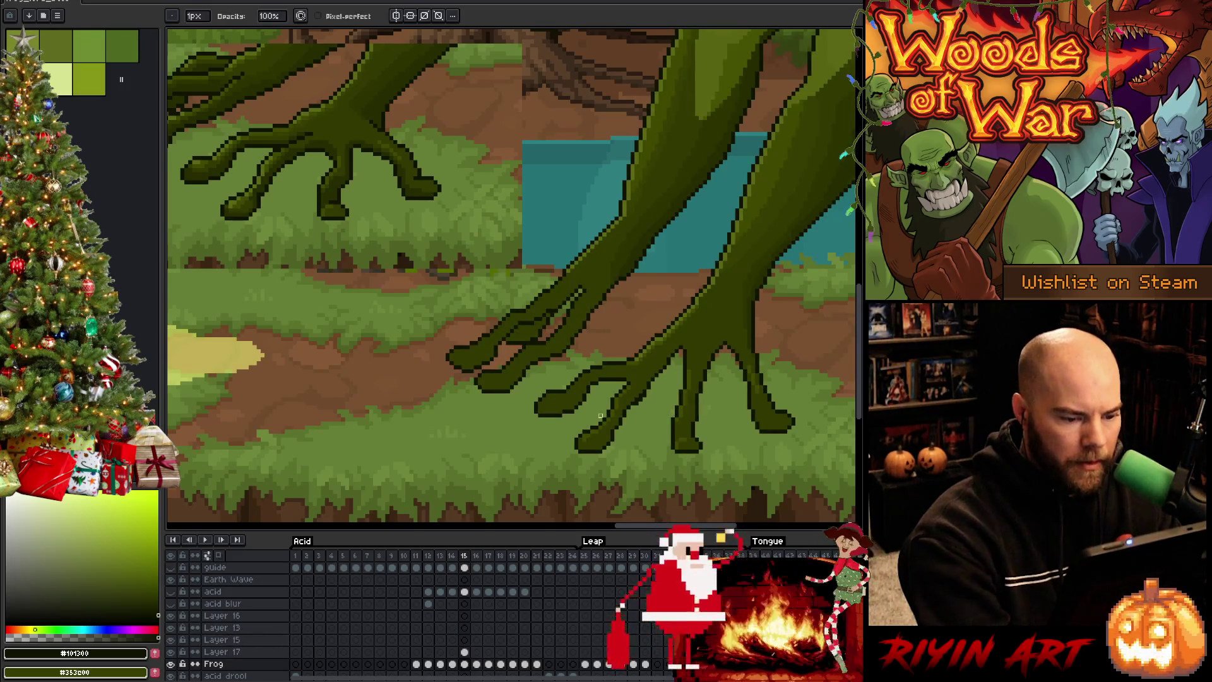
key(m)
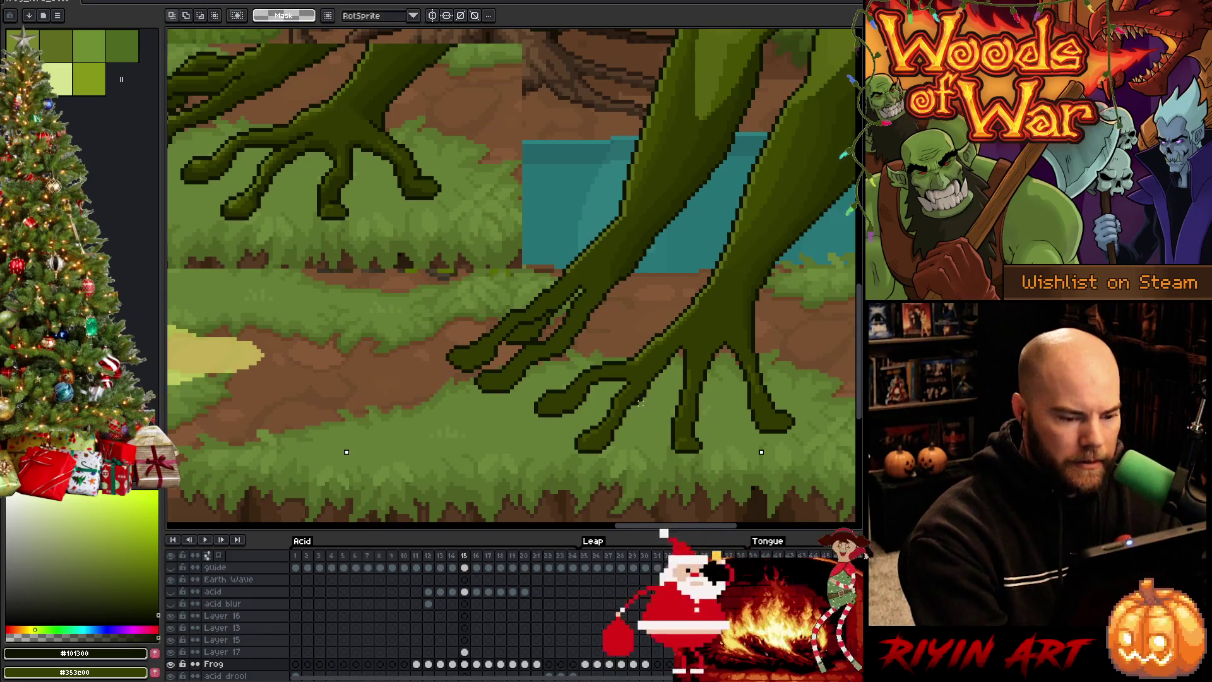
click(645, 403)
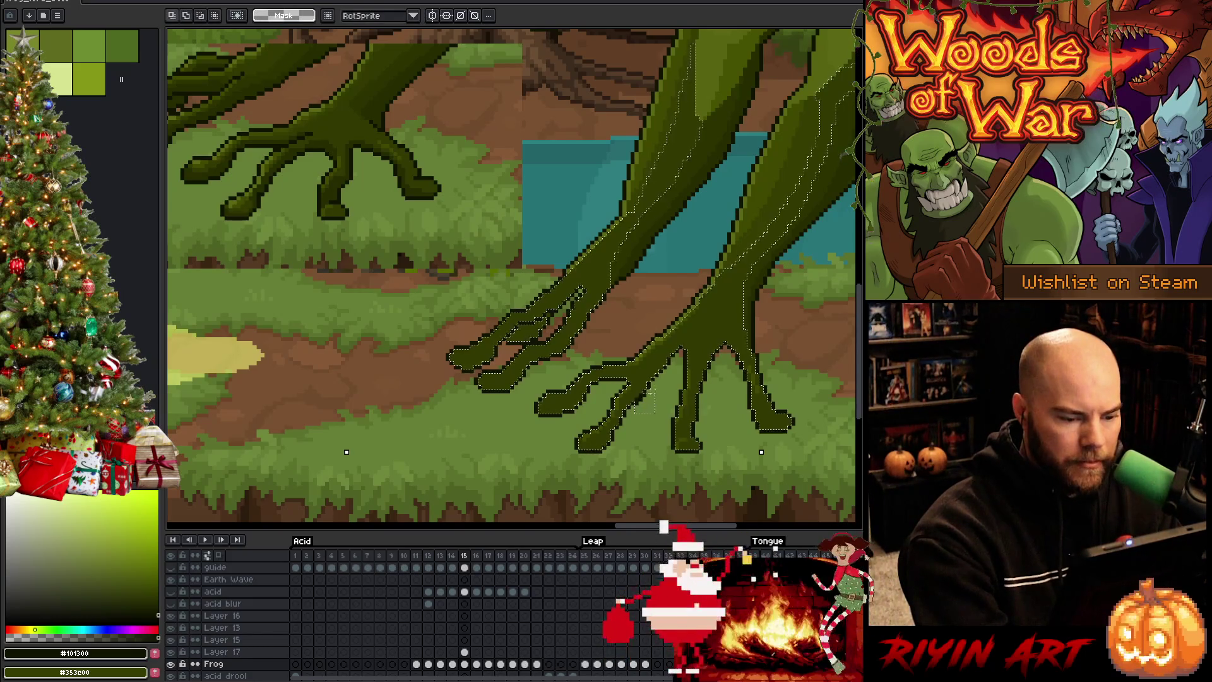
key(b)
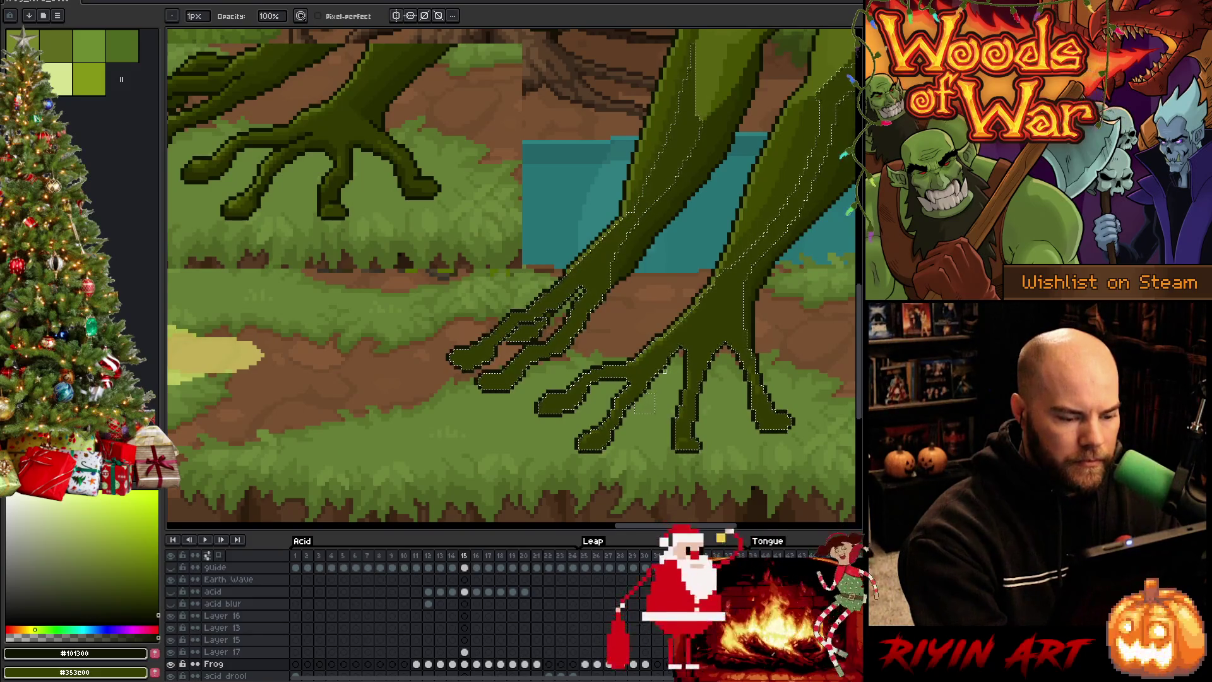
key(ctrl+d)
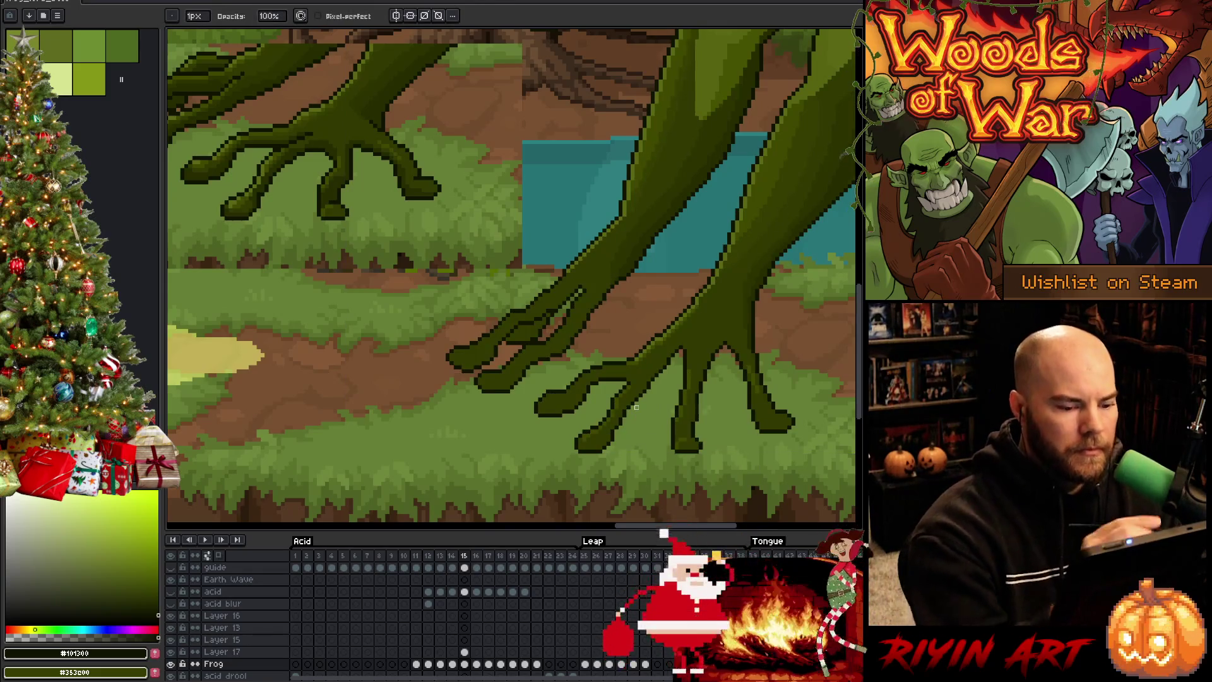
Step: Switch to the Move tool, save the frog animation, and go to VS Code
key(v)
key(ctrl+s)
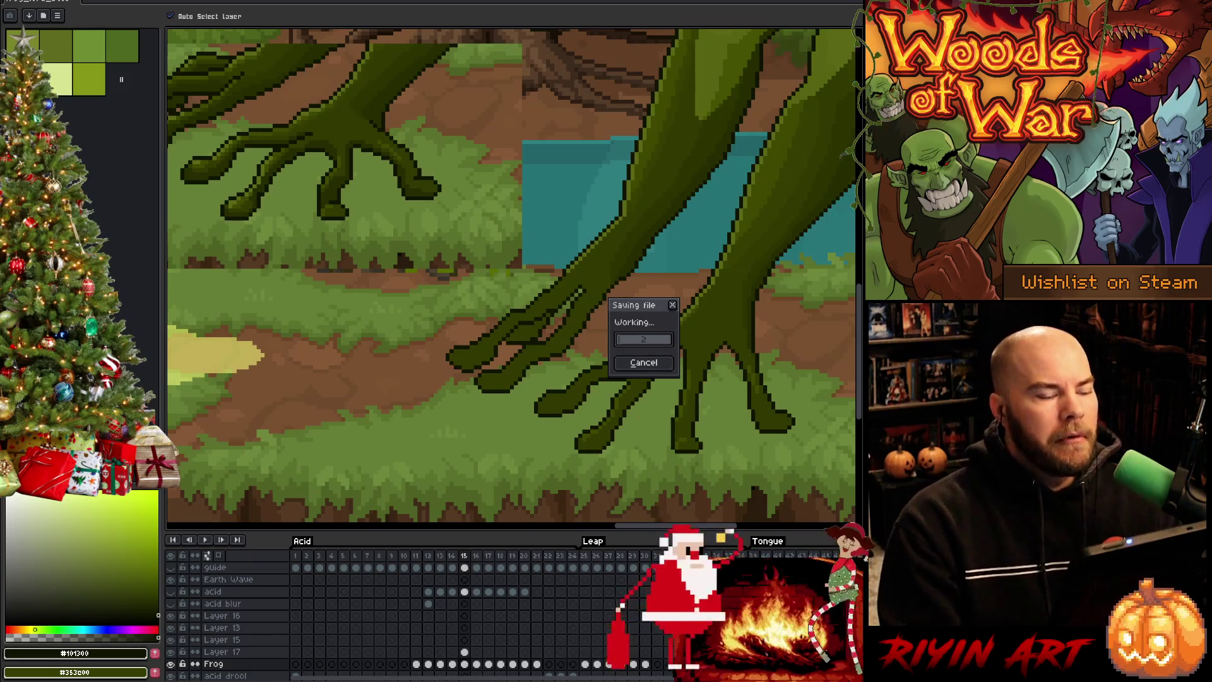
key(alt+Tab)
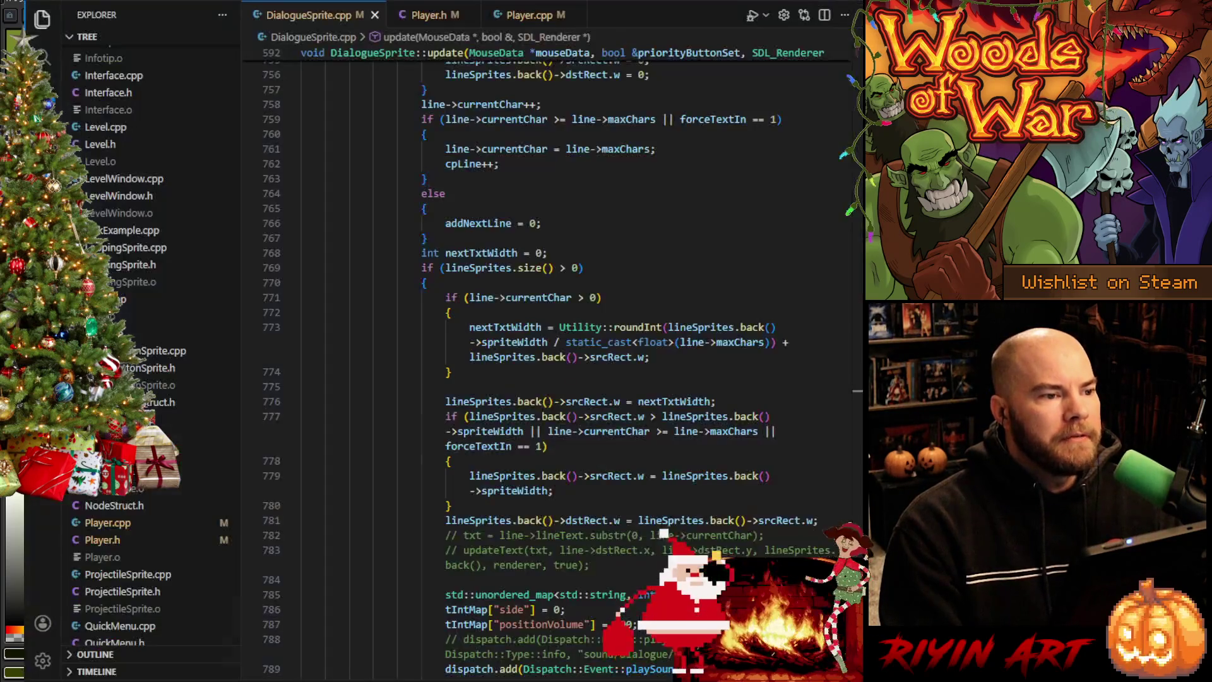
Step: Switch from VS Code back to Aseprite's leap frame 15 after the save
key(alt+Tab)
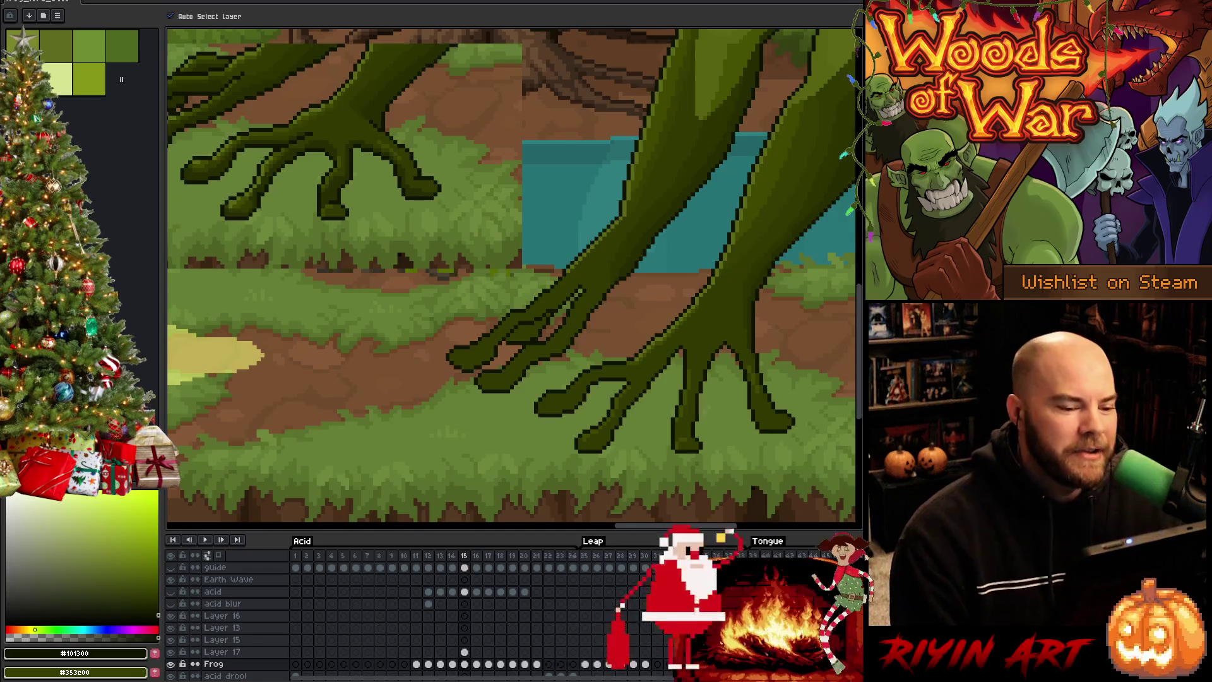
Step: Compare with the Frog layer hidden, pick the dark olive outline colour, touch up toes, and save
key(b)
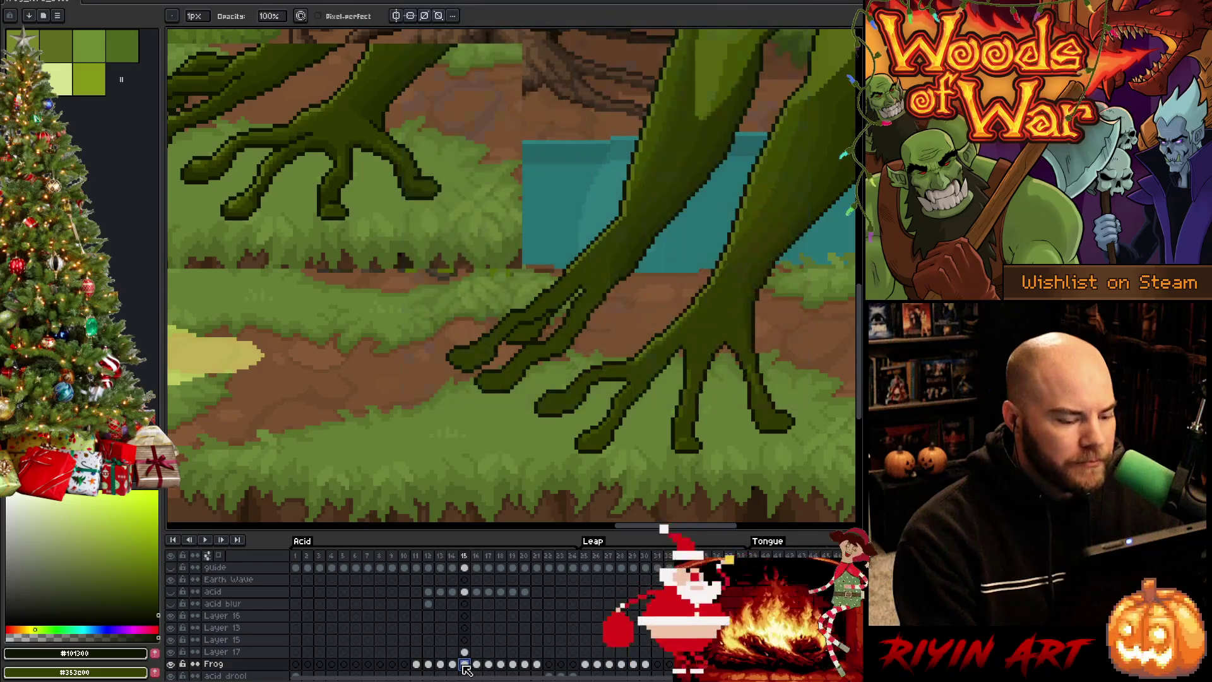
click(171, 663)
click(170, 663)
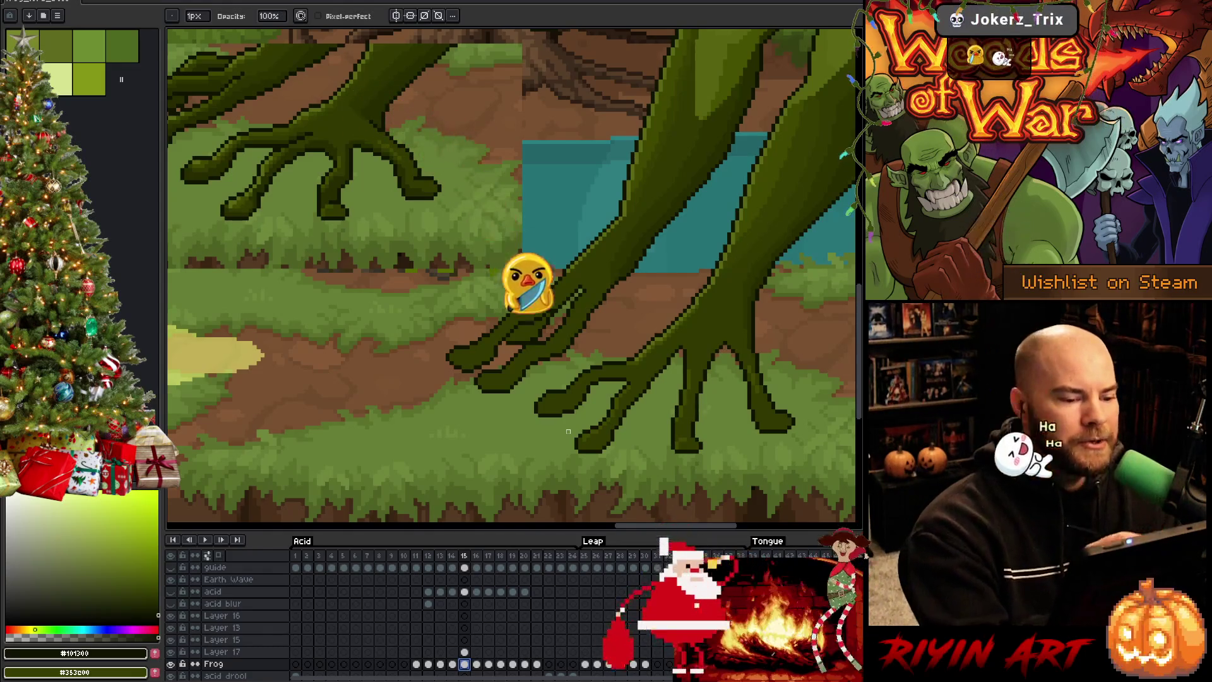
key(e)
alt+click(664, 379)
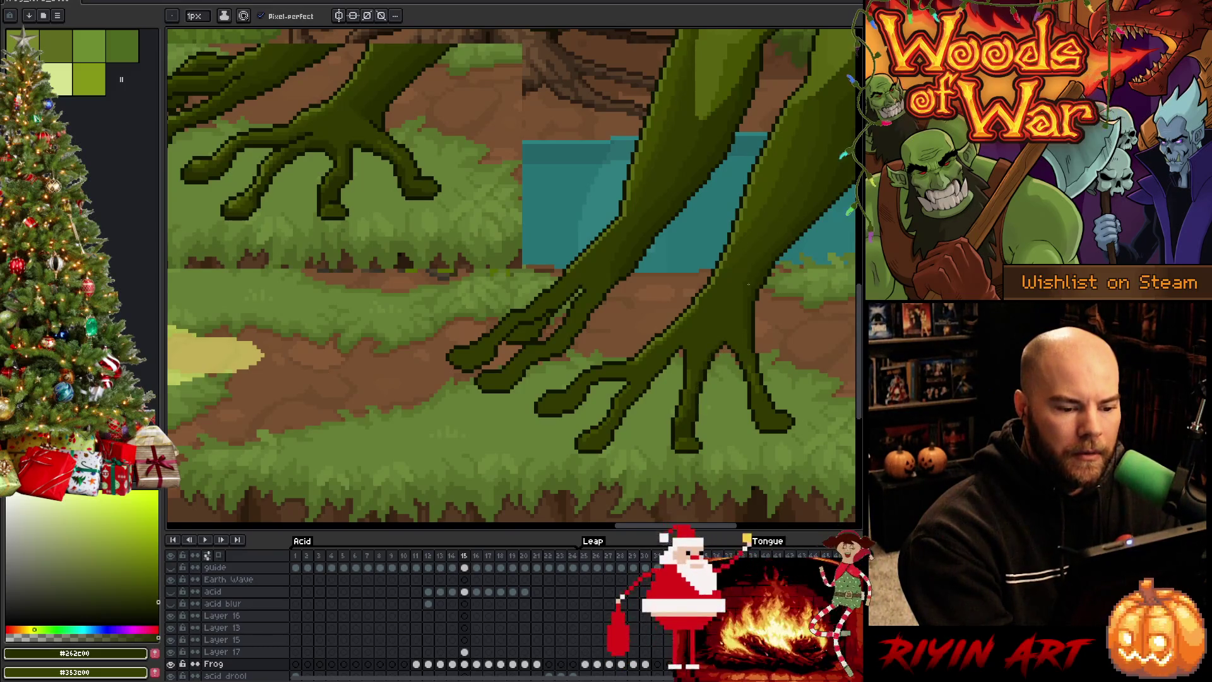
key(ctrl+s)
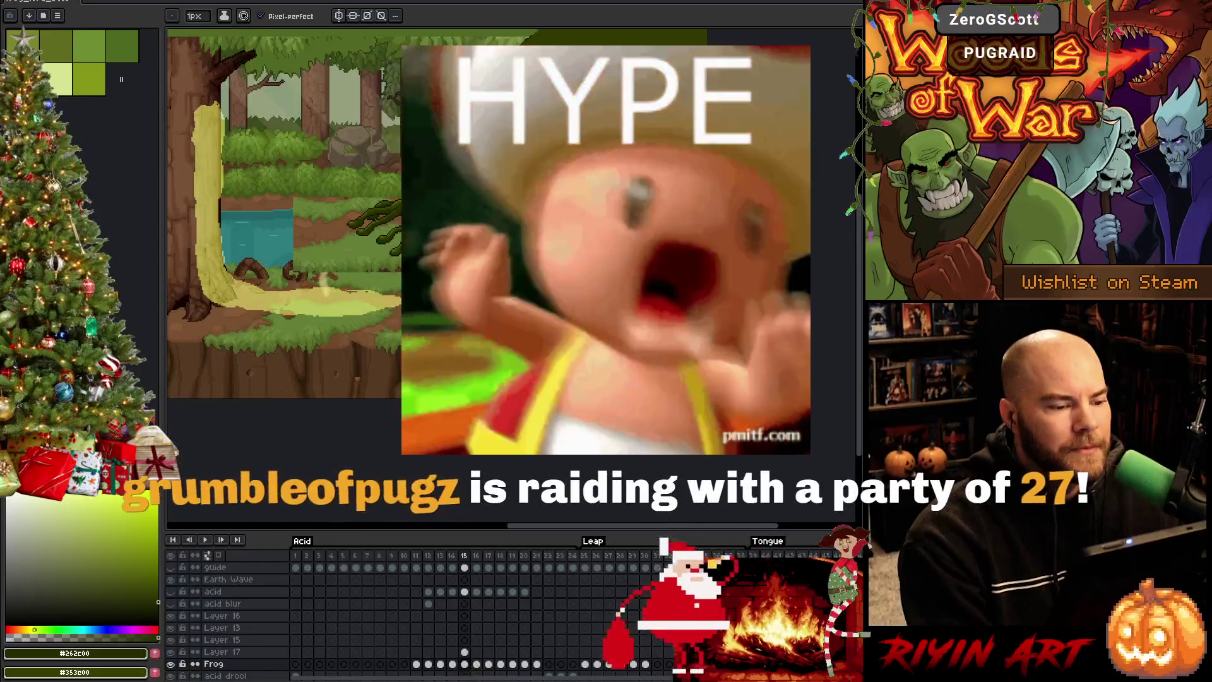
scroll(284, 252, up, 3)
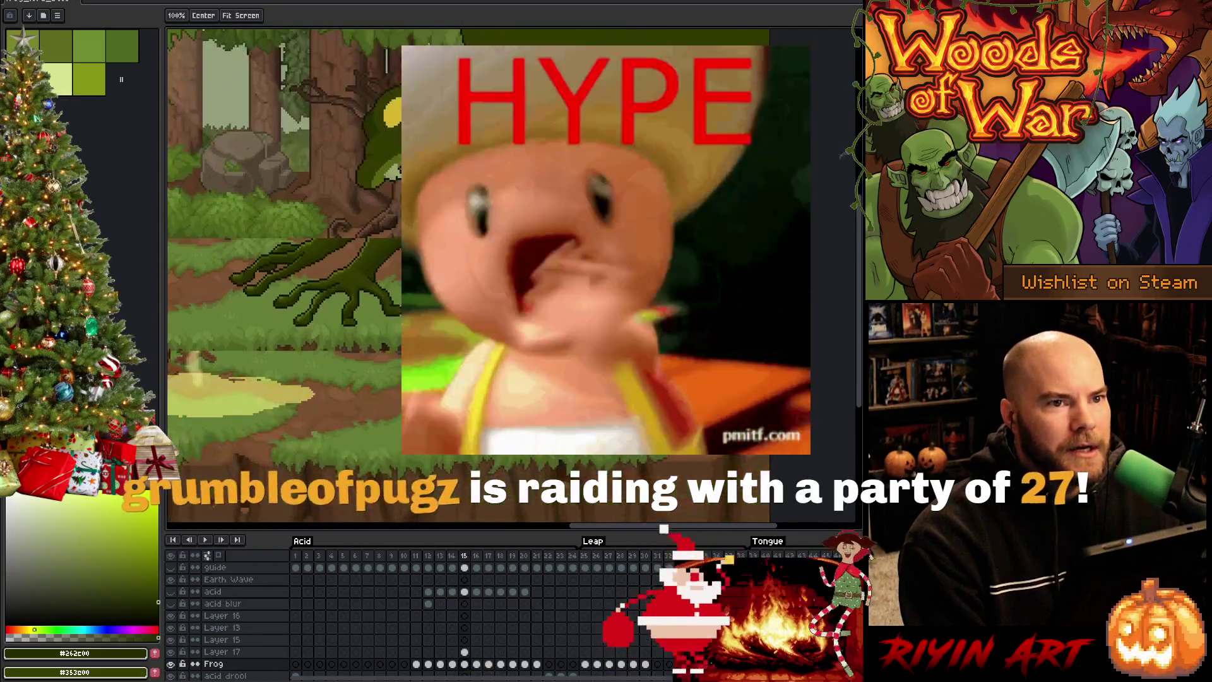
key(b)
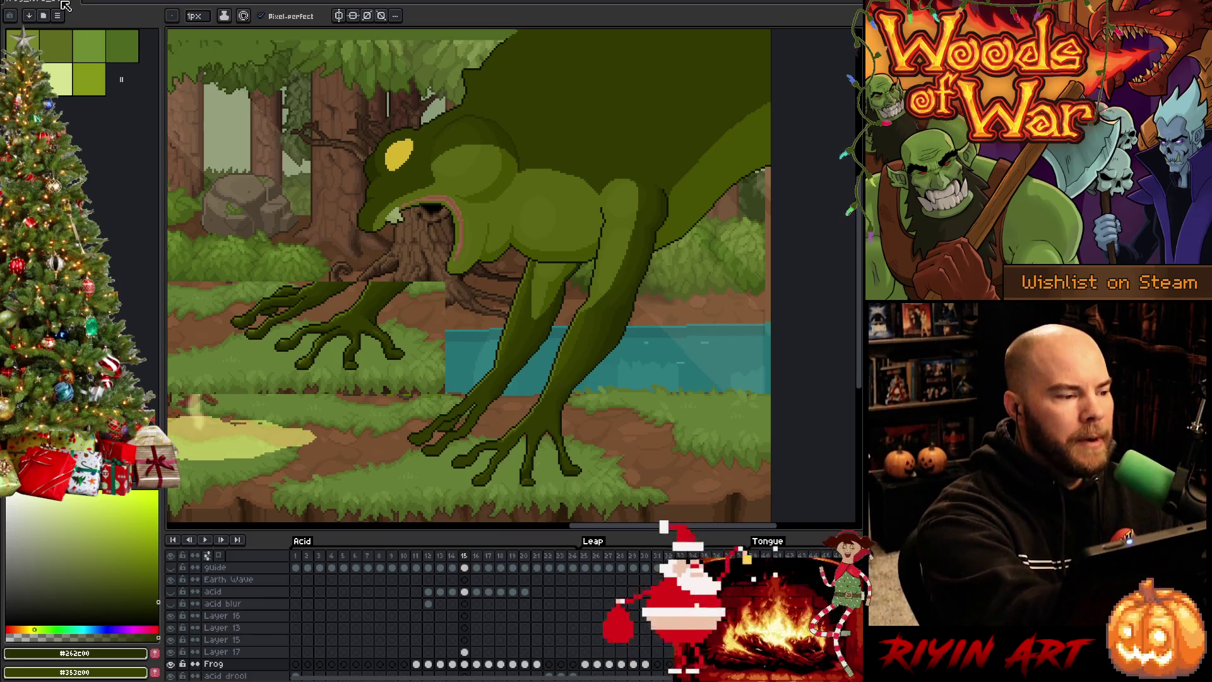
Step: Save the frog animation again after the toe touch-ups
key(ctrl+s)
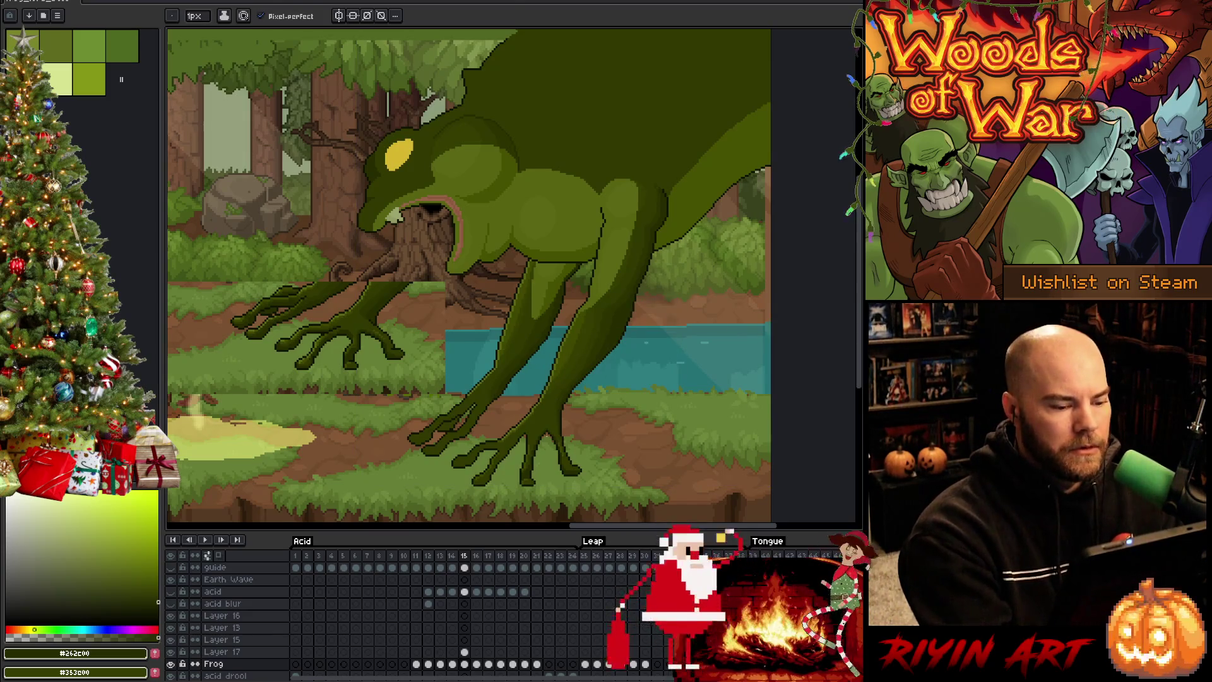
scroll(550, 411, up, 2)
scroll(550, 414, up, 2)
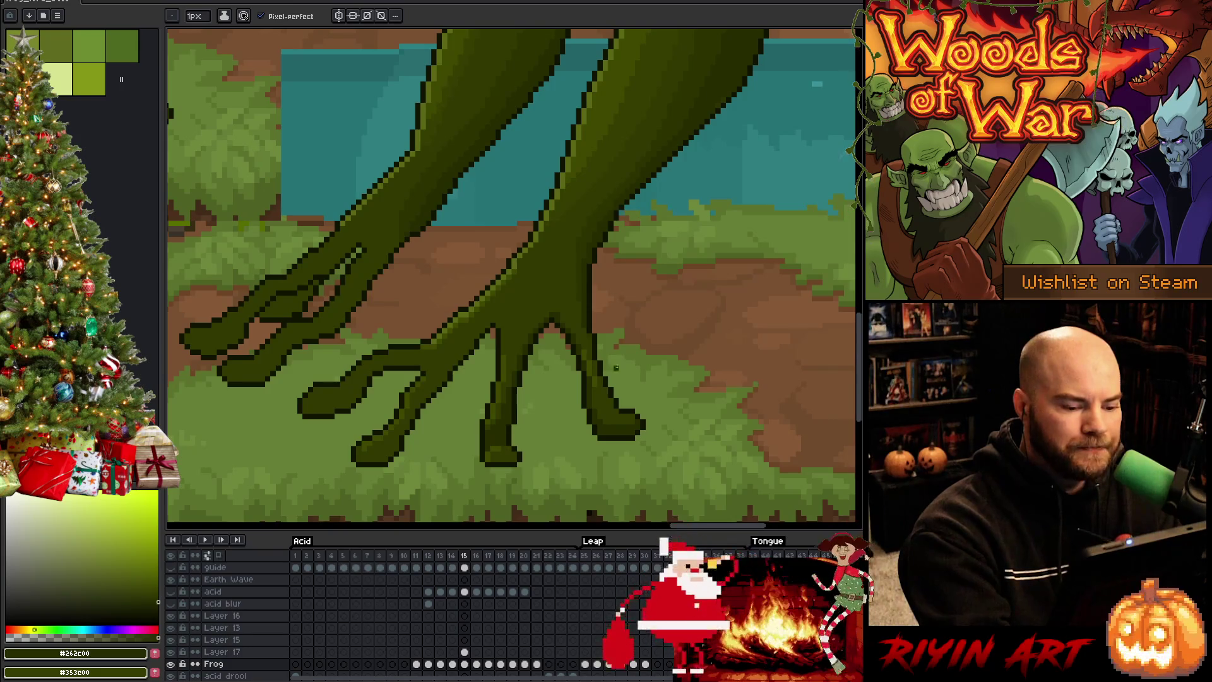
alt+click(593, 389)
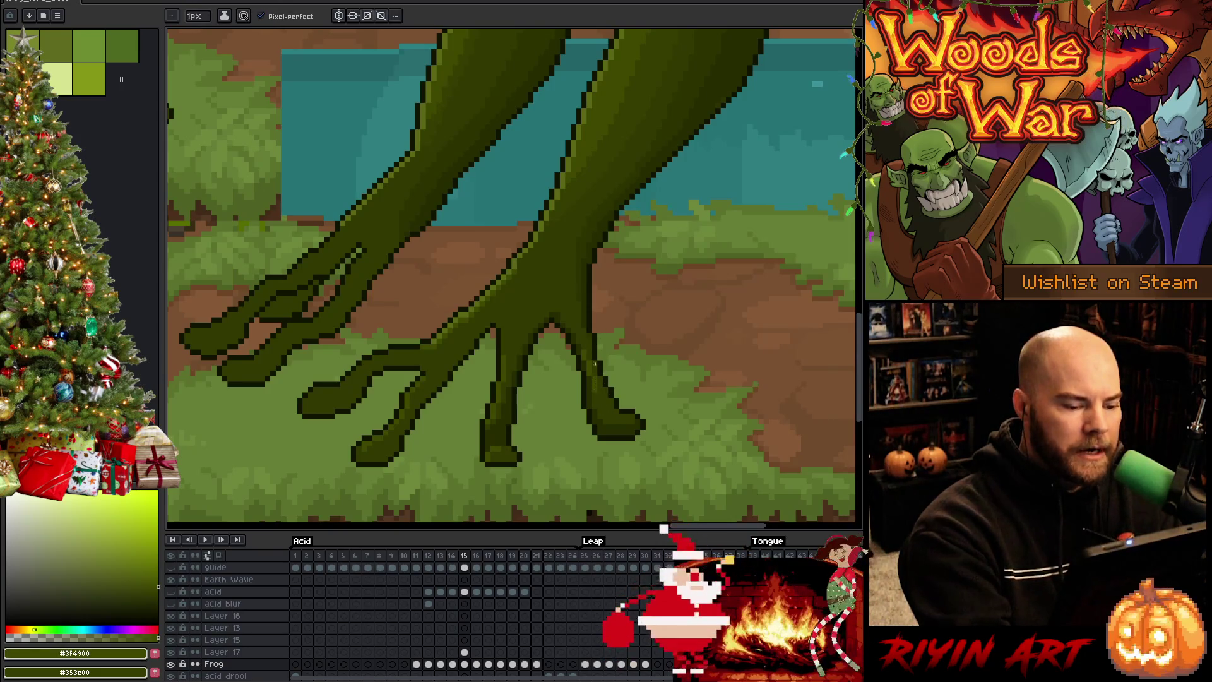
alt+click(578, 322)
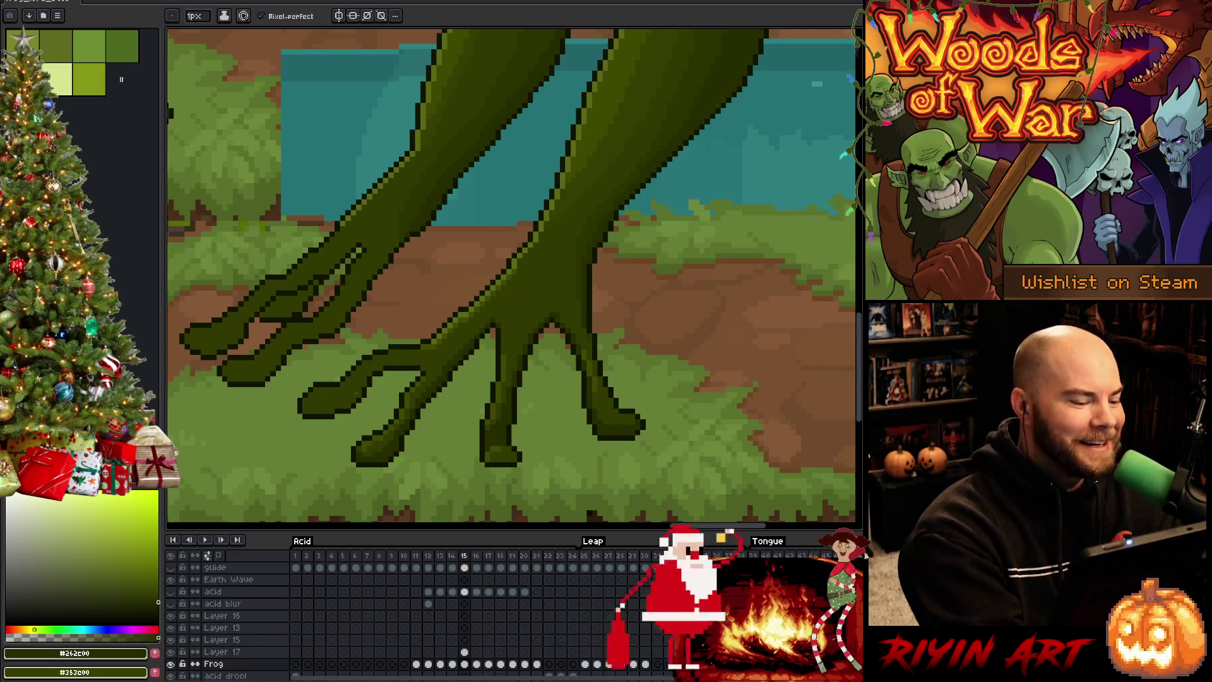
scroll(649, 411, down, 1)
Step: Eyedrop several olive shades from the frog's leg, ending on the light olive #5b6714
scroll(663, 416, up, 1)
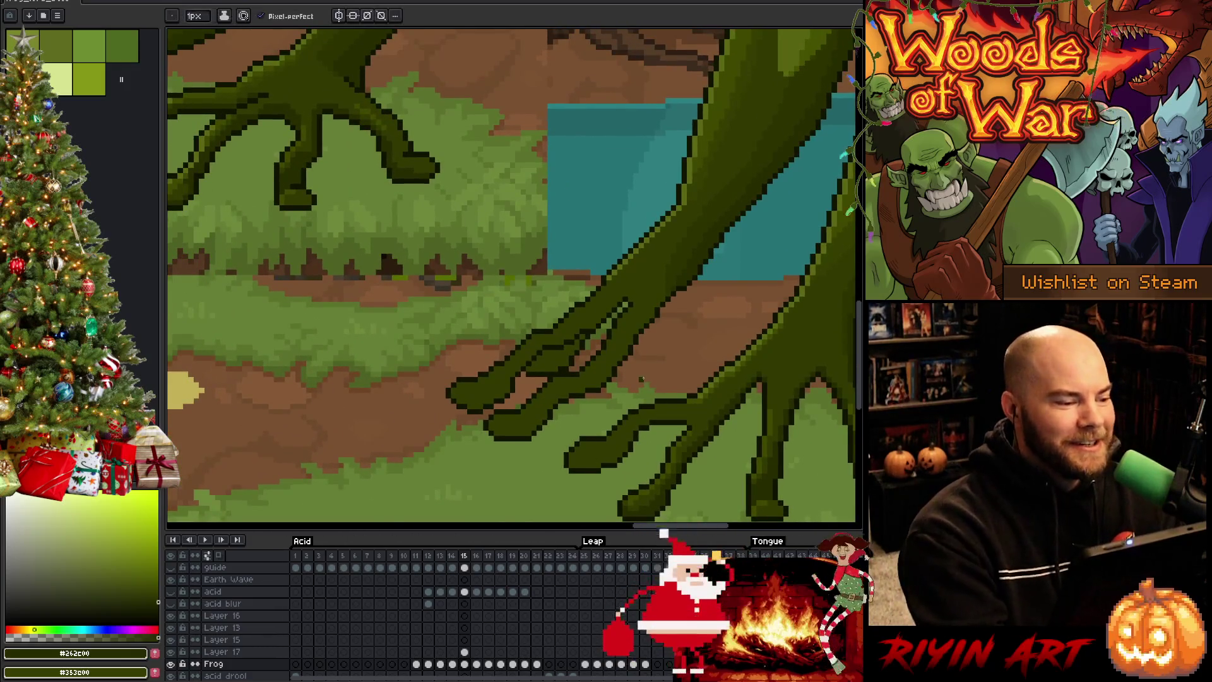
scroll(643, 379, down, 1)
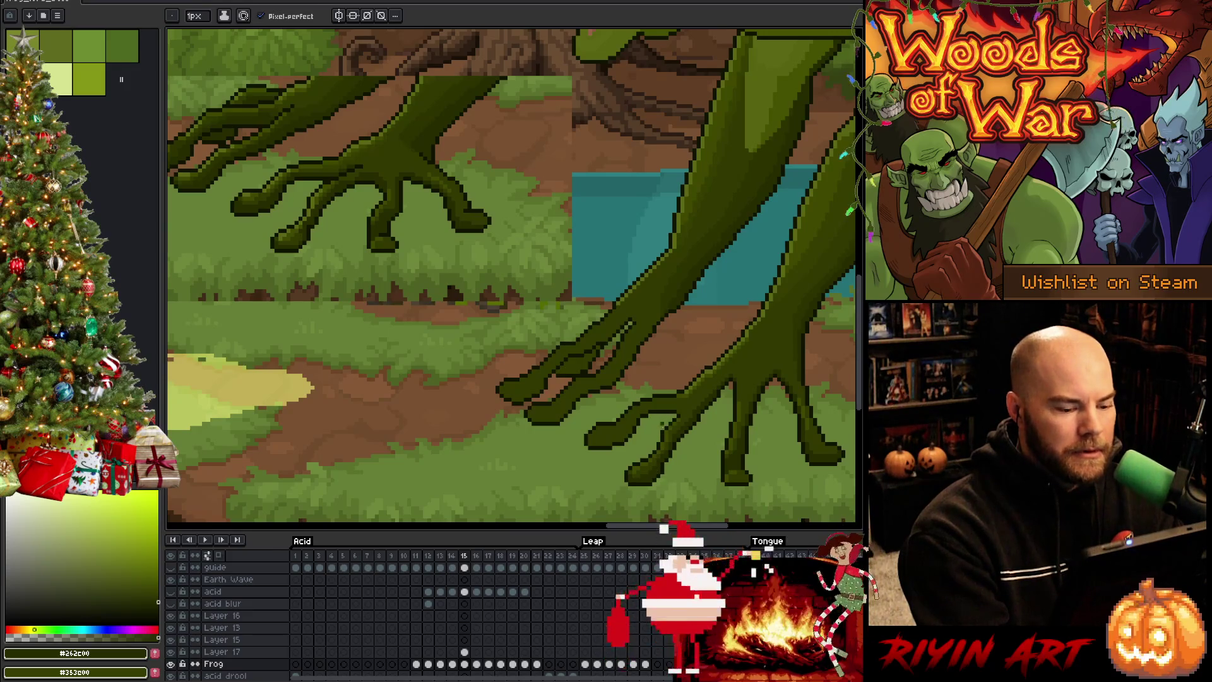
alt+click(642, 464)
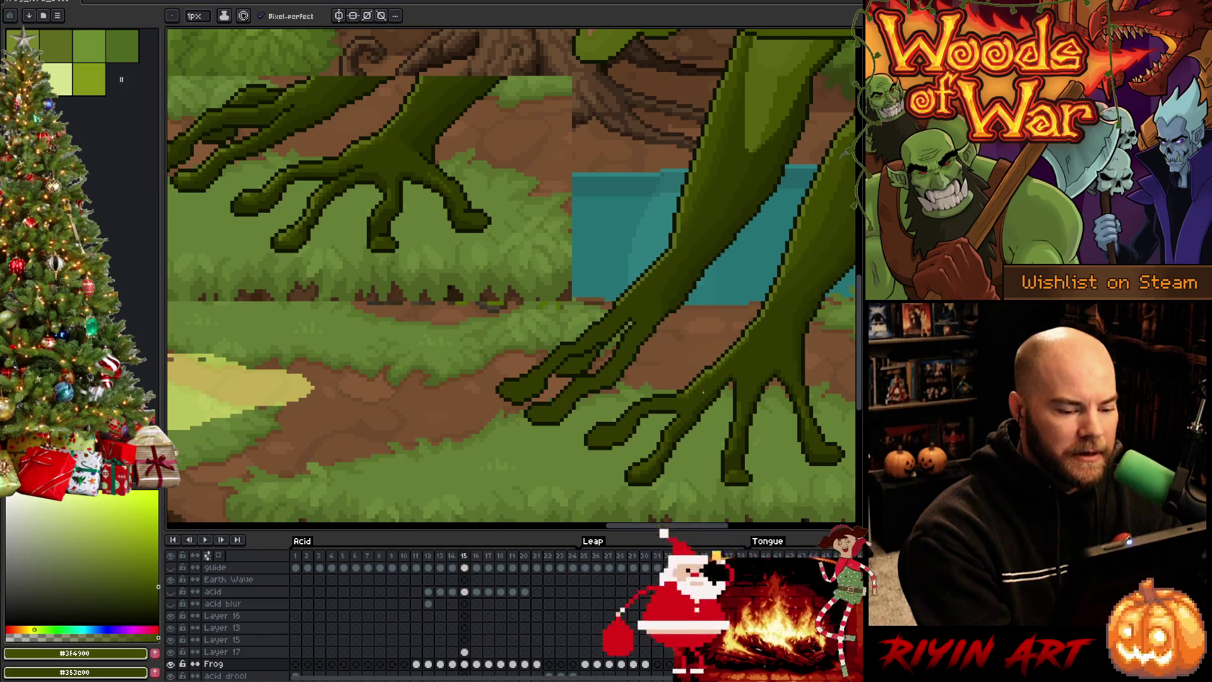
alt+click(670, 294)
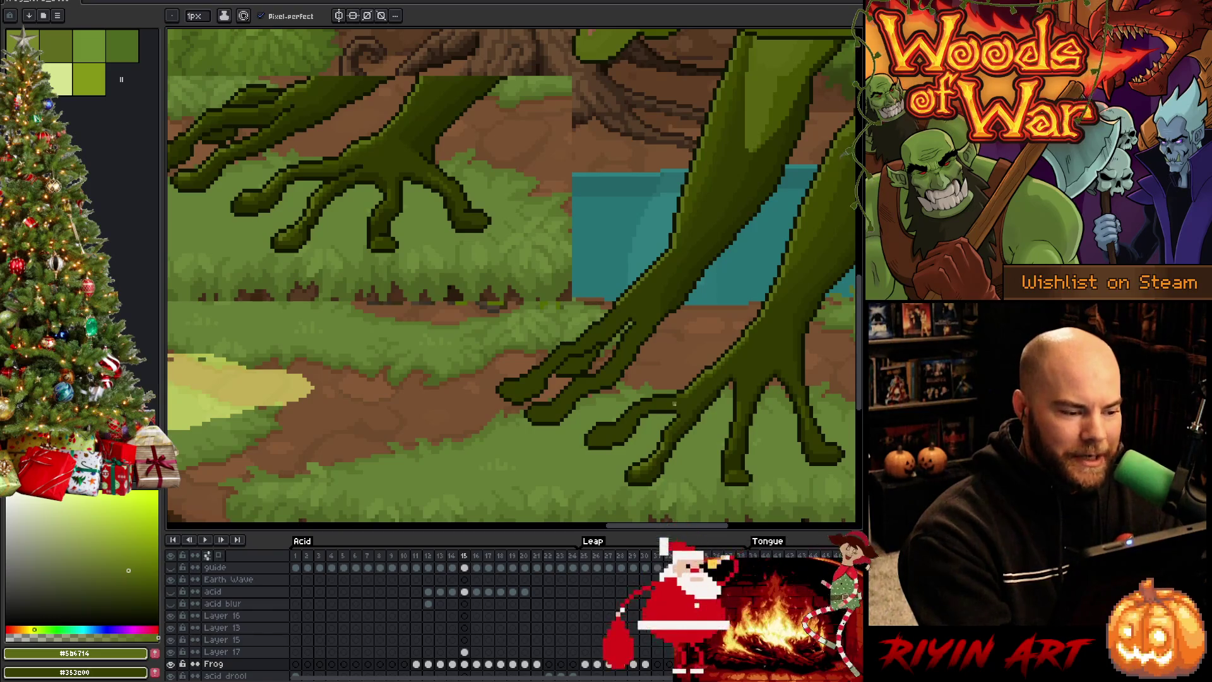
alt+click(673, 429)
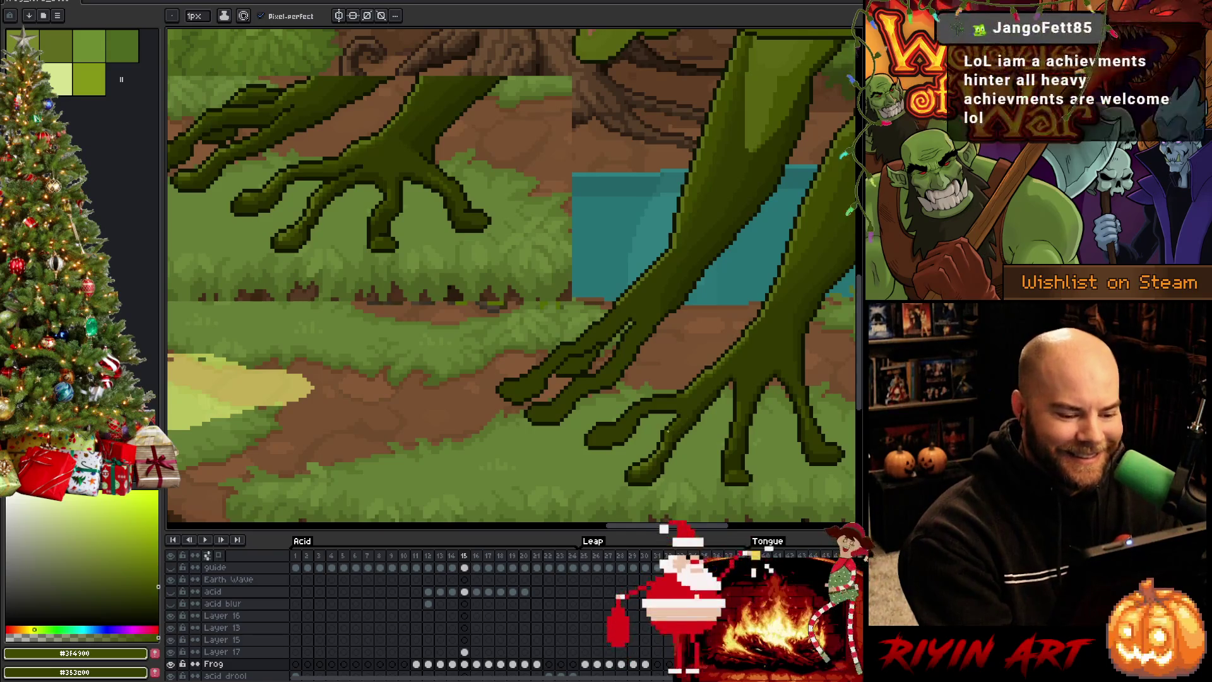
alt+click(671, 434)
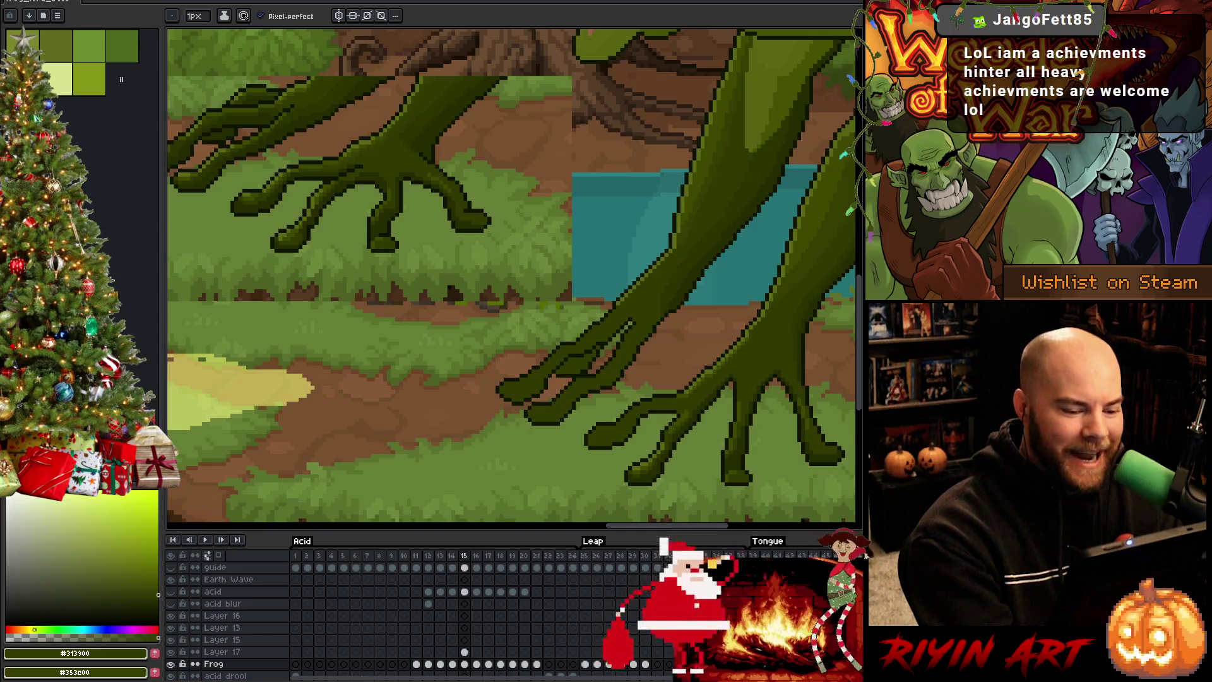
alt+click(659, 453)
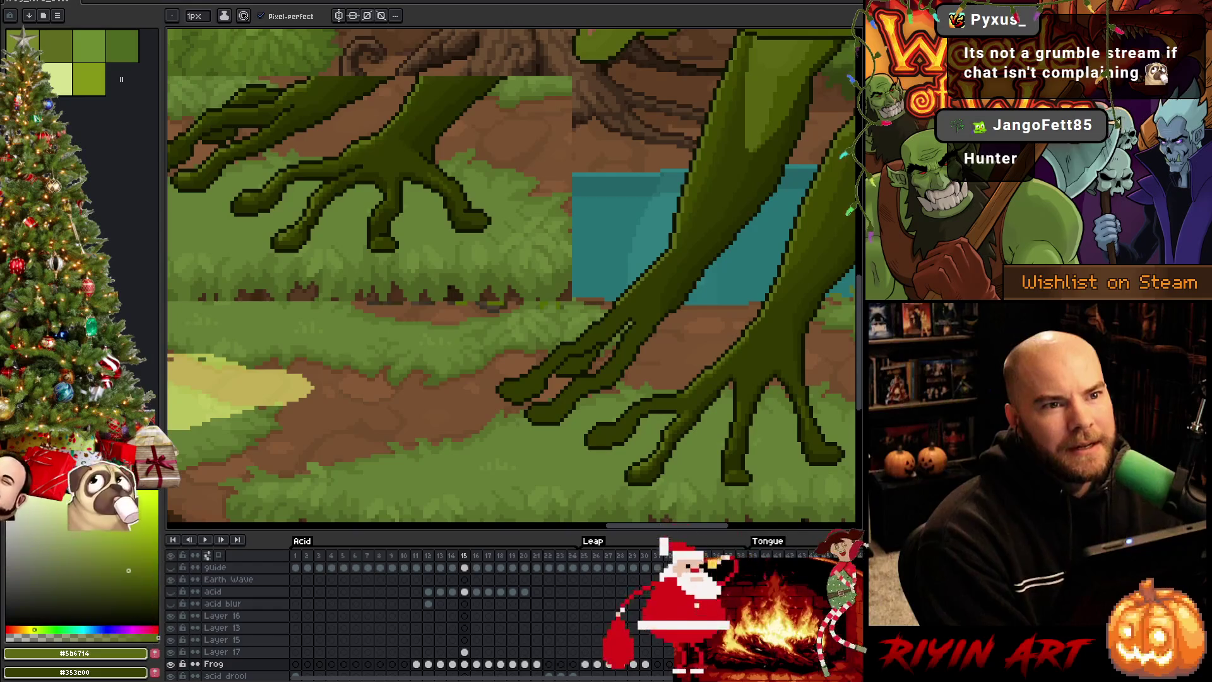
scroll(524, 359, up, 1)
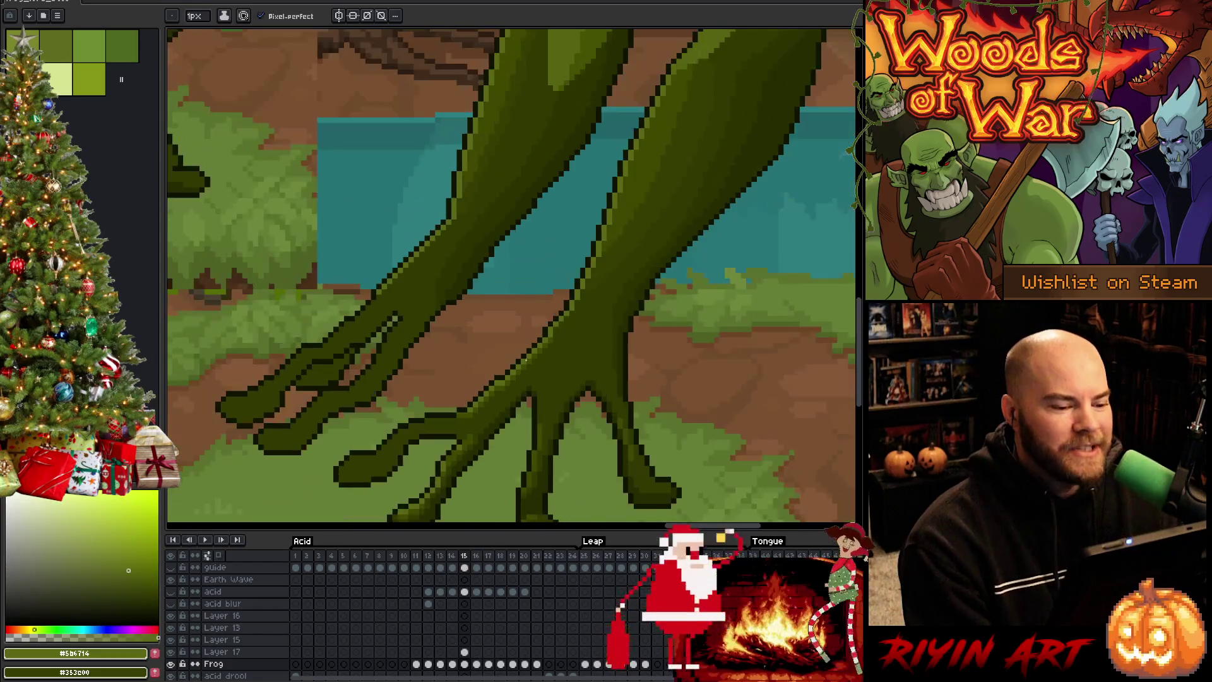
Step: Zoom in on the frog's leg and eyedrop its mid olive #3f4900
scroll(524, 359, down, 2)
scroll(492, 347, up, 1)
scroll(453, 330, up, 1)
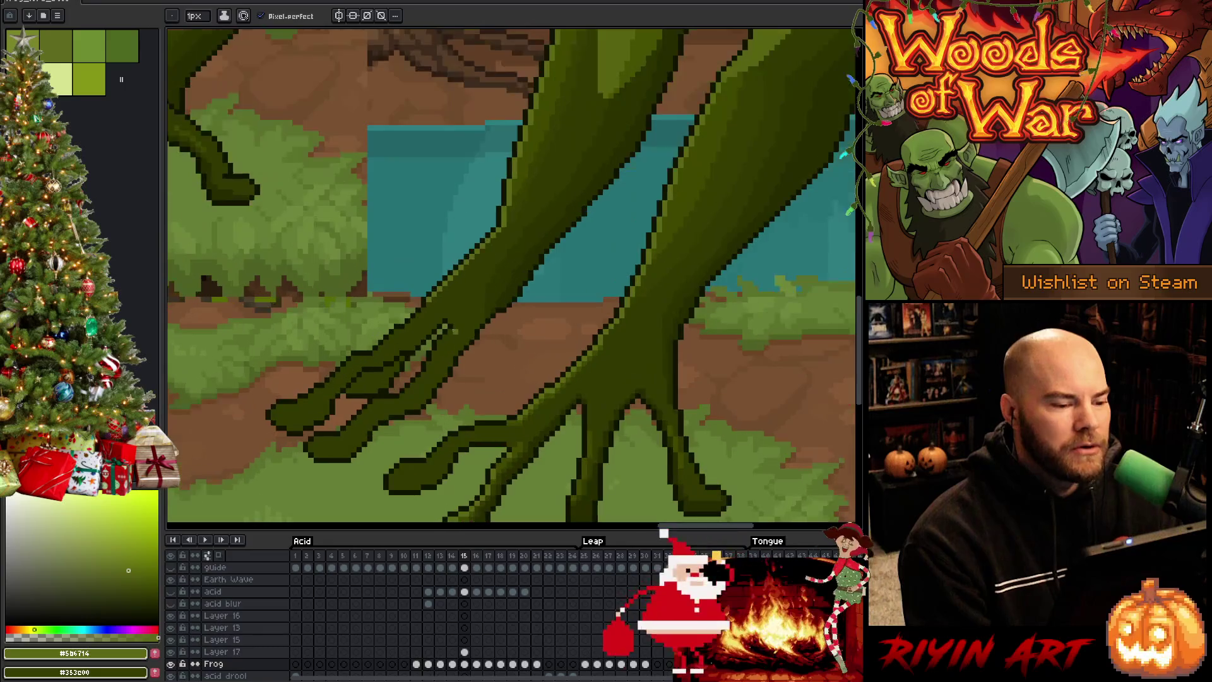
scroll(453, 331, up, 2)
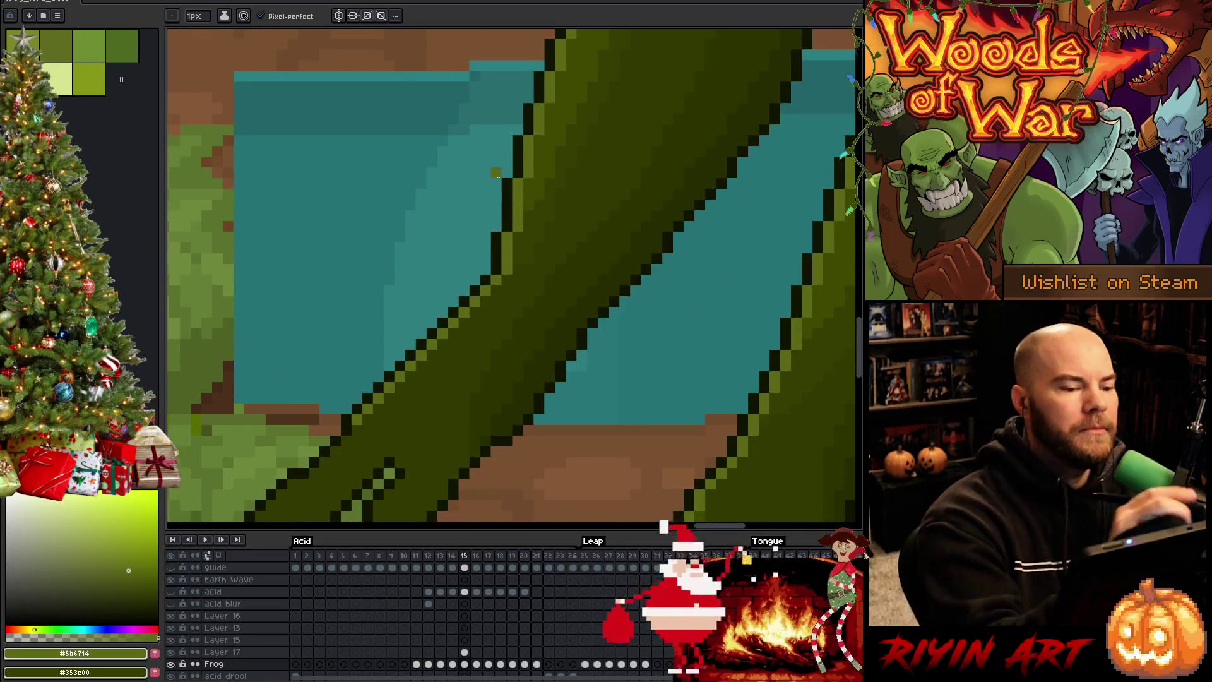
key(i)
click(538, 188)
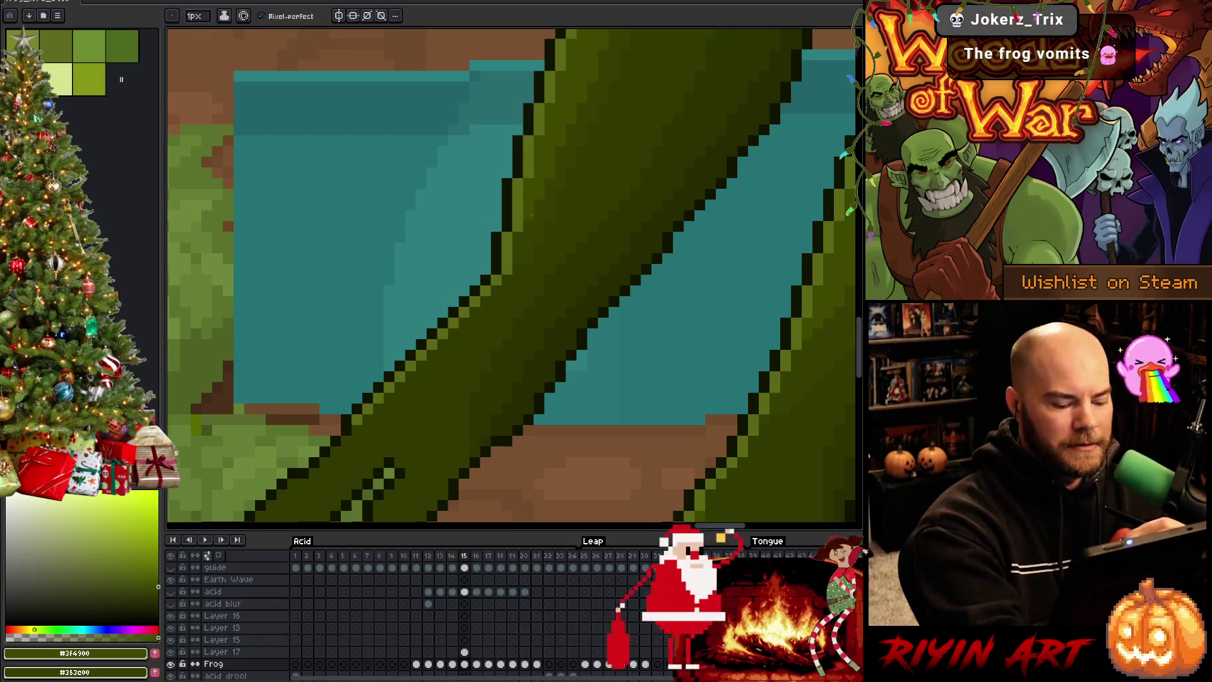
Step: Magic-wand select the leg's mid-green band over the water, then return to the pencil
key(w)
click(538, 217)
key(b)
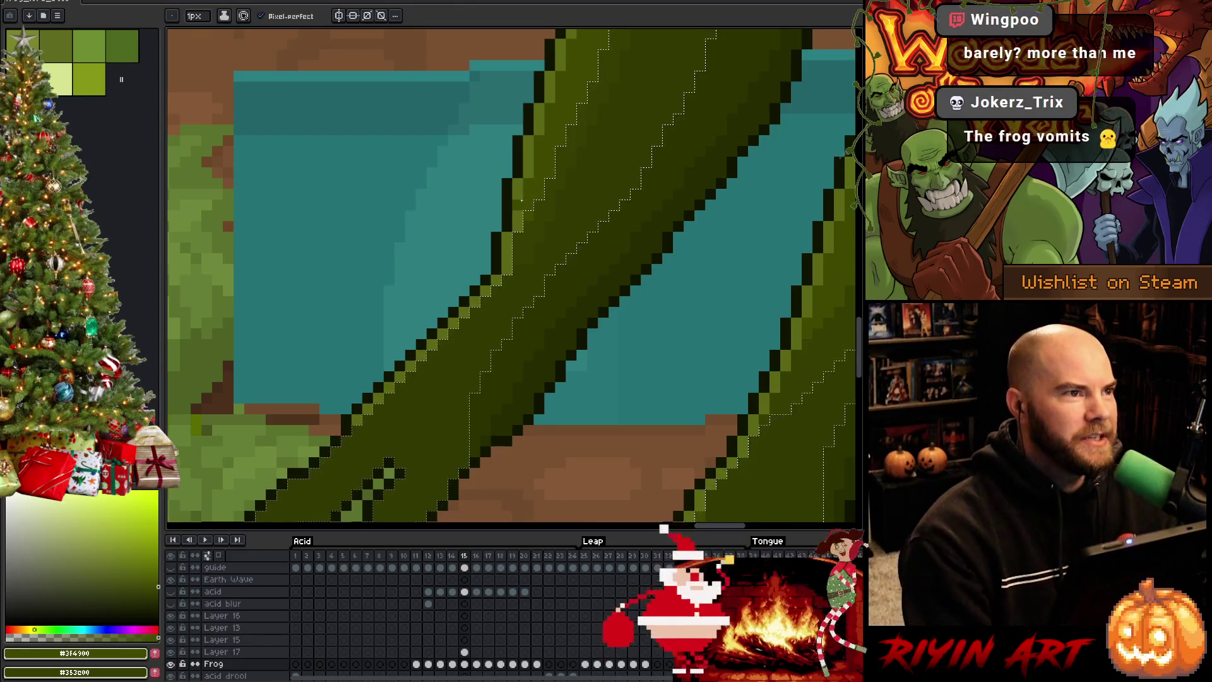
Step: Bring the frog's feet into view and pick the lighter olive #5B6714
scroll(518, 202, down, 3)
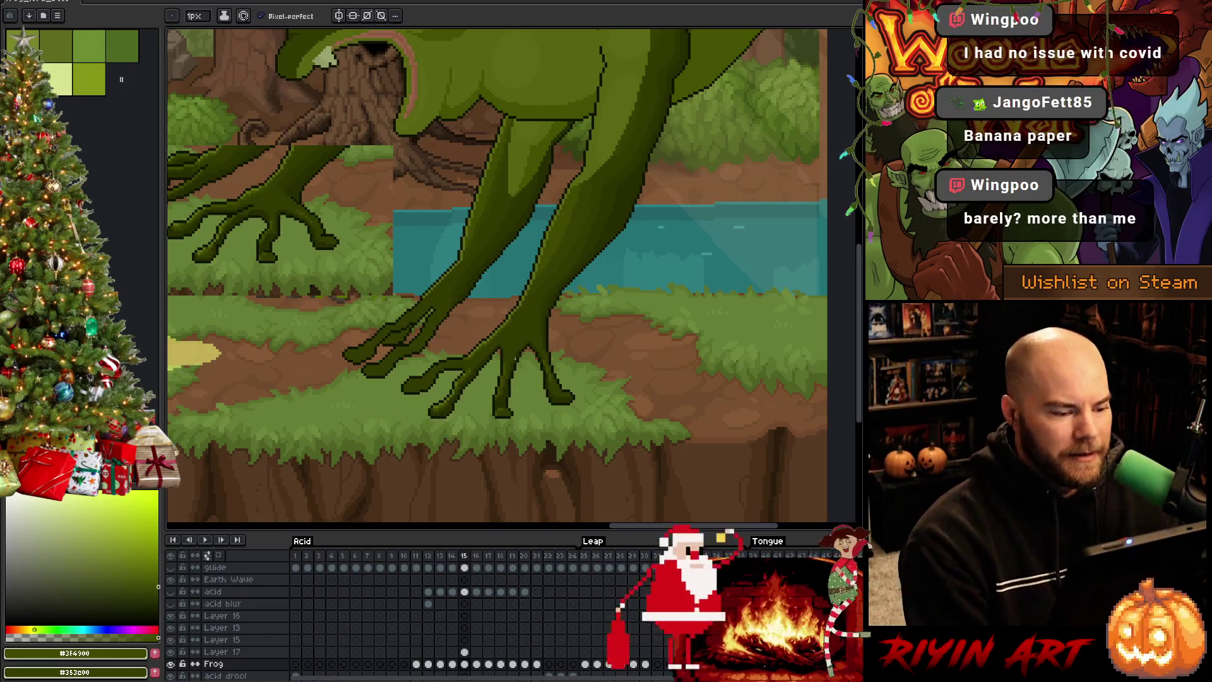
scroll(455, 367, up, 2)
drag(456, 367, 650, 396)
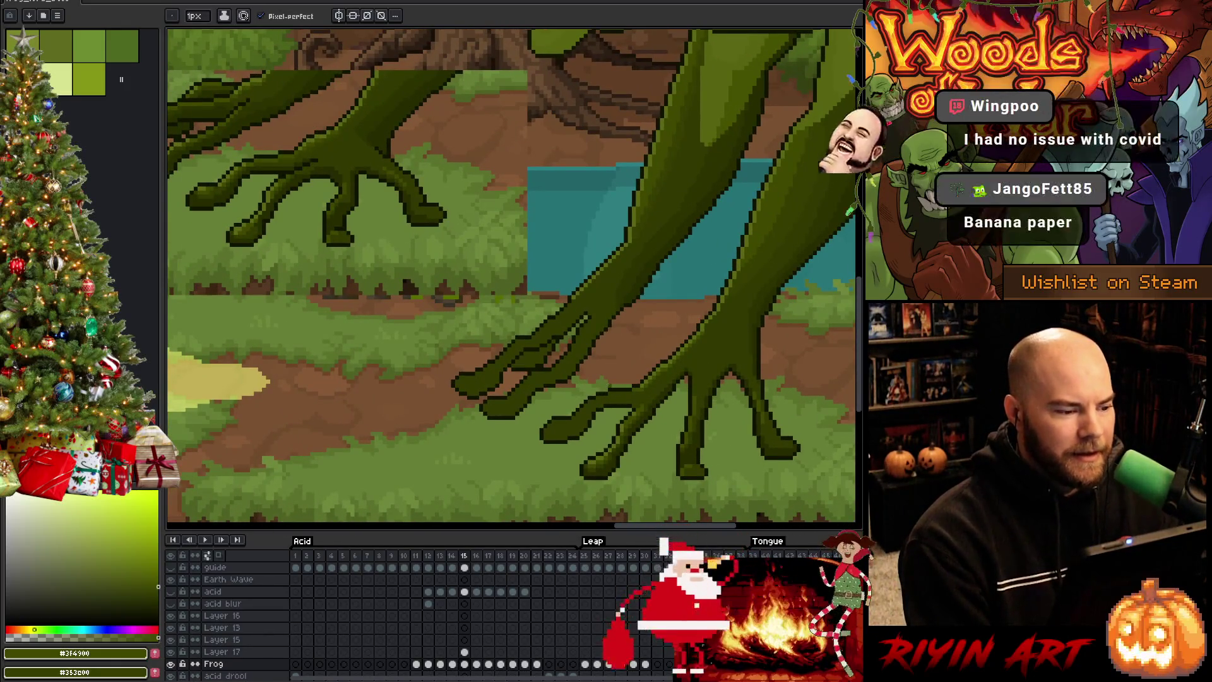
scroll(612, 417, up, 1)
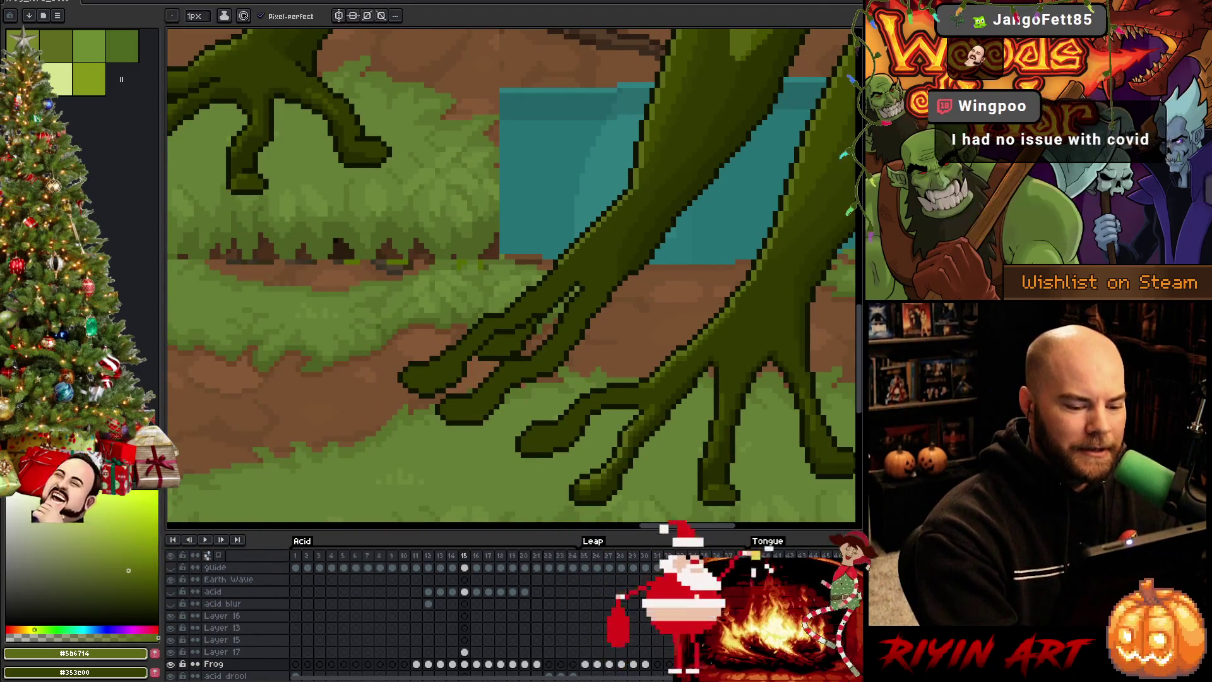
alt+click(630, 428)
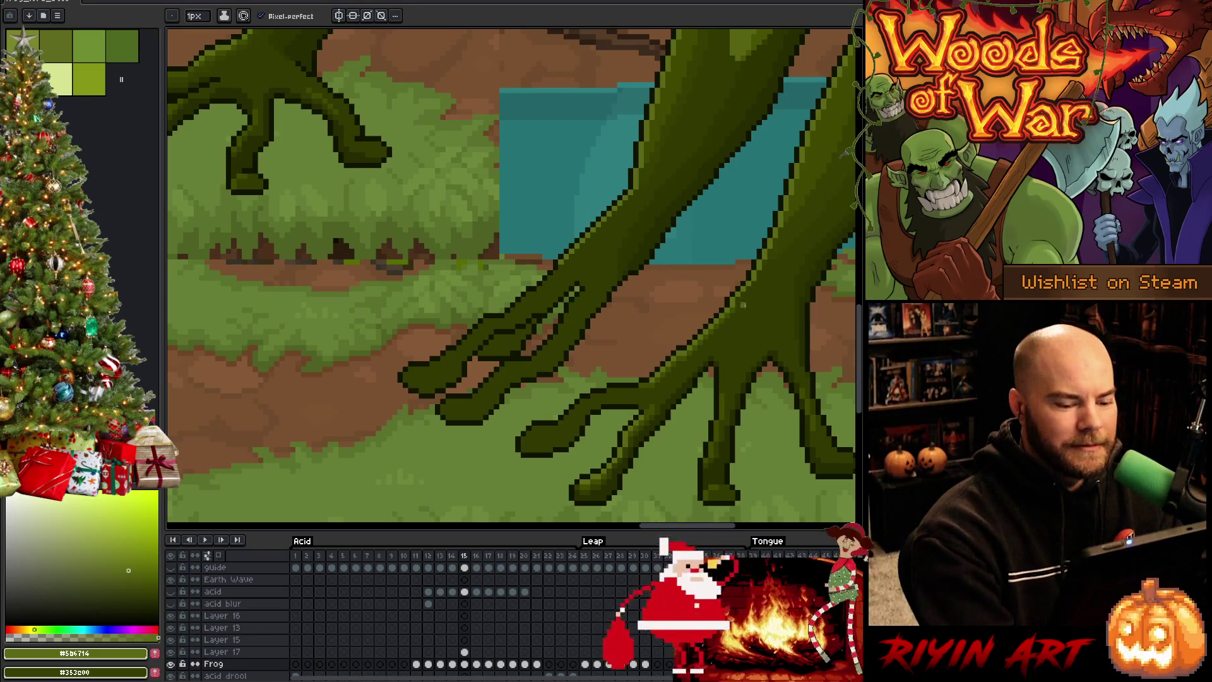
key(h)
drag(595, 433, 706, 412)
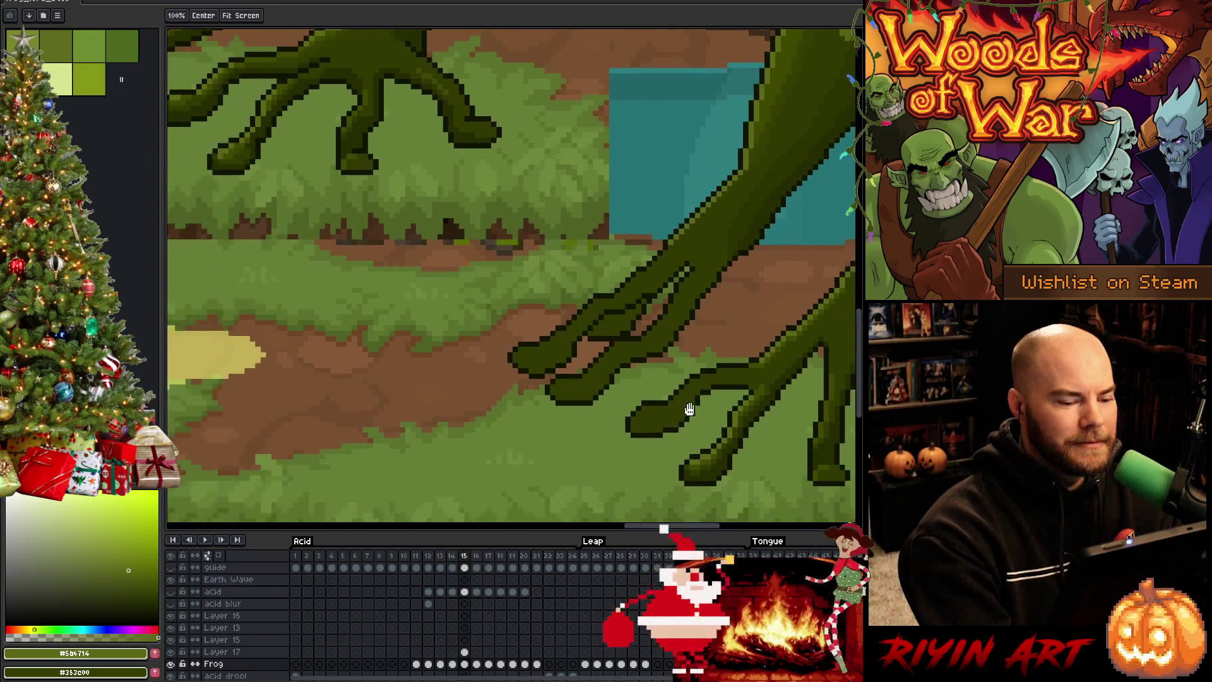
key(b)
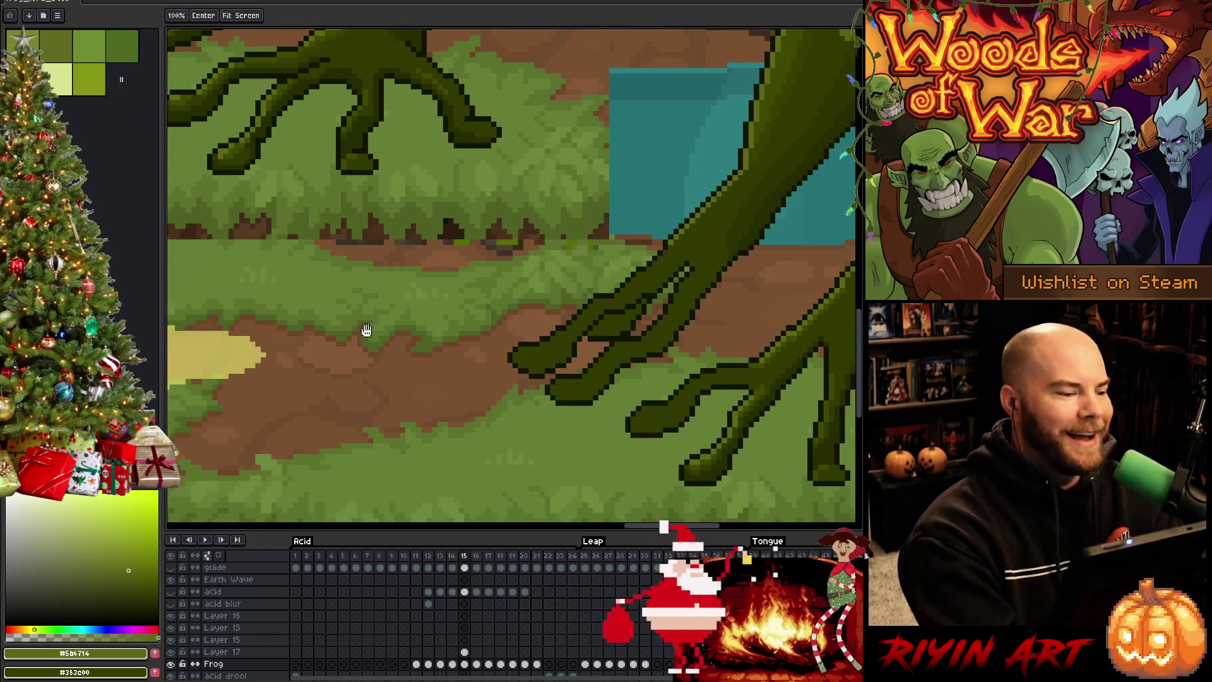
Step: Eyedrop the dark #262c00 outline olive and work across both feet's toe edges
drag(616, 243, 736, 313)
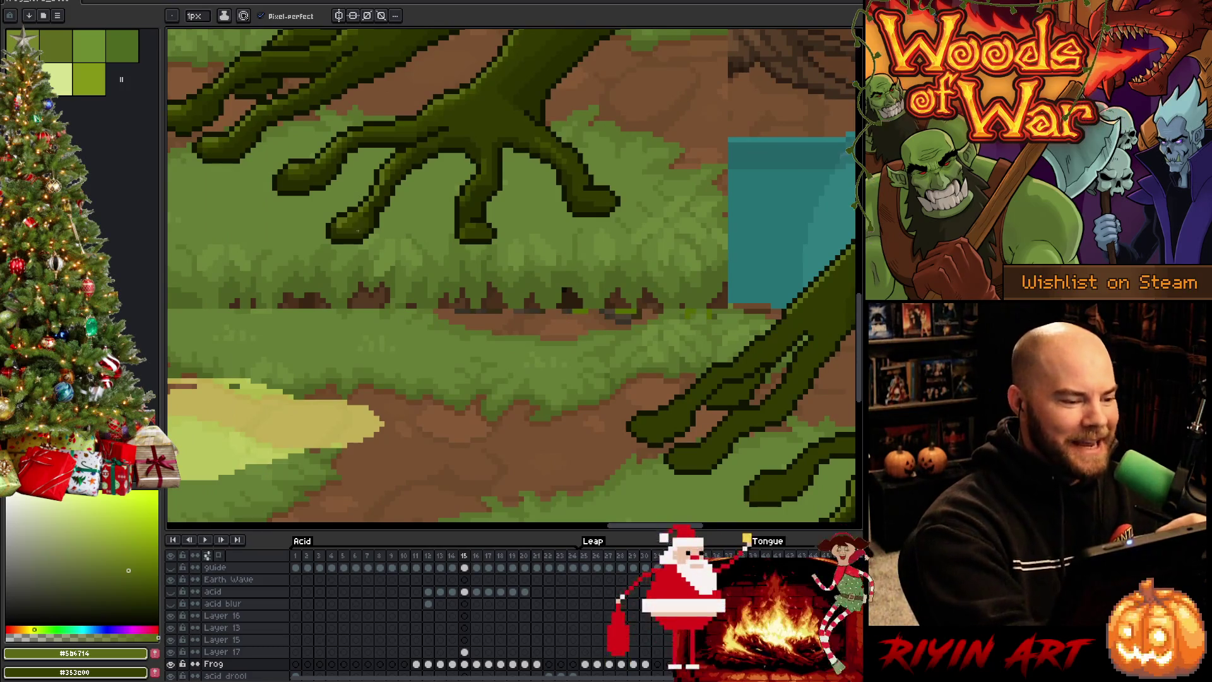
key(i)
click(320, 176)
key(b)
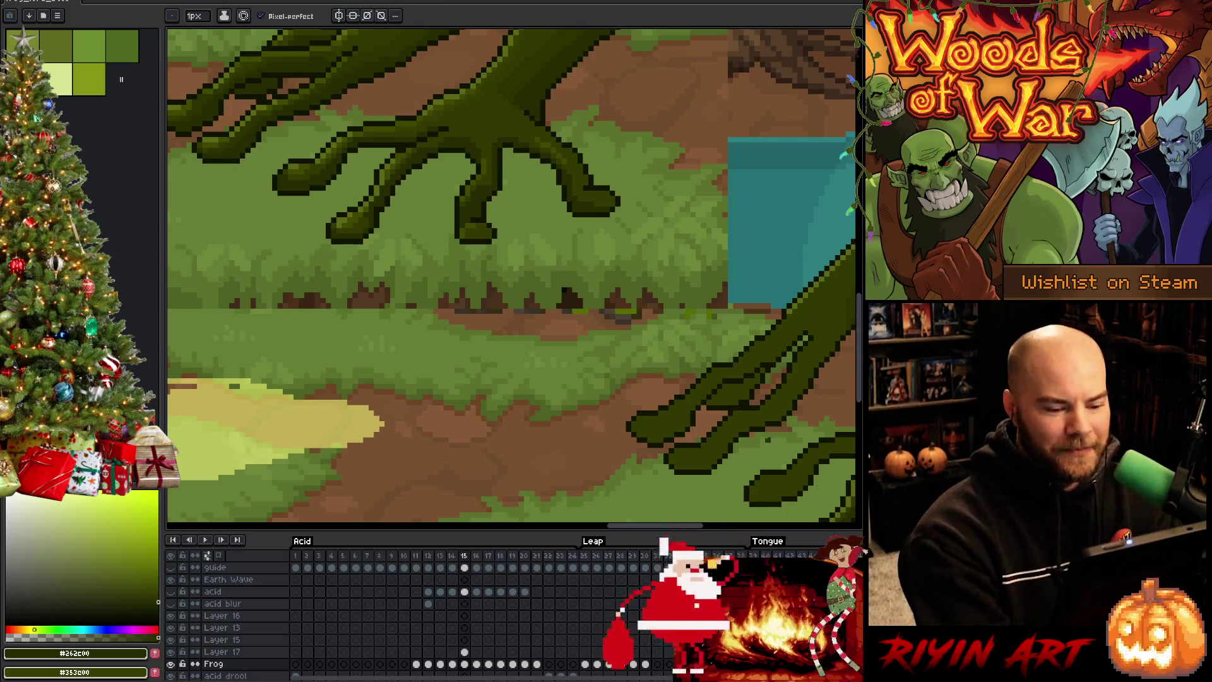
key(h)
mouse_move(847, 510)
mouse_down()
mouse_move(686, 422)
mouse_move(757, 432)
mouse_up()
key(b)
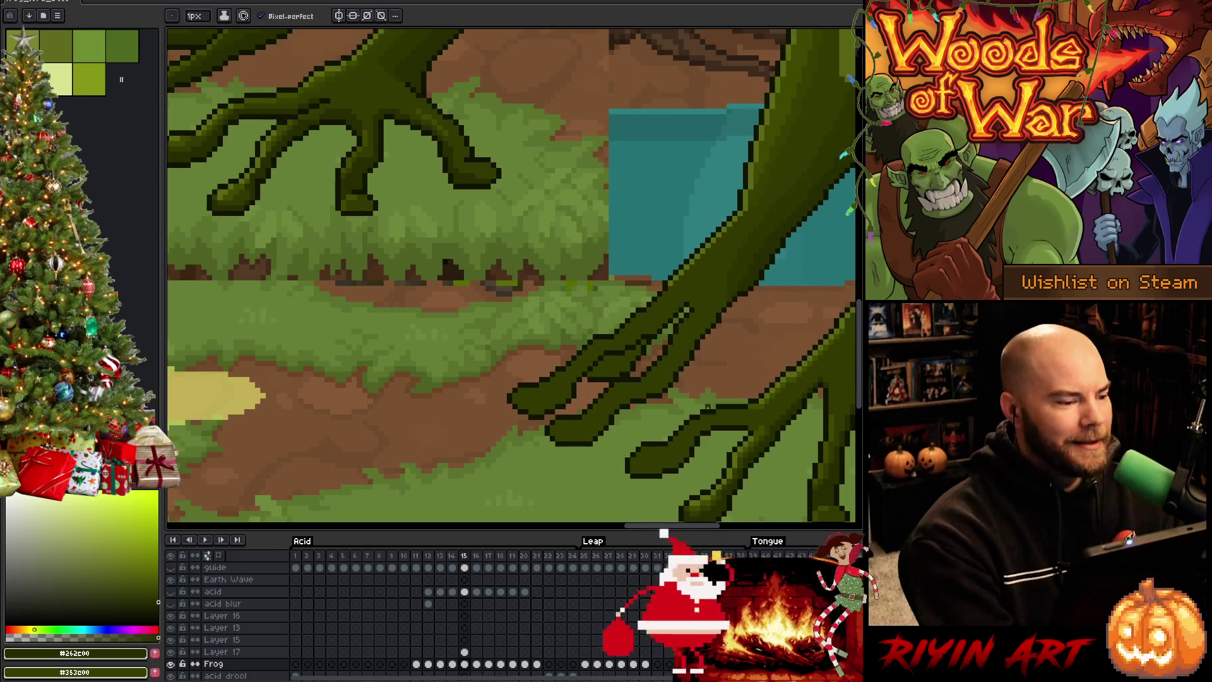
drag(656, 353, 715, 414)
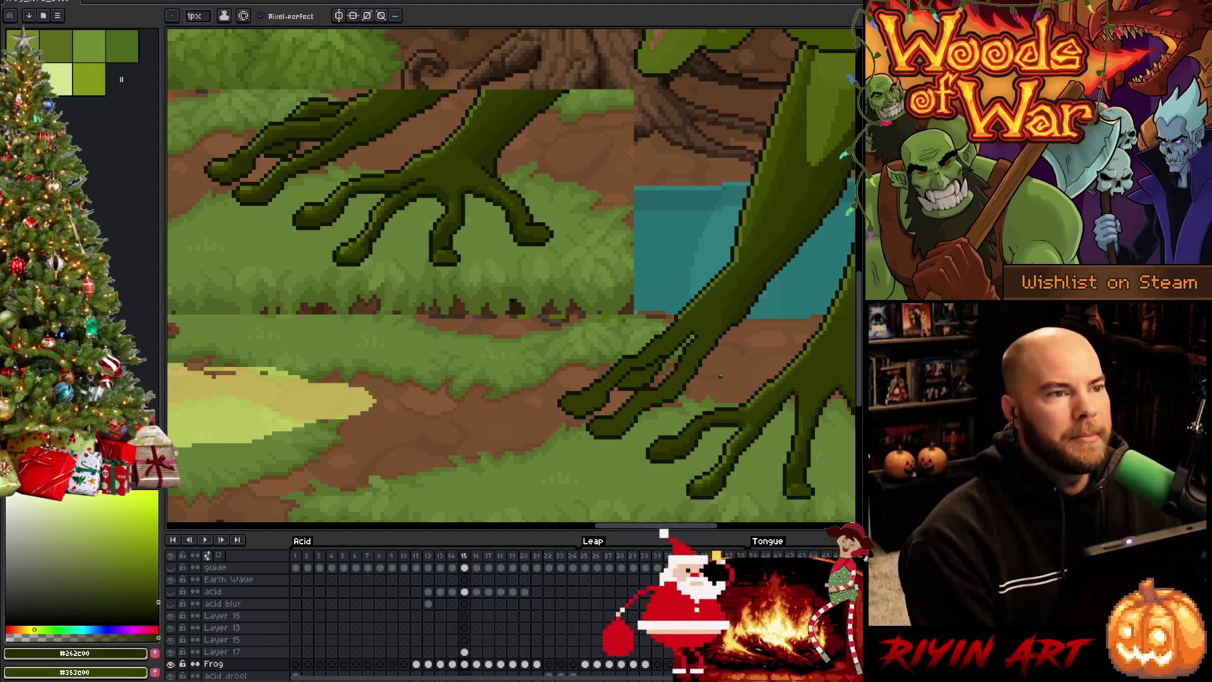
scroll(527, 327, down, 2)
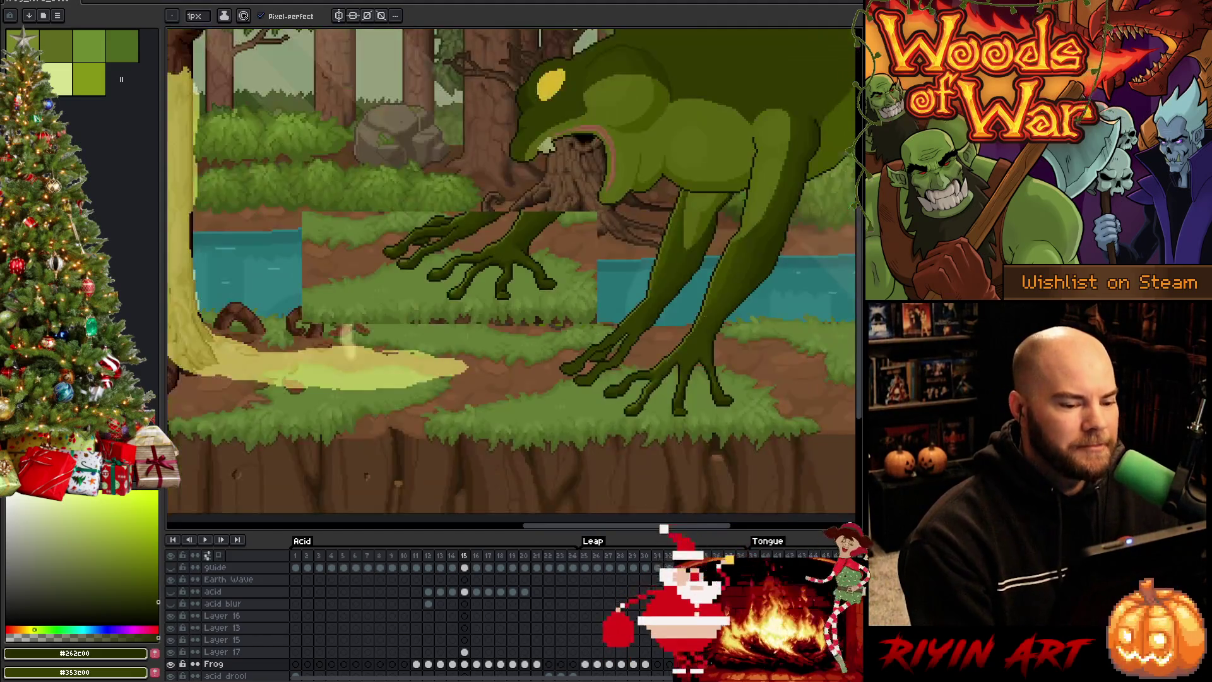
Step: Zoom around the frog and play the leap animation to review the poses
scroll(527, 328, up, 2)
scroll(716, 325, down, 2)
scroll(716, 326, up, 2)
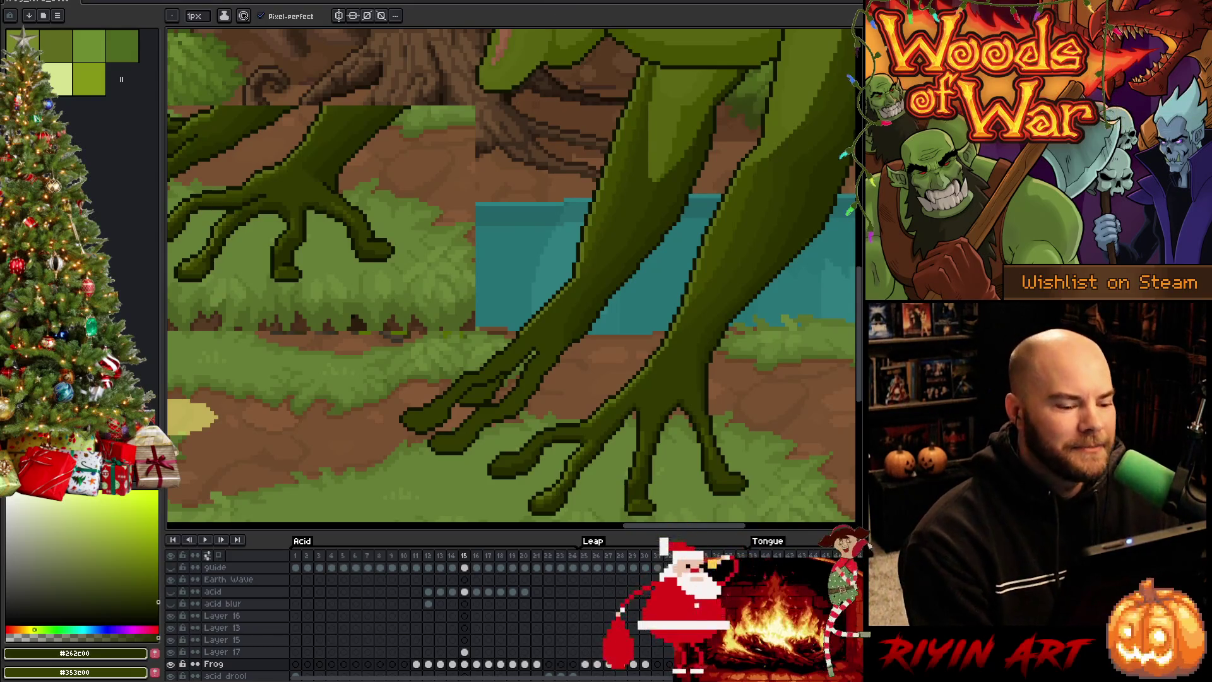
key(Return)
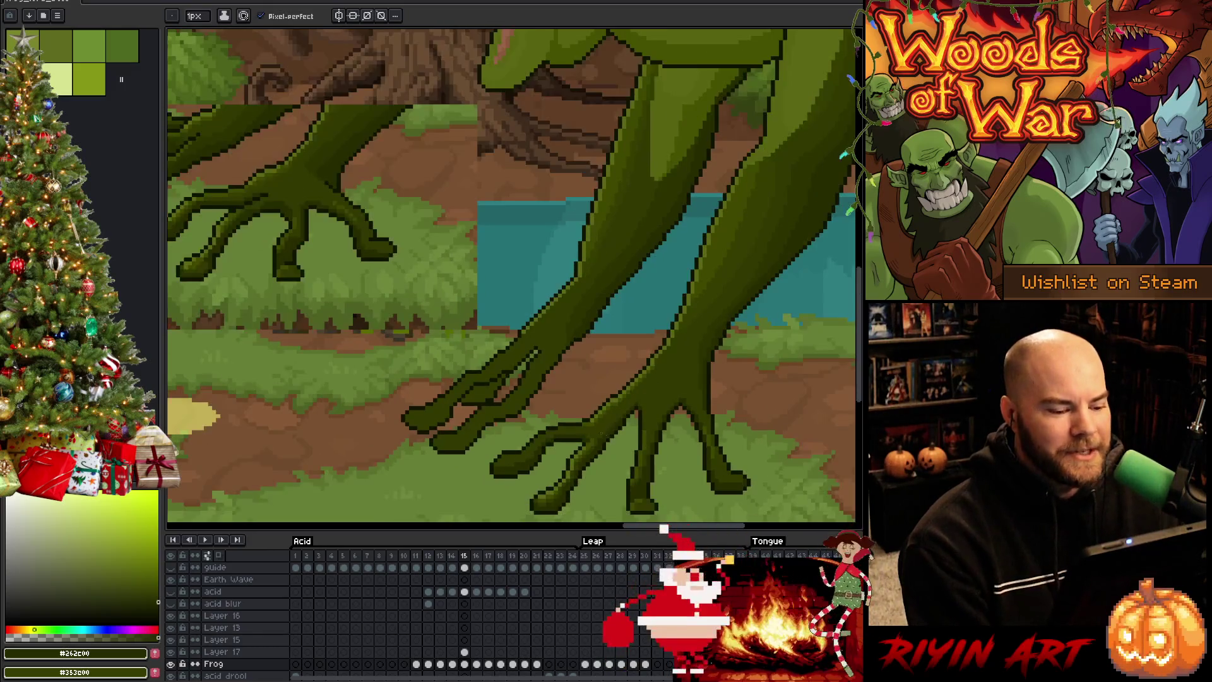
Step: Eyedrop the leg's mid green #3F4900 and frame both feet
drag(582, 421, 649, 424)
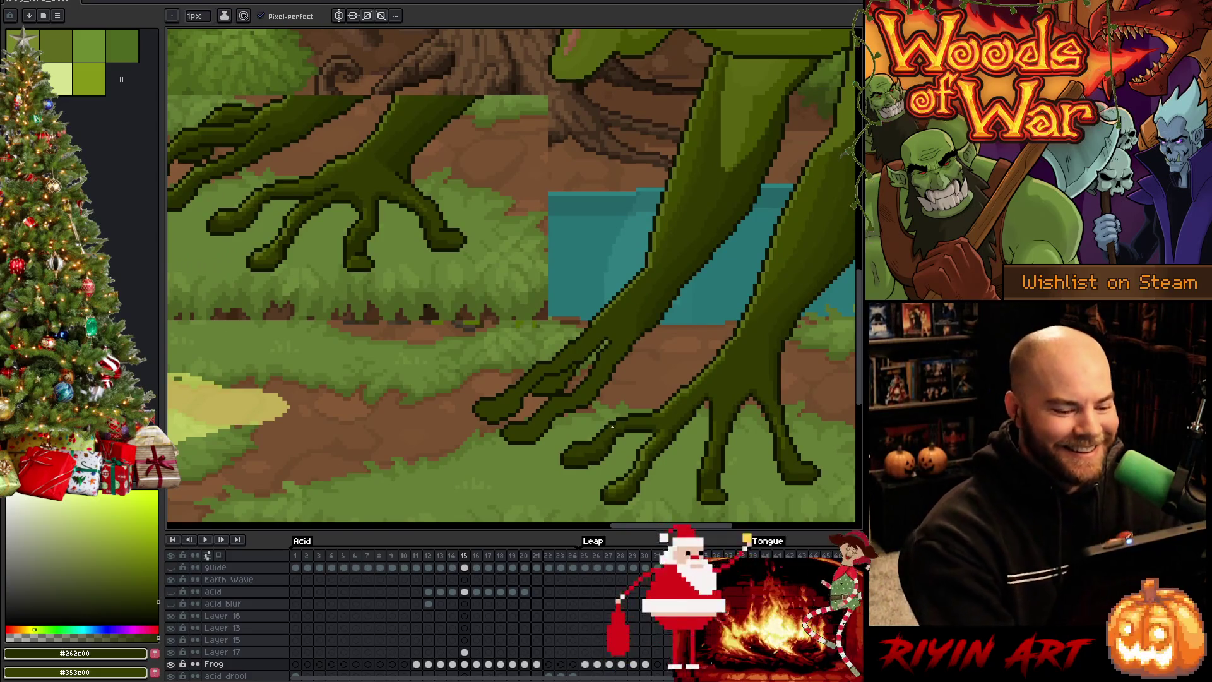
alt+click(603, 441)
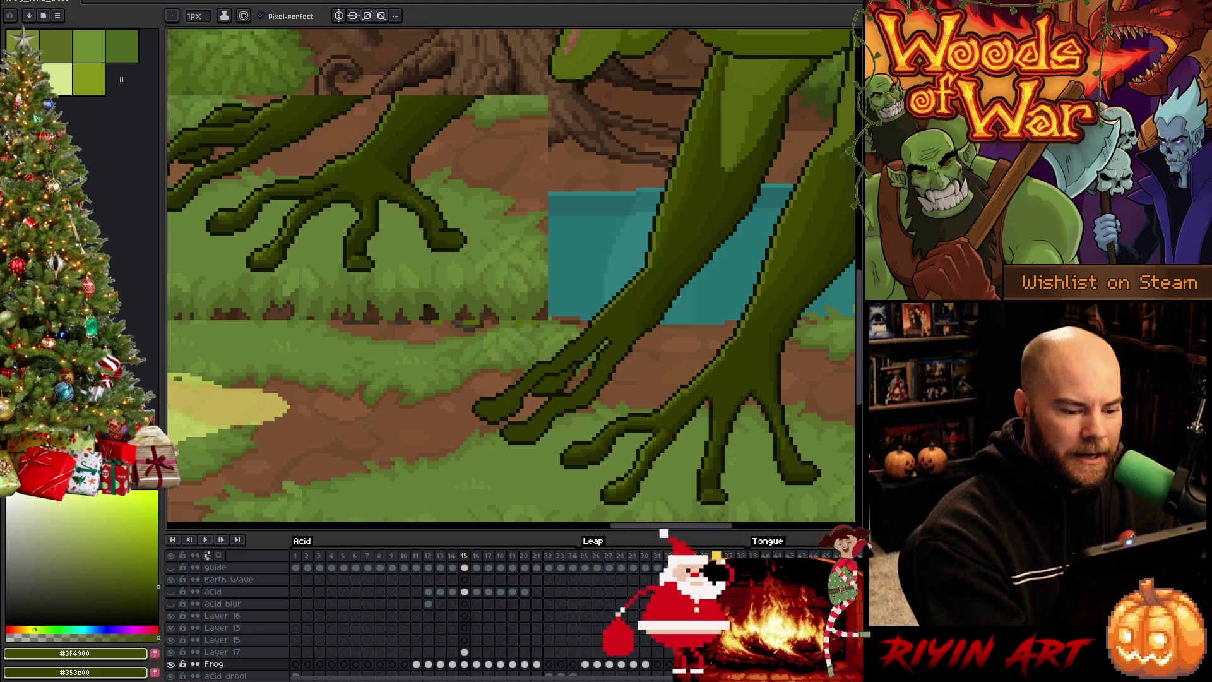
mouse_move(678, 437)
mouse_down()
mouse_move(663, 435)
mouse_move(673, 454)
mouse_up()
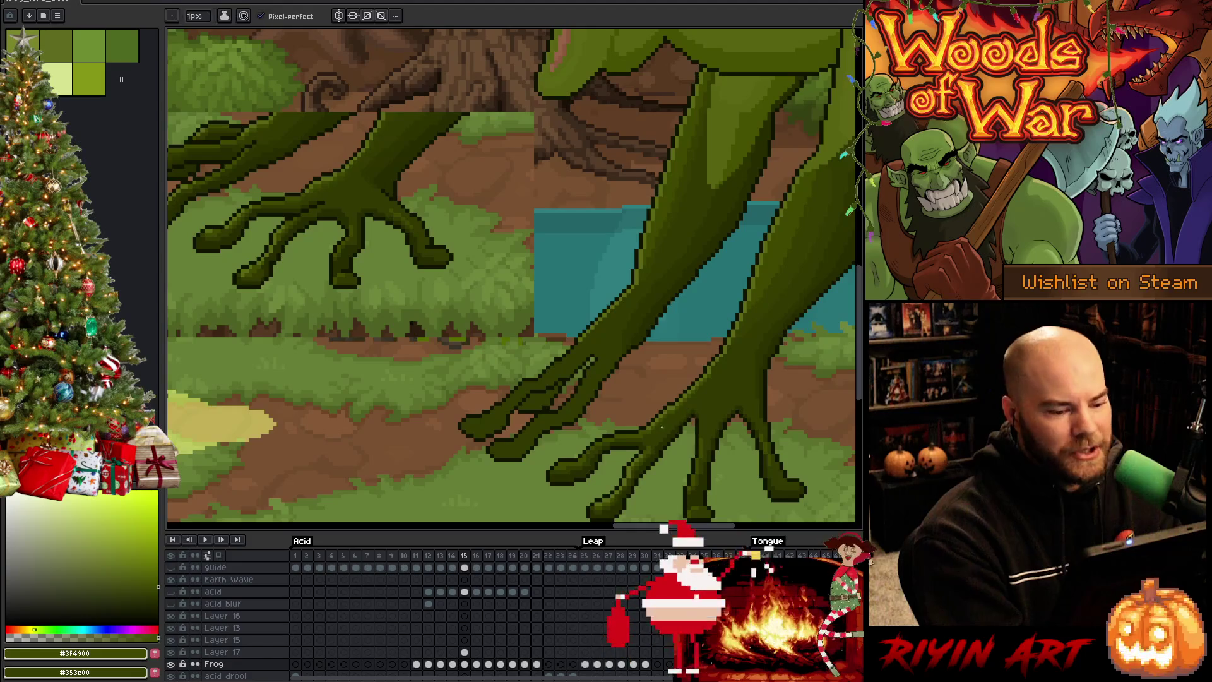
drag(628, 415, 710, 408)
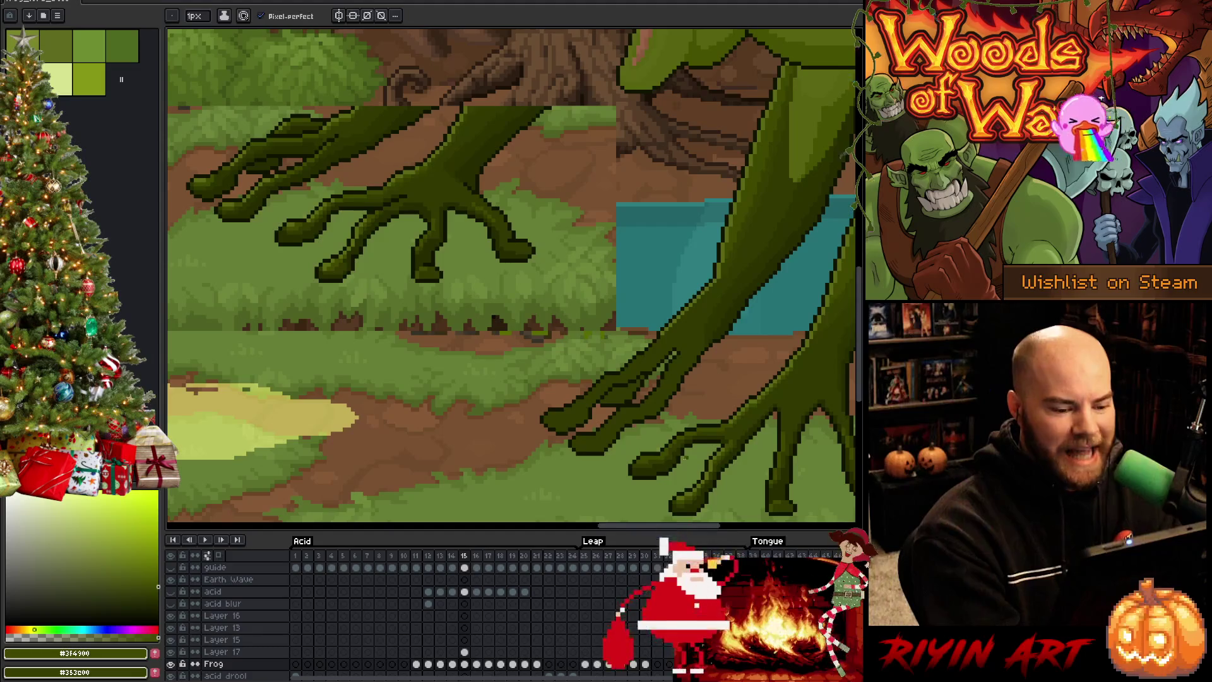
Step: Sample the outline and leg greens, then choose lighter olive #5B6714 in the colour field
alt+click(714, 417)
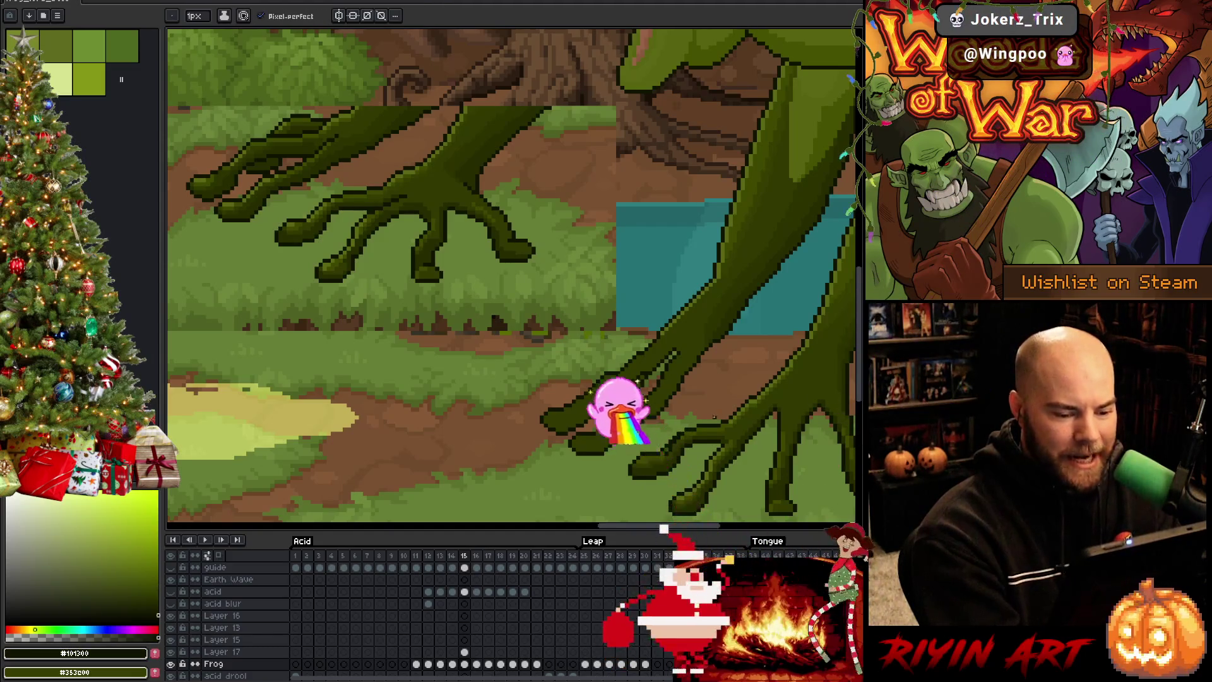
key(alt)
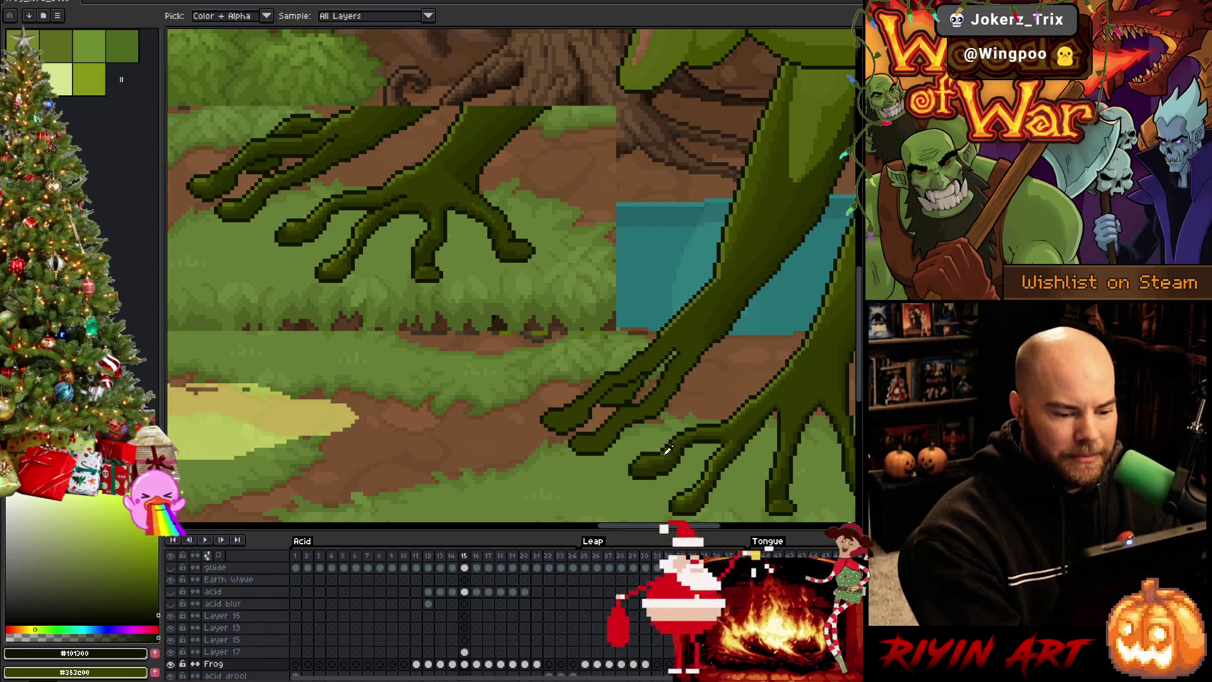
alt+click(668, 449)
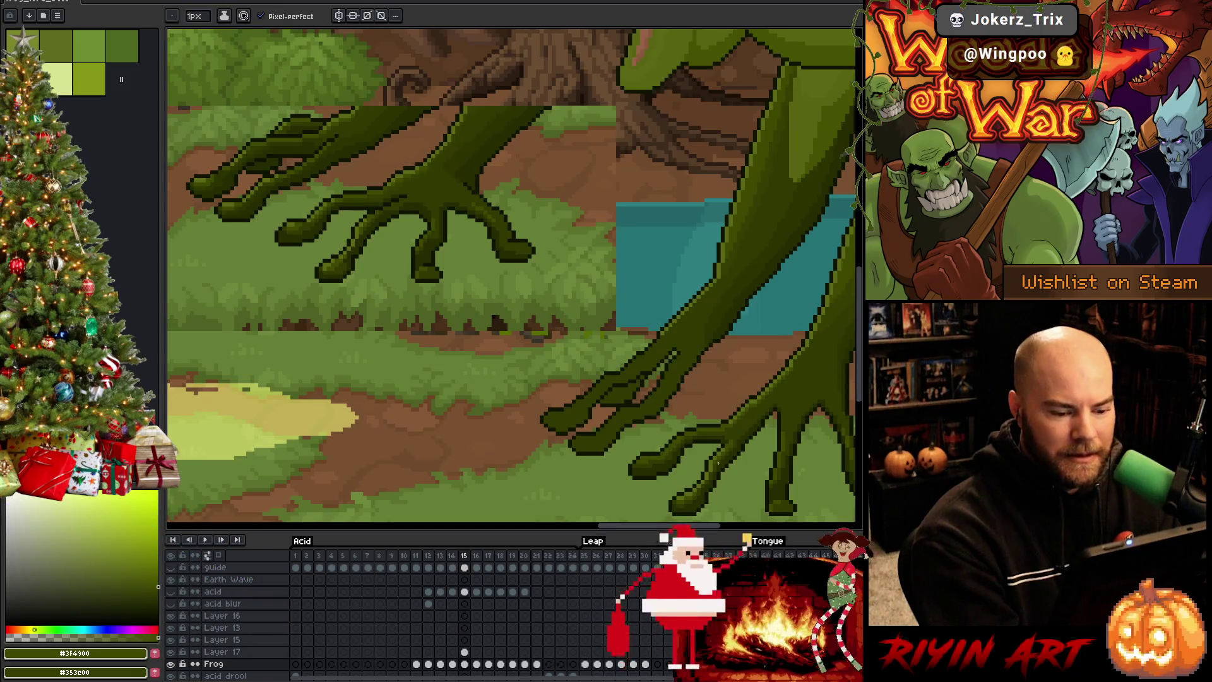
click(128, 570)
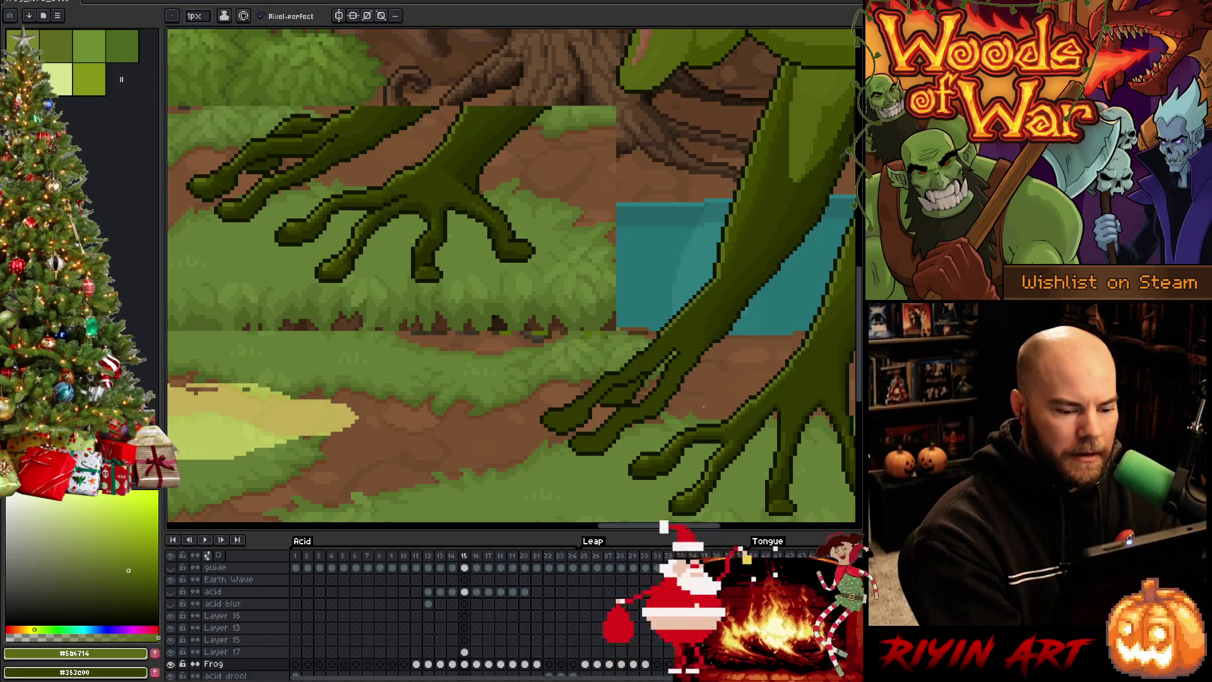
scroll(673, 409, up, 2)
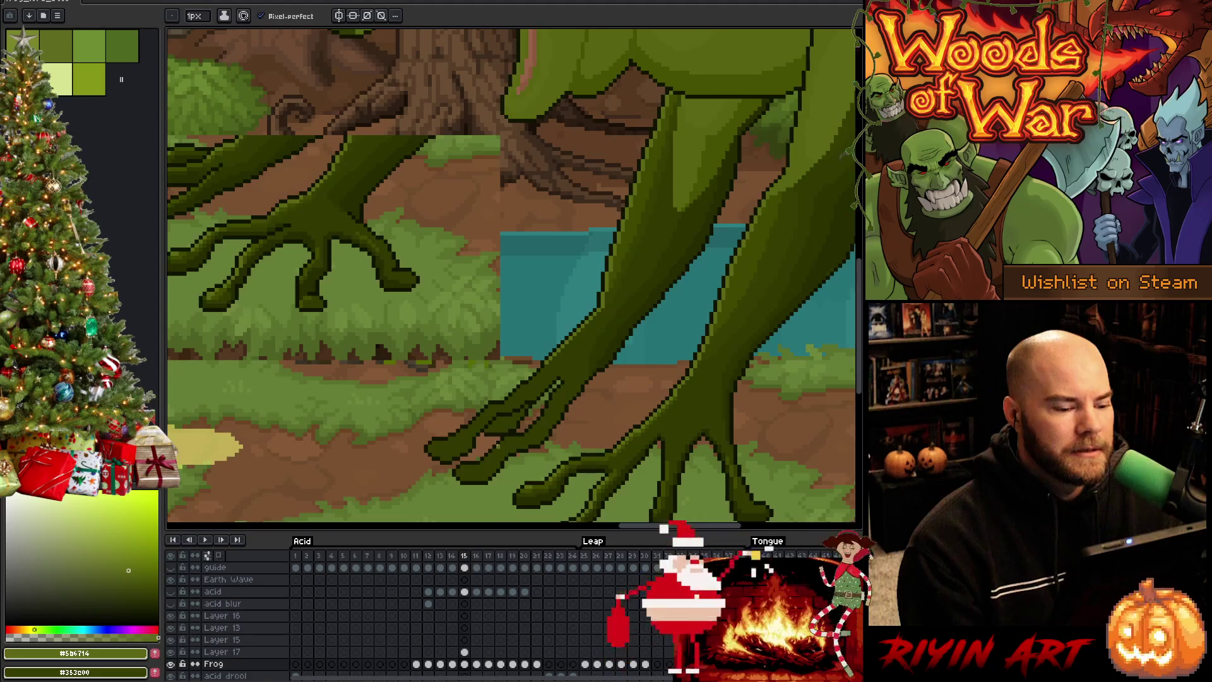
Step: Eyedrop the near-black #262C00 outline olive and draw dark pixels under the right foot's toe
scroll(498, 445, down, 2)
scroll(508, 442, up, 1)
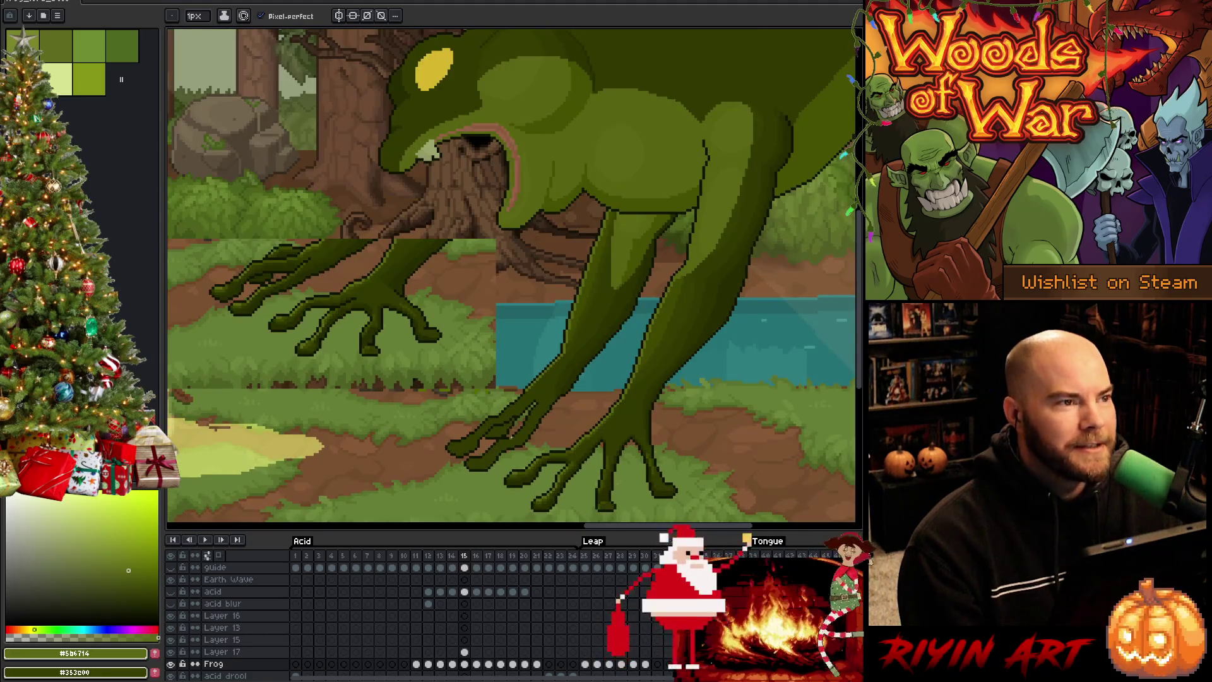
scroll(510, 436, up, 1)
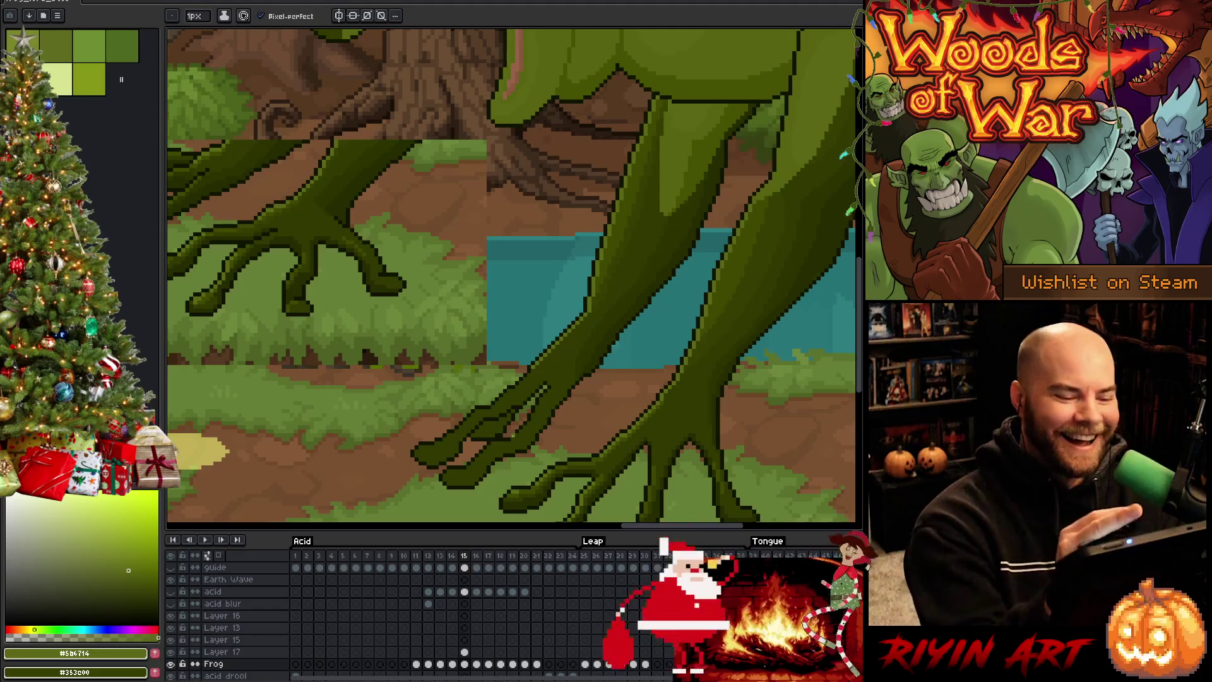
drag(533, 414, 582, 378)
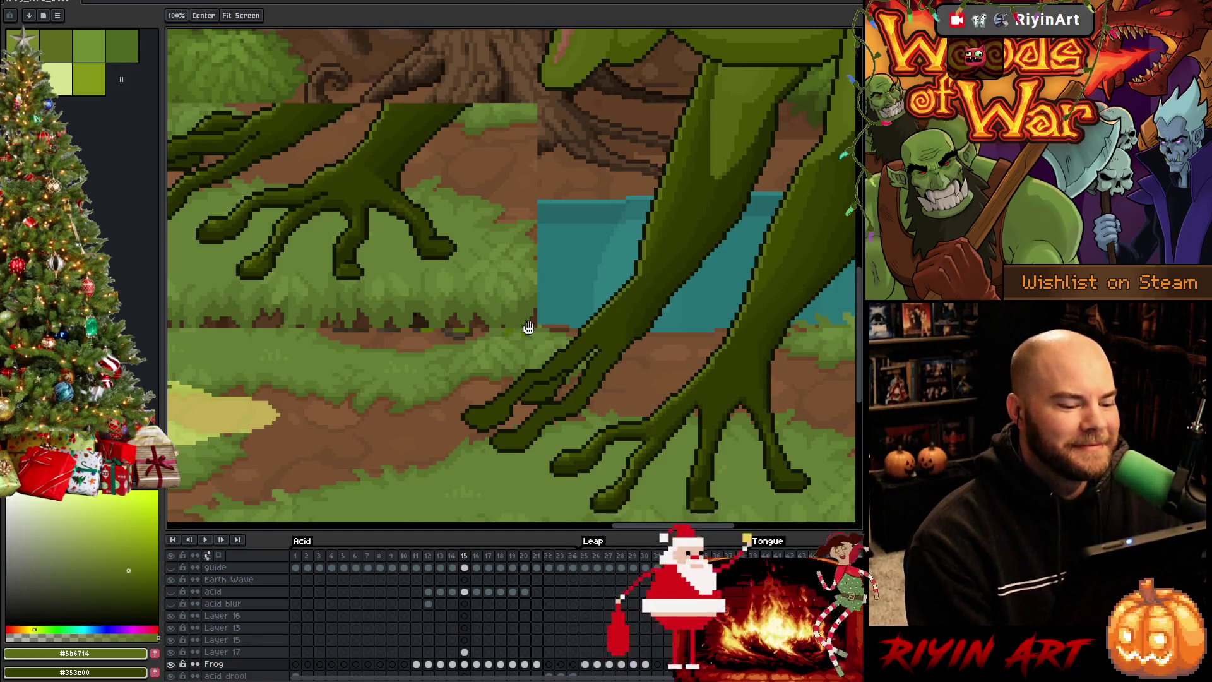
drag(528, 324, 591, 313)
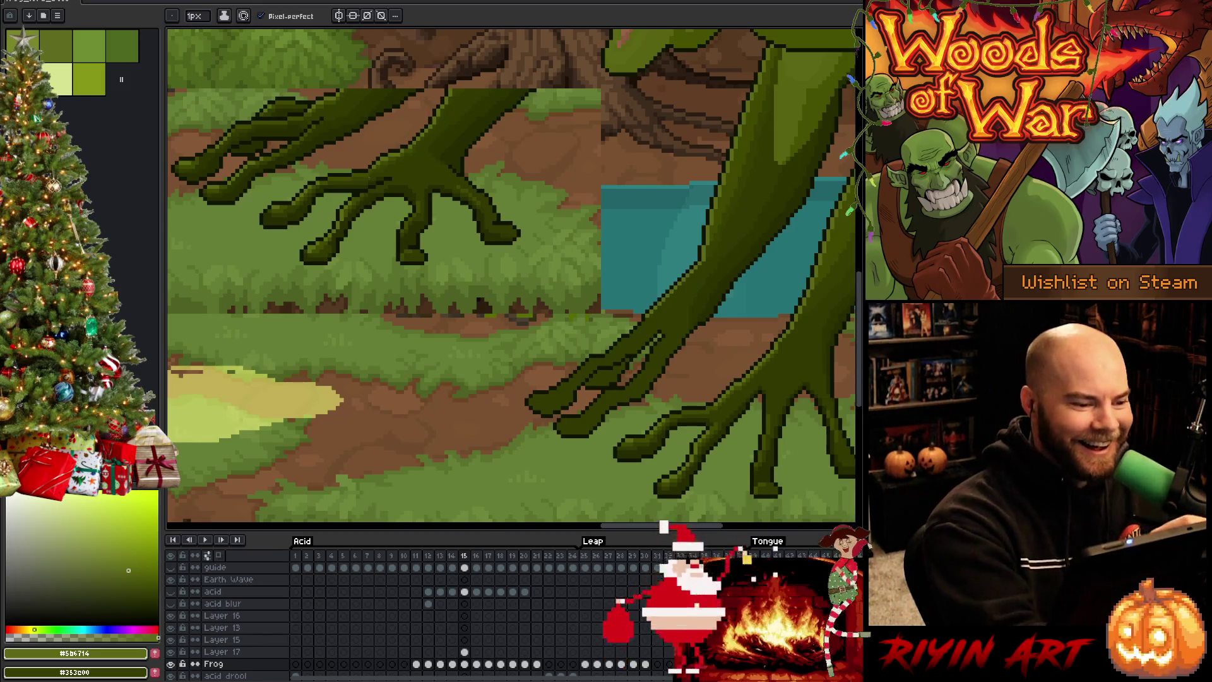
key(i)
click(372, 171)
key(b)
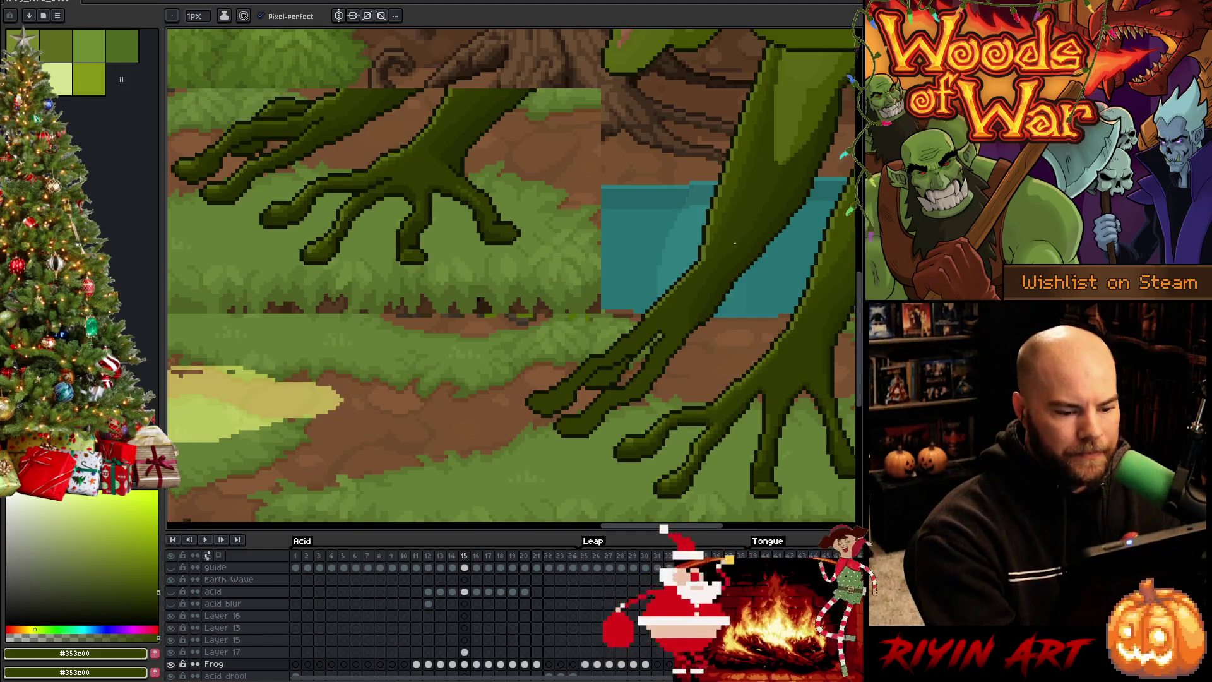
alt+click(634, 450)
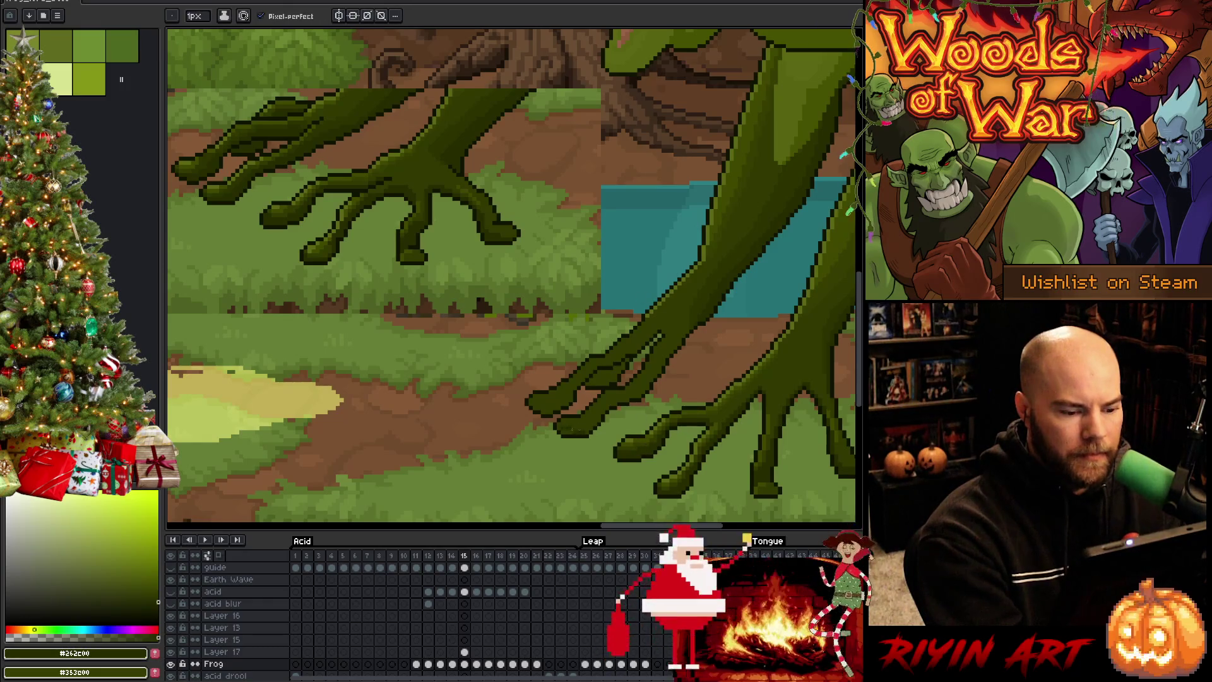
drag(592, 428, 560, 432)
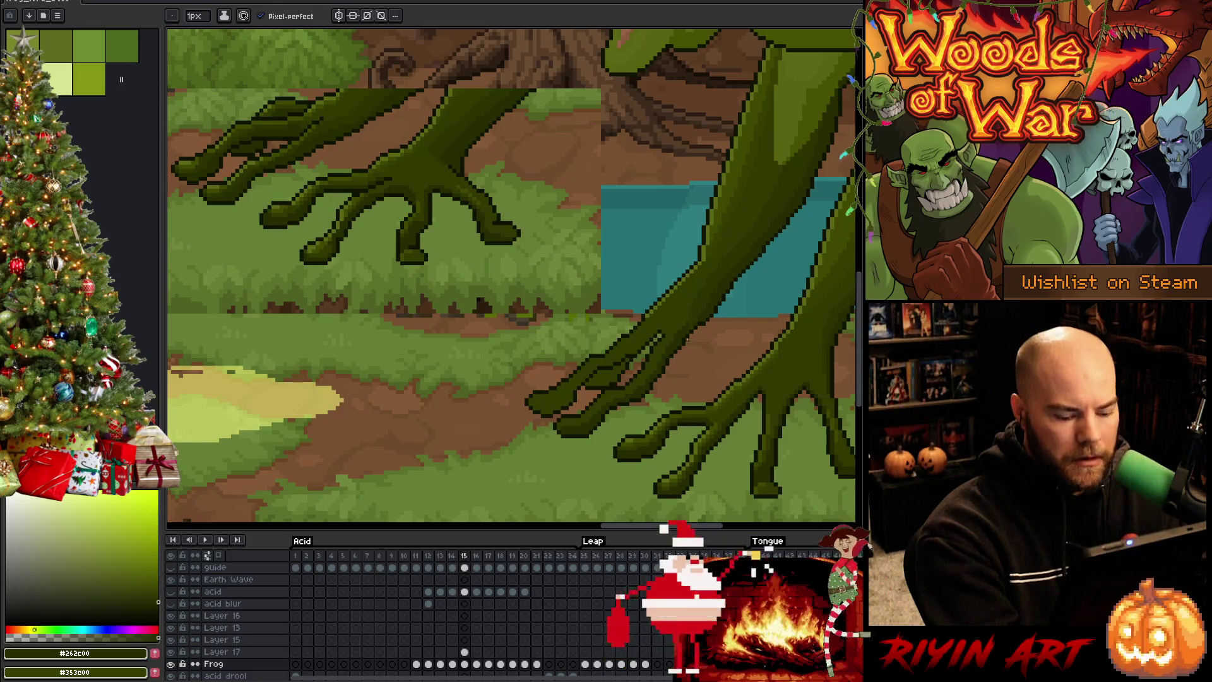
Step: Try a Magic Wand selection on the leg, sample outline greens, then save the animation
key(w)
click(747, 294)
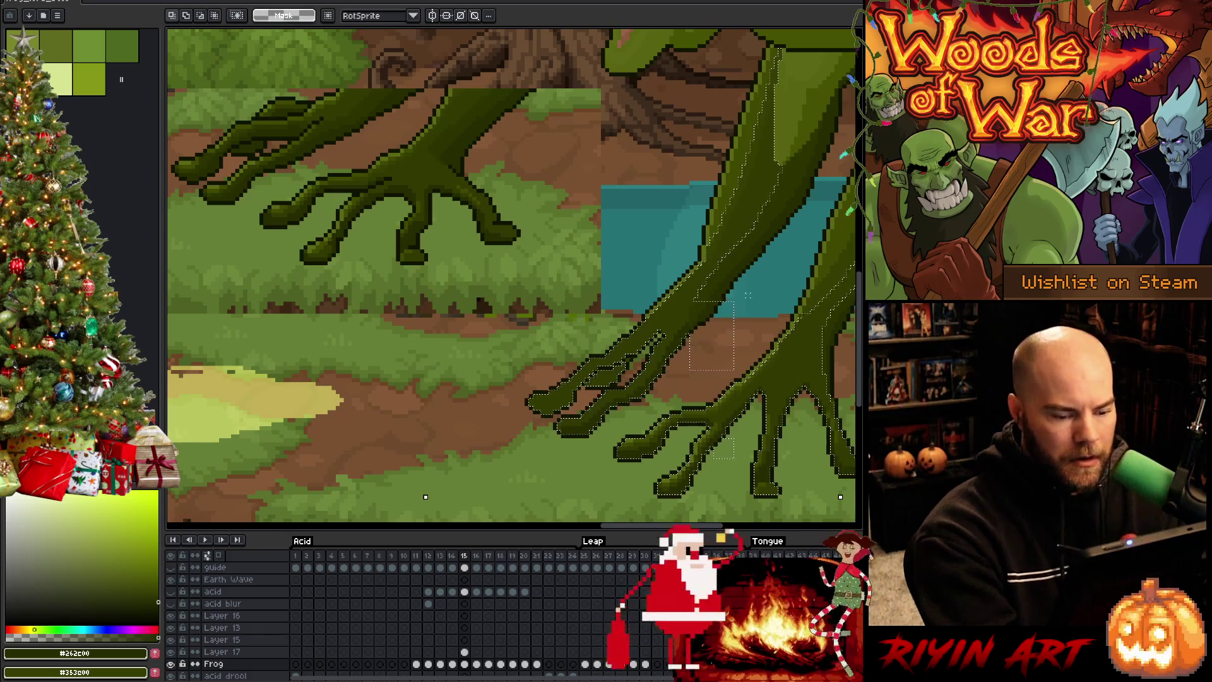
key(ctrl+d)
key(b)
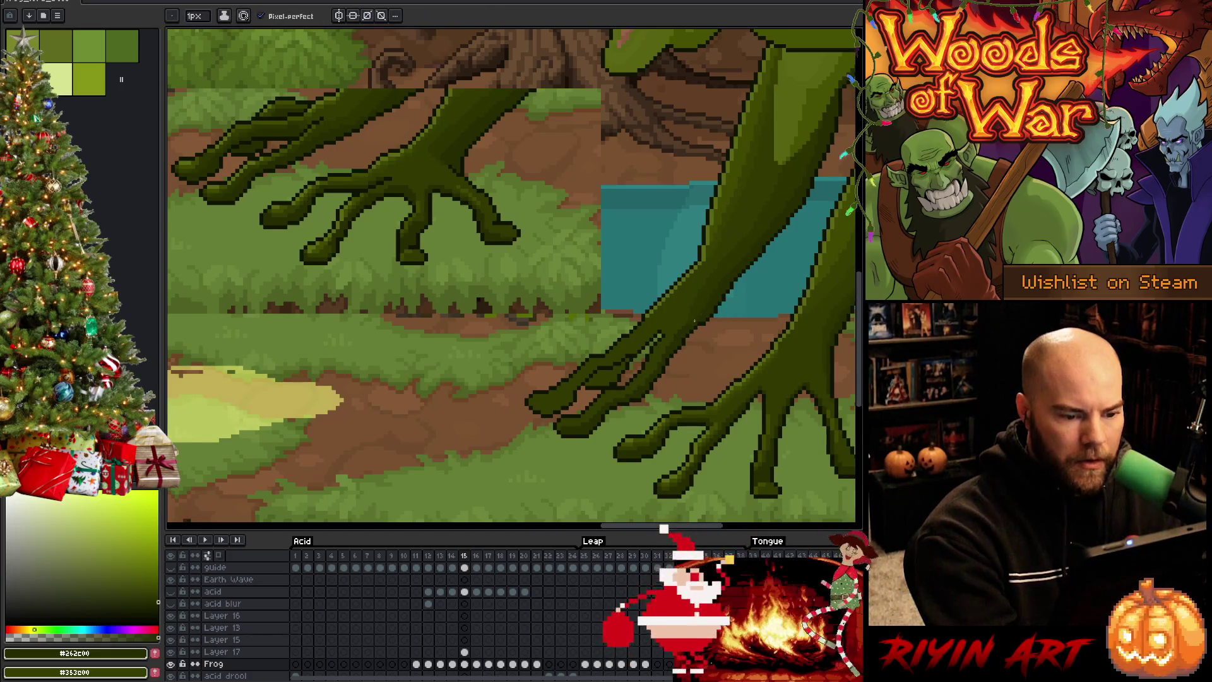
key(w)
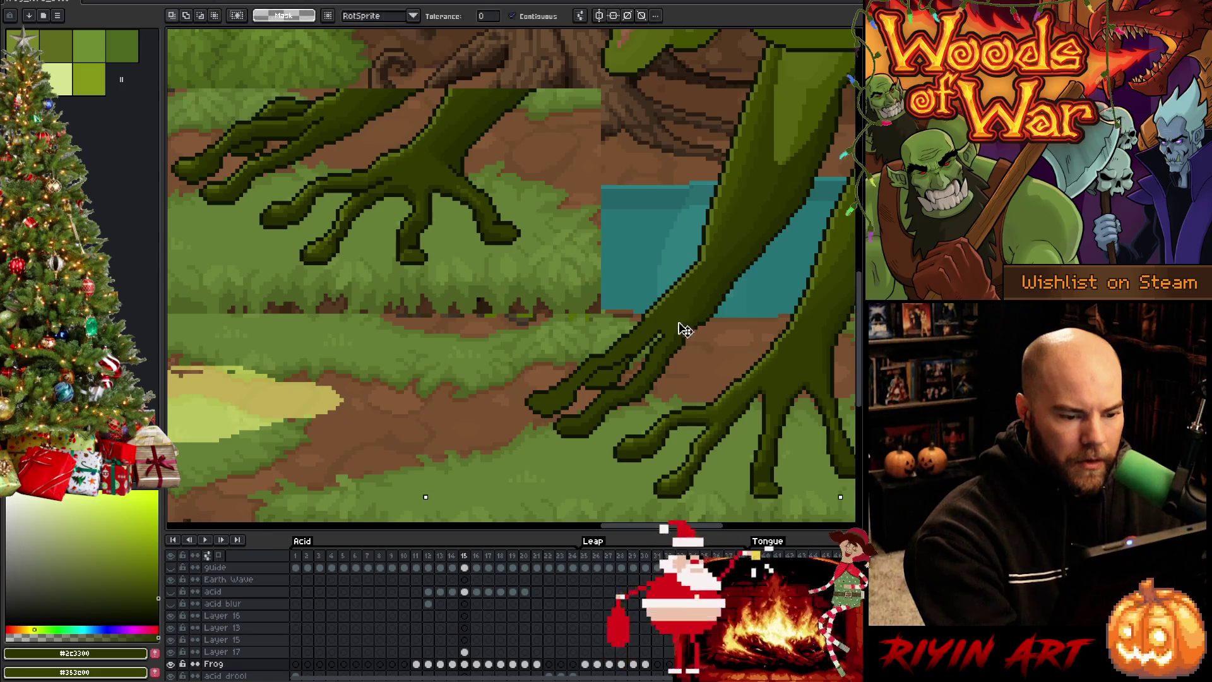
key(b)
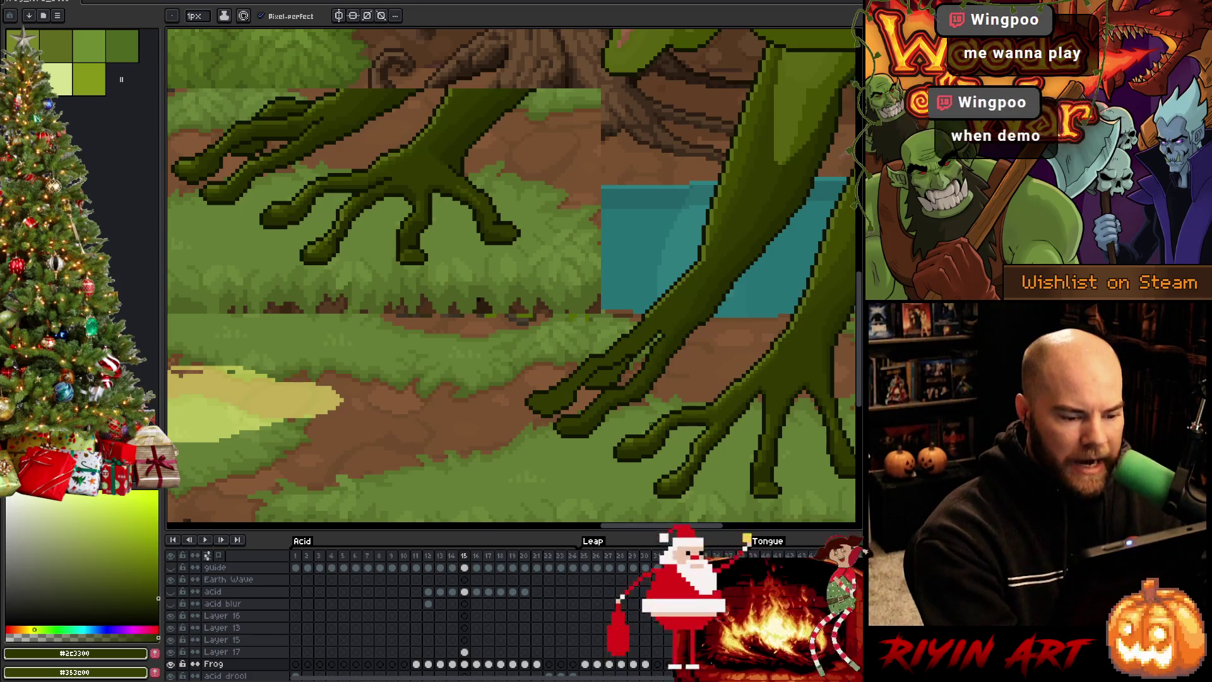
alt+click(652, 371)
alt+click(652, 370)
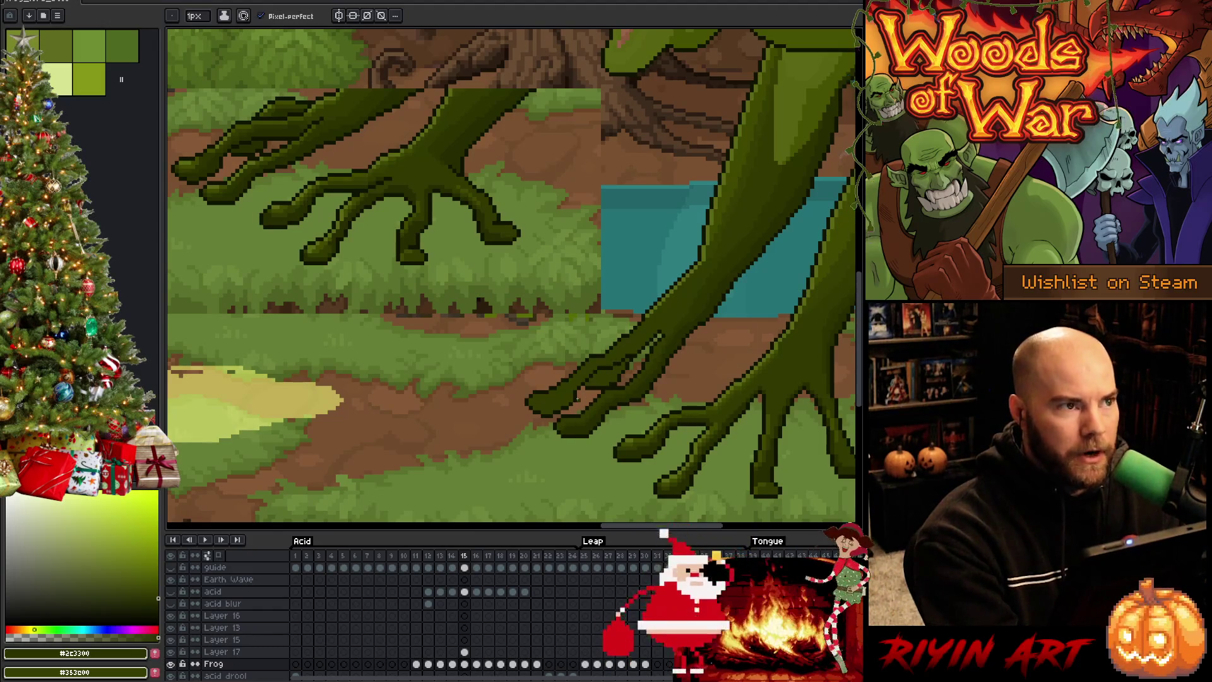
key(ctrl+s)
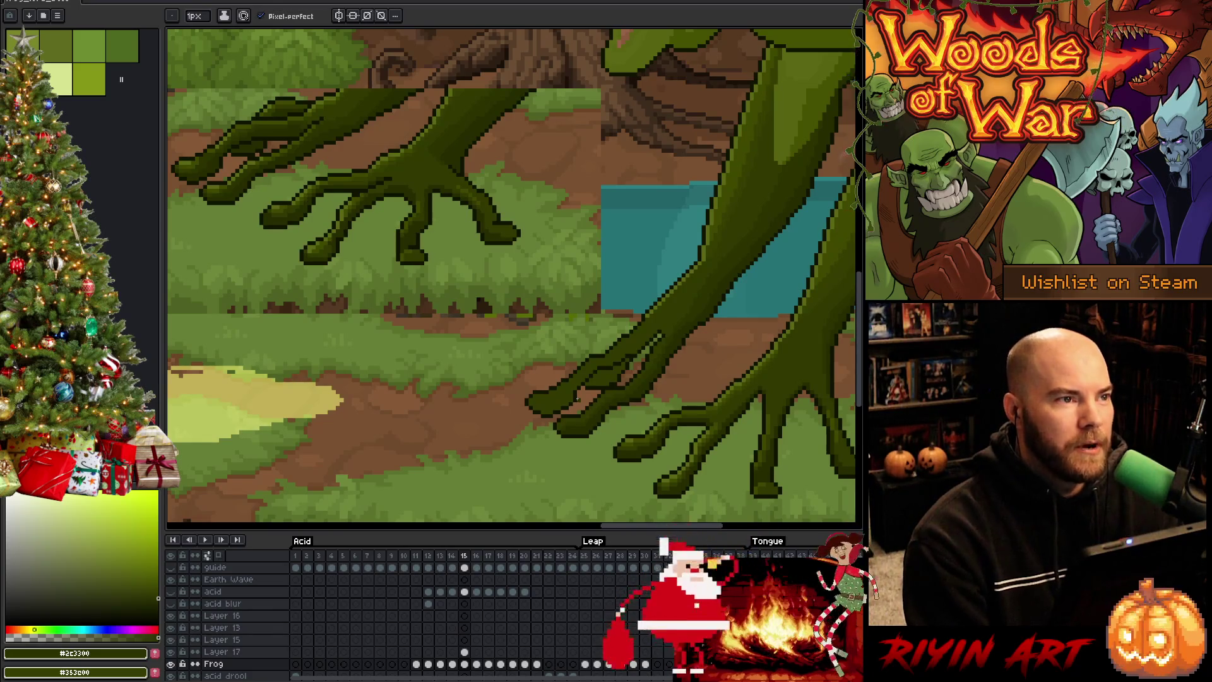
scroll(577, 398, down, 3)
scroll(745, 269, up, 3)
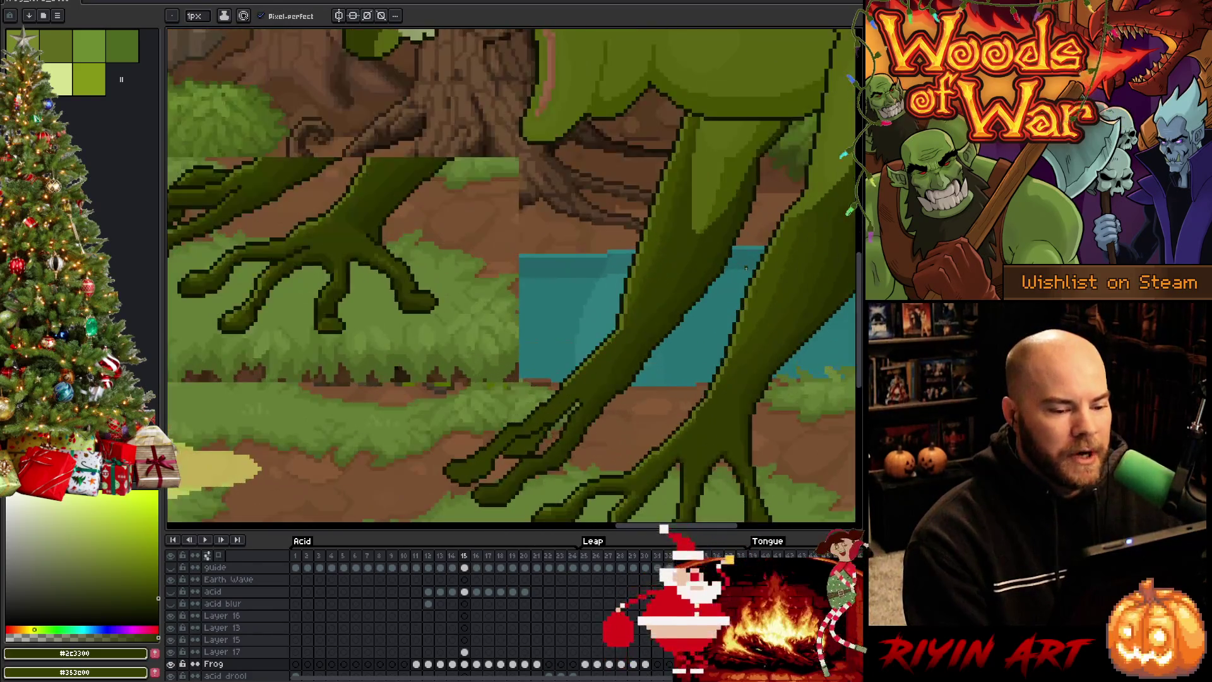
scroll(746, 268, down, 2)
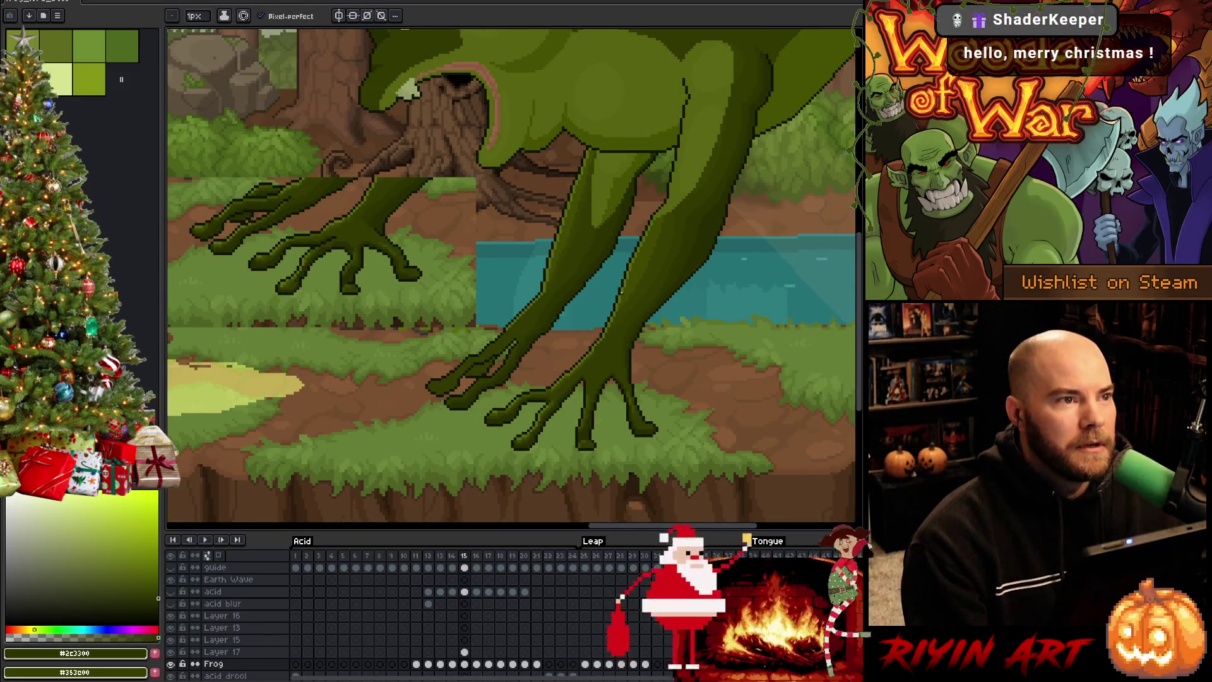
scroll(621, 291, down, 1)
scroll(648, 276, up, 2)
scroll(647, 276, down, 1)
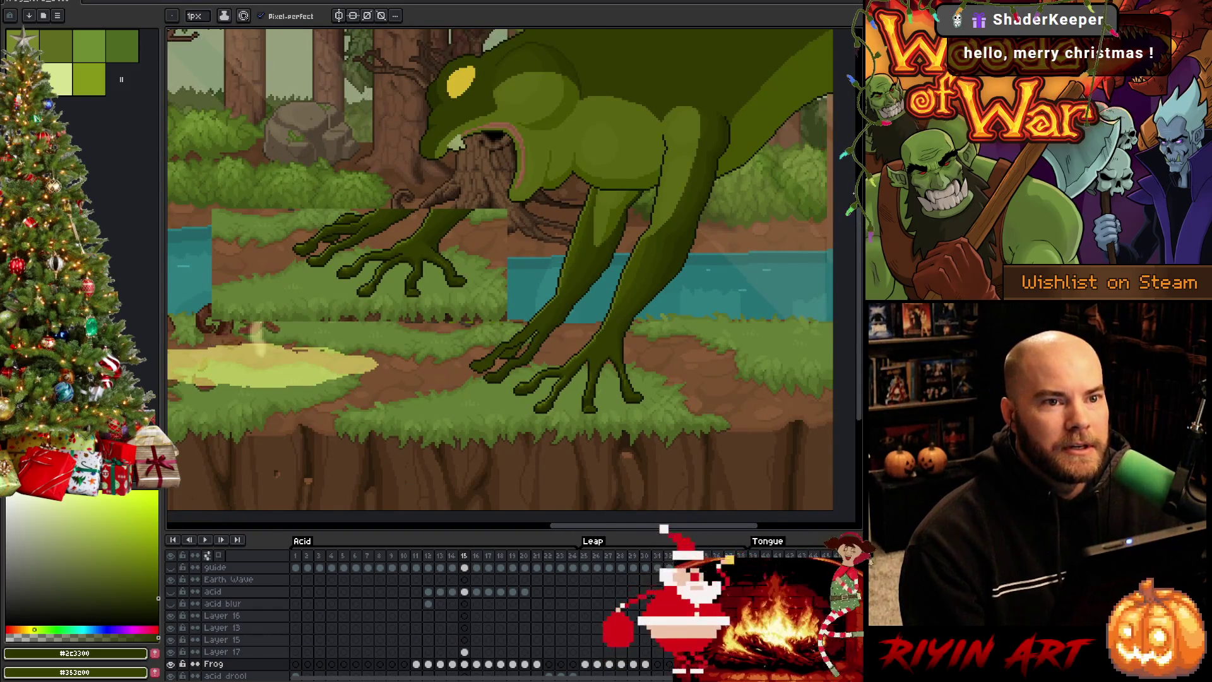
scroll(821, 202, up, 1)
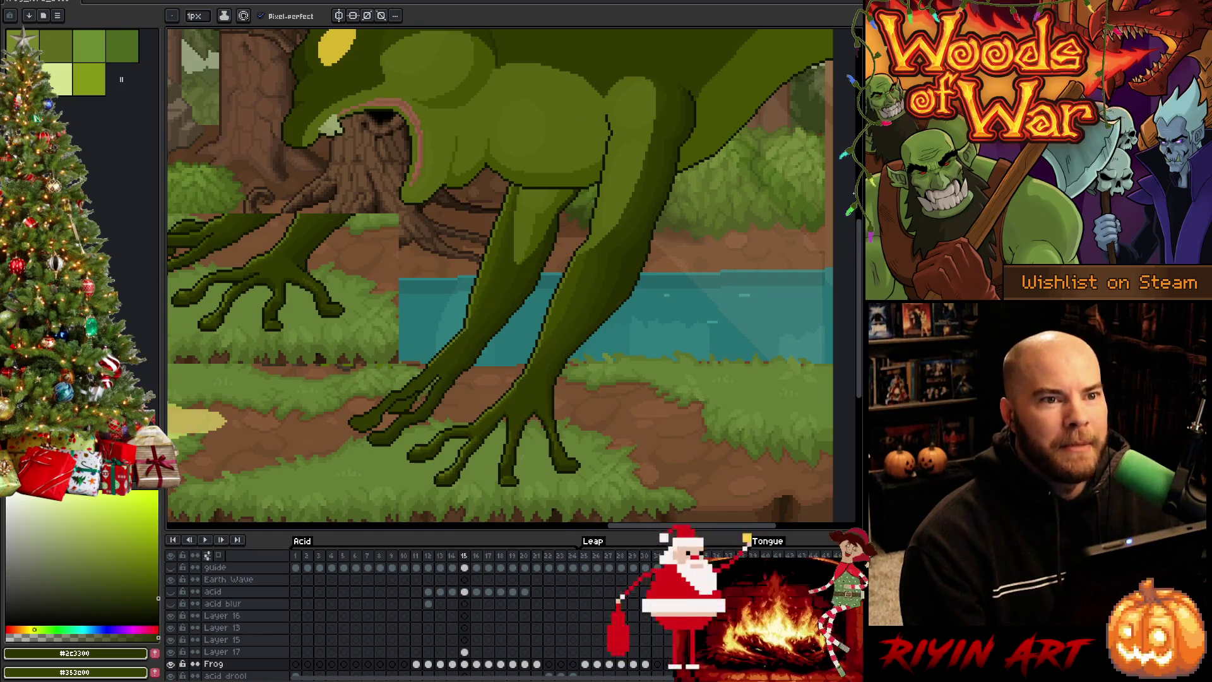
scroll(830, 196, down, 1)
scroll(575, 327, up, 2)
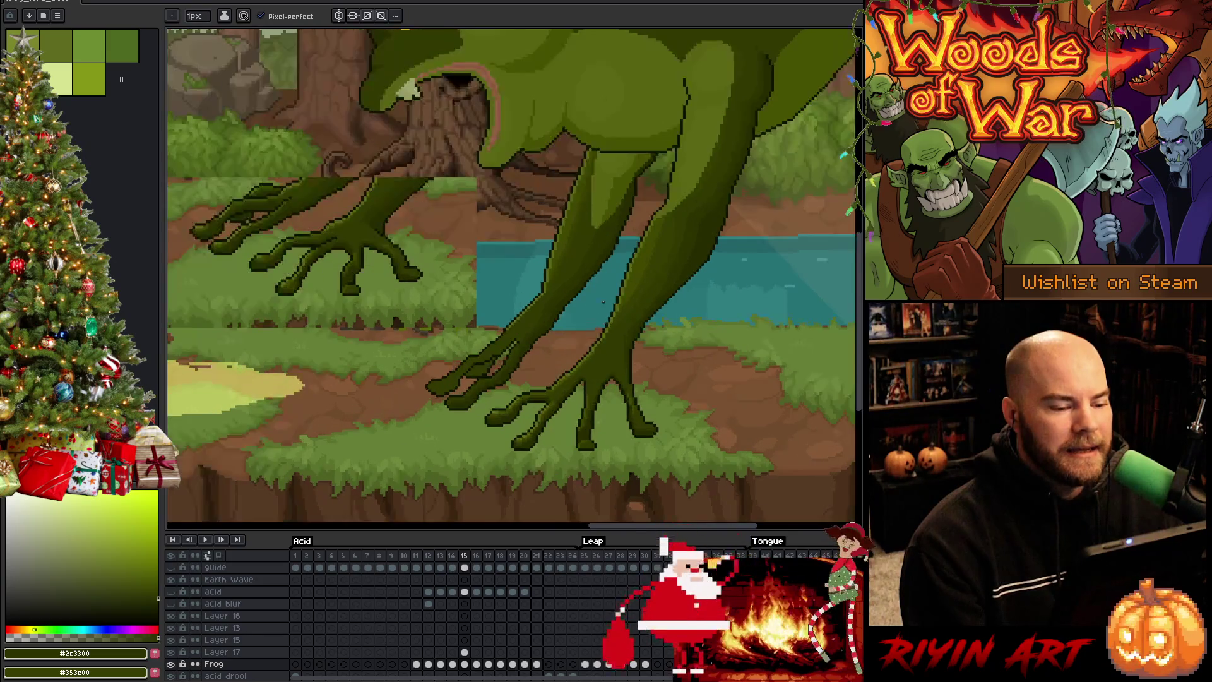
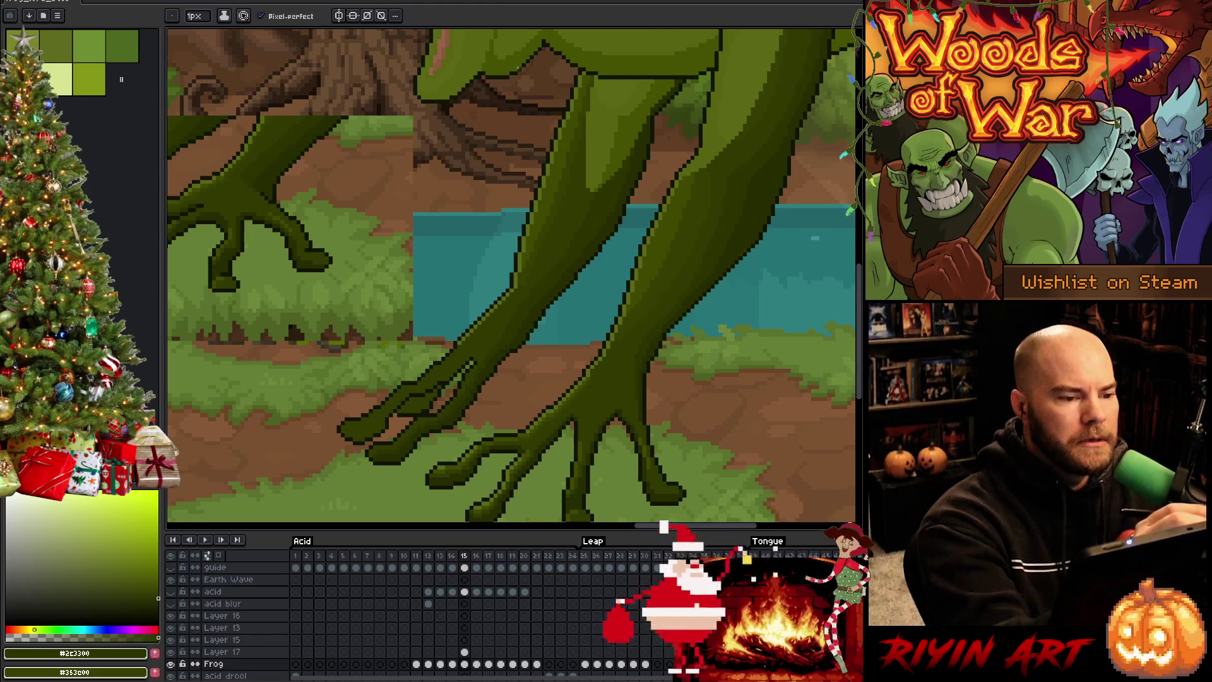
Step: Pan to the upper-left foot's toes and, with the pencil, sample the brown dirt and dark olive toe colours
drag(492, 398, 570, 404)
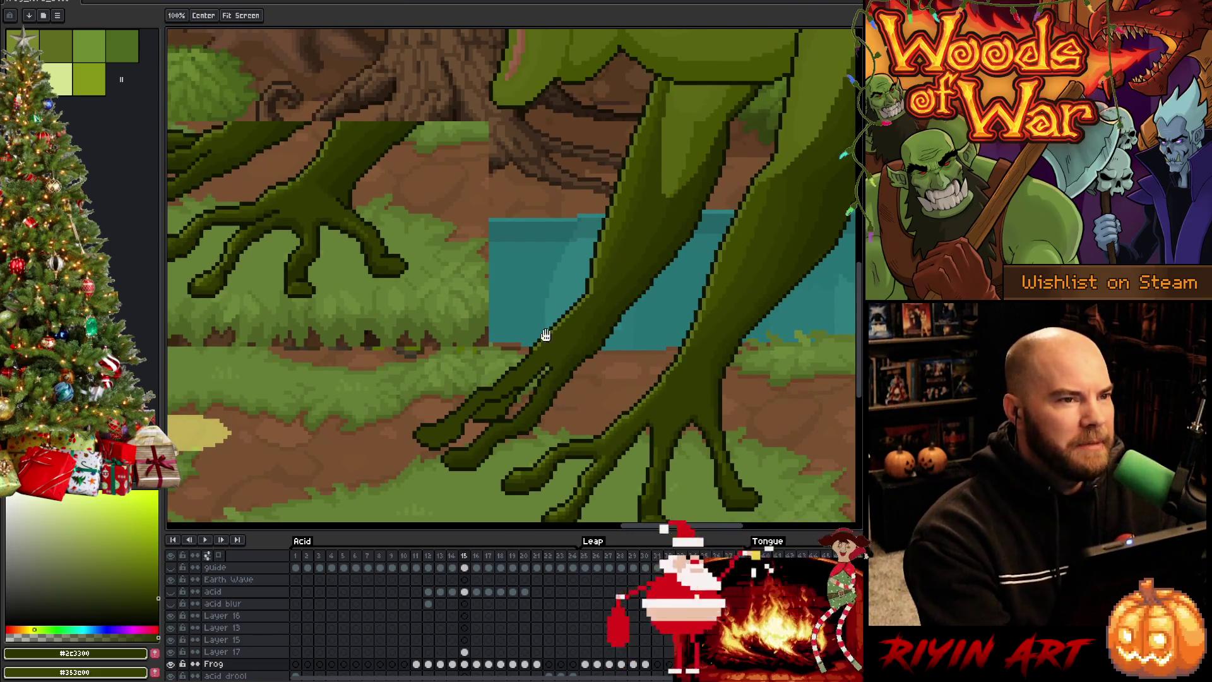
key(b)
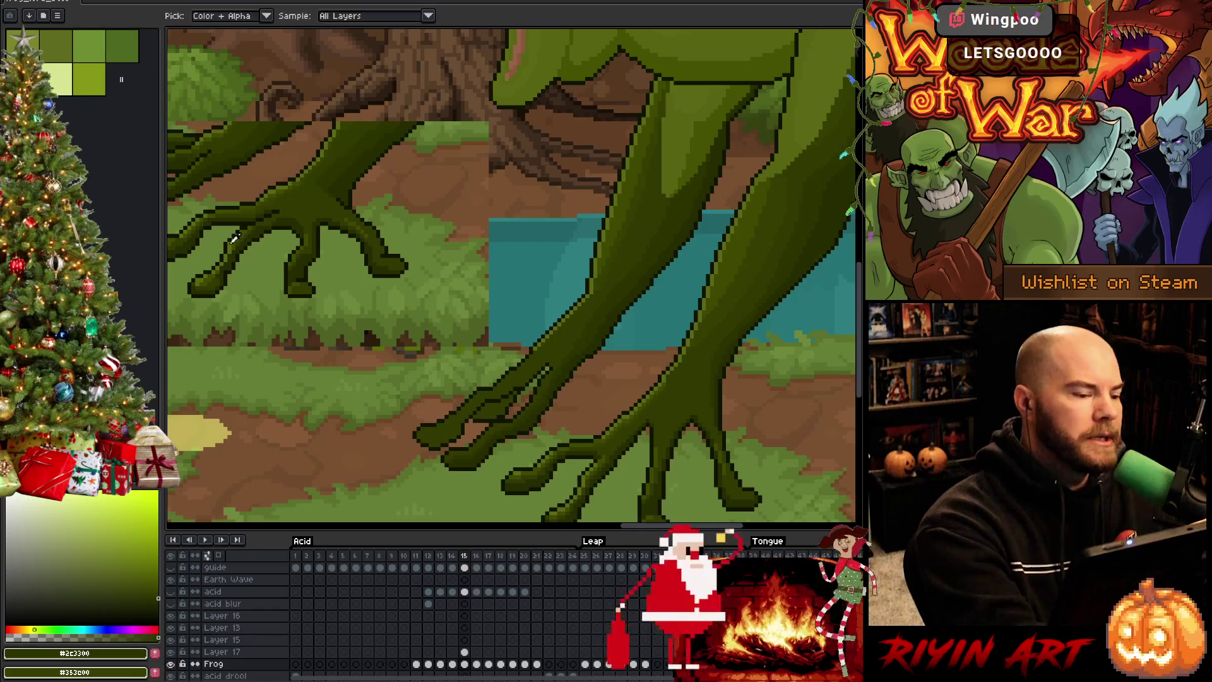
alt+click(349, 433)
drag(349, 433, 471, 427)
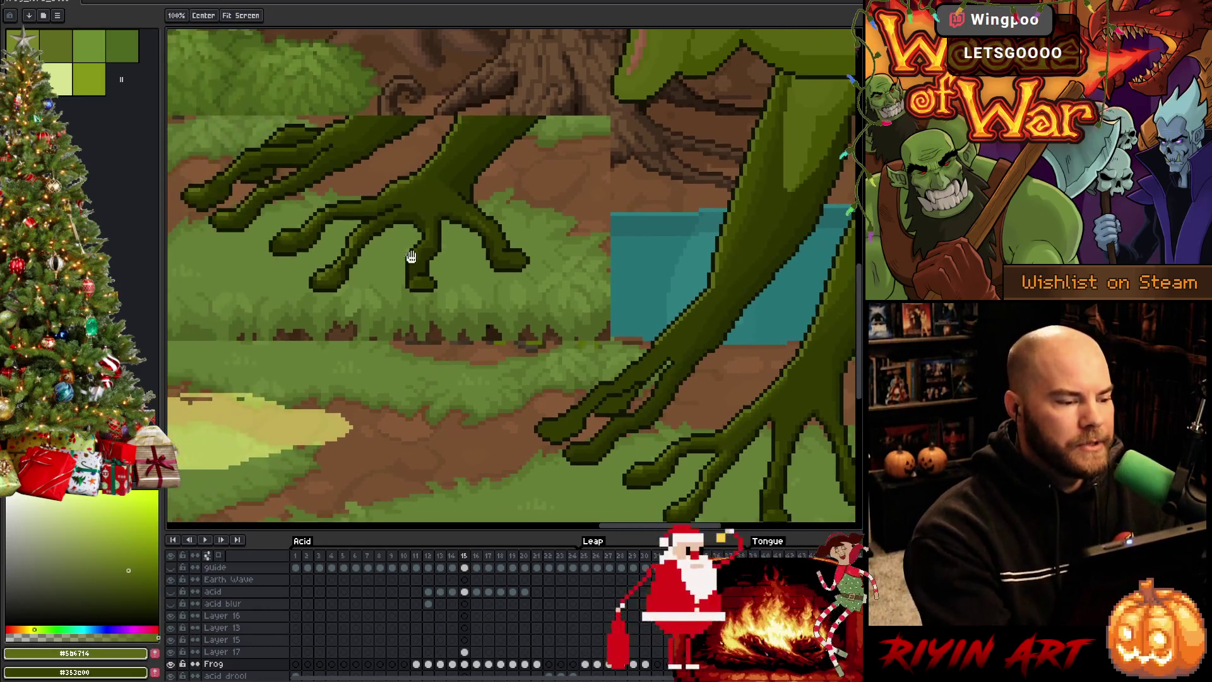
alt+click(231, 209)
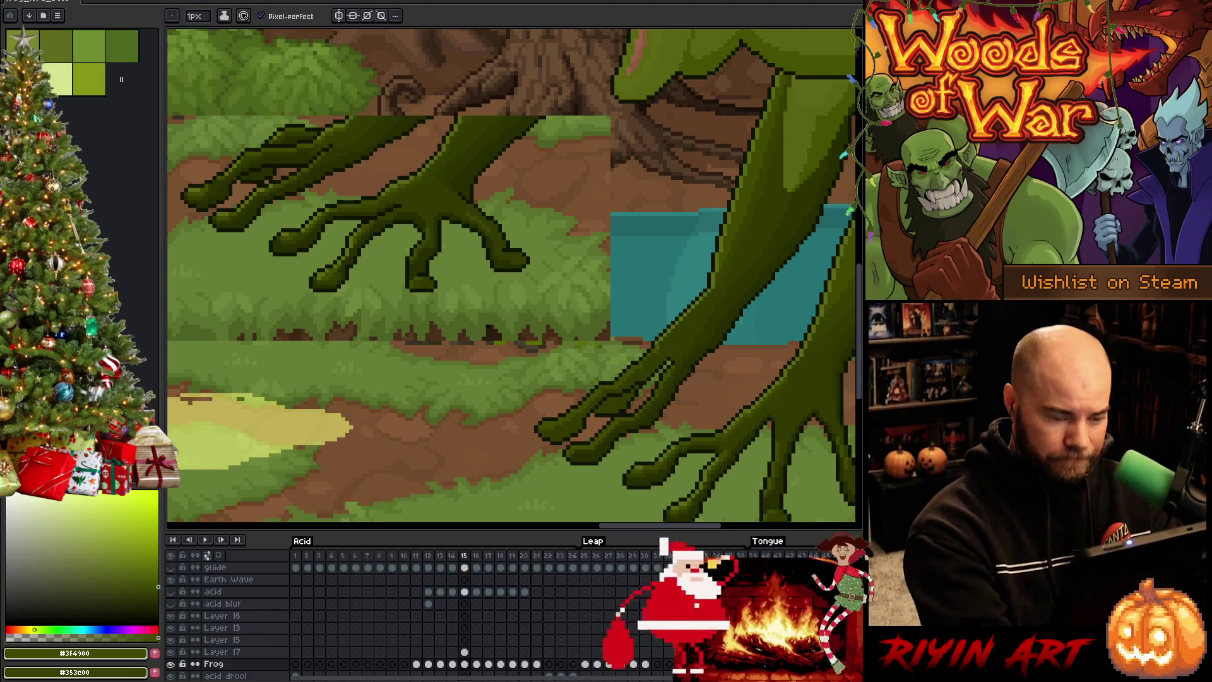
Step: Eyedrop the olive shades #5B6714, #313900 and #262C00 from the toes to shade the claws
alt+click(661, 346)
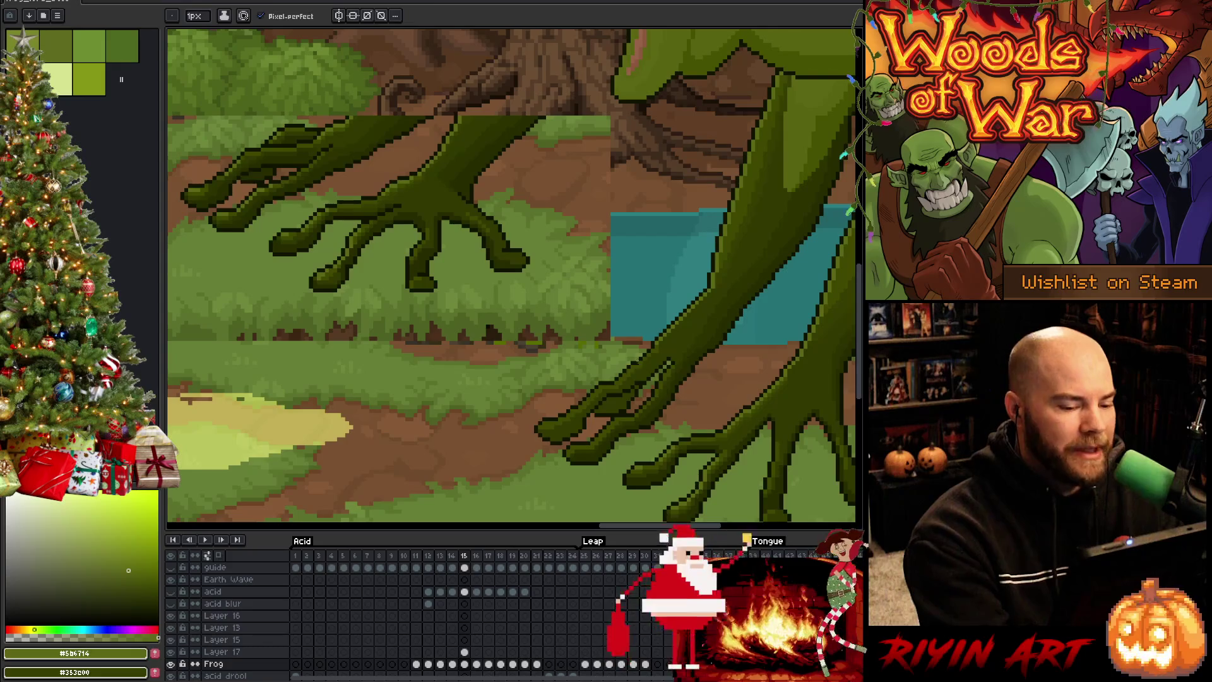
alt+click(645, 365)
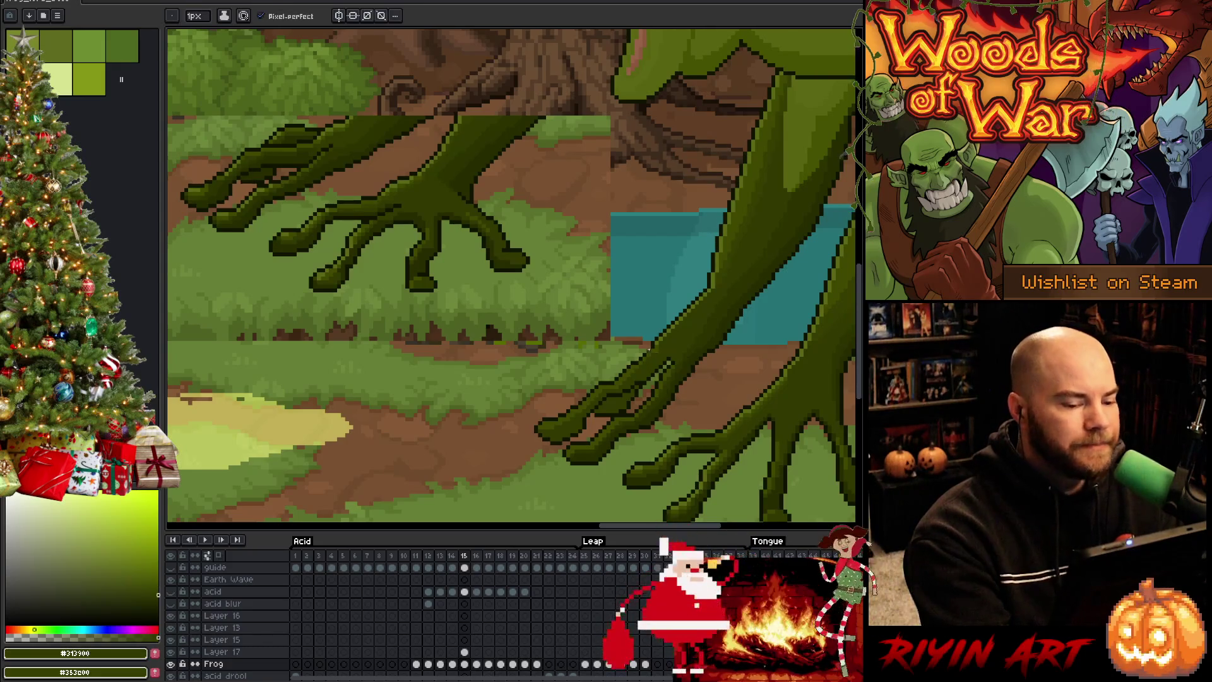
alt+click(231, 168)
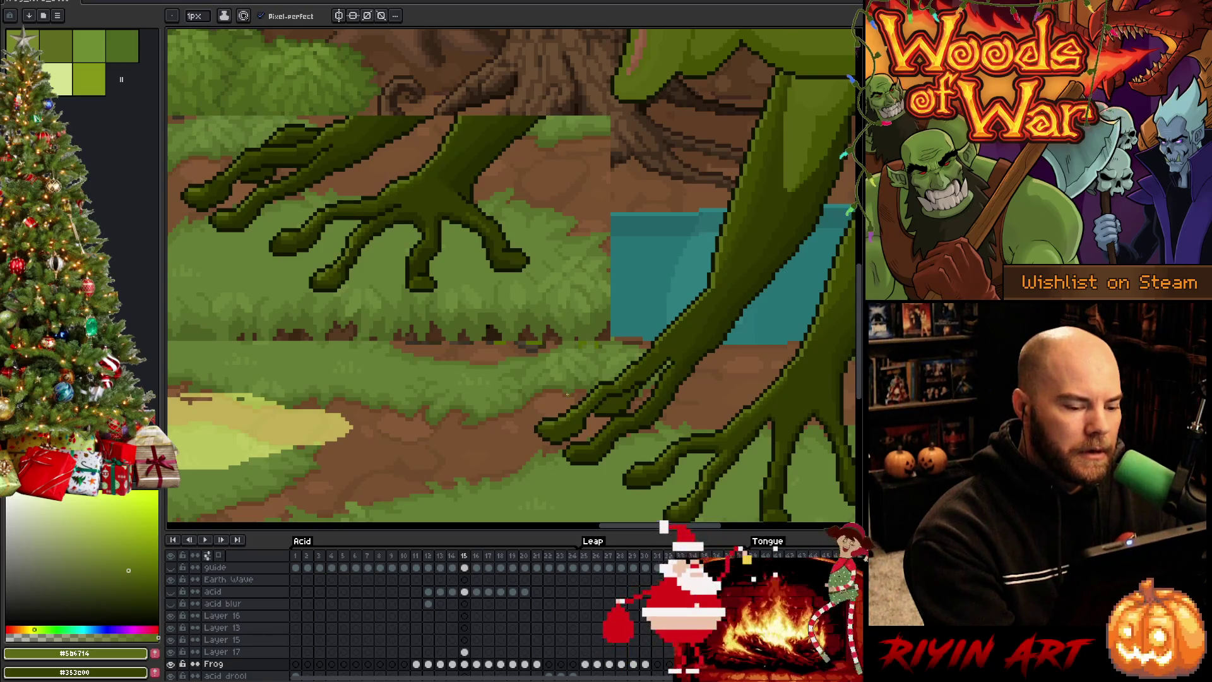
key(i)
click(470, 226)
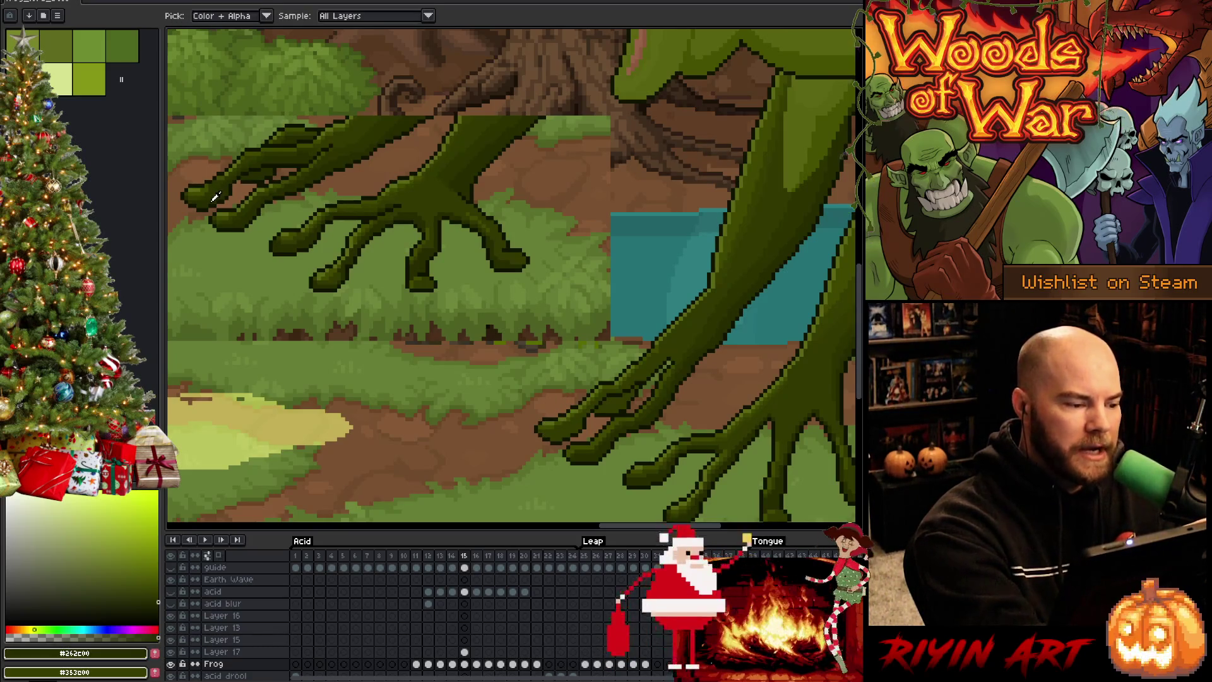
key(b)
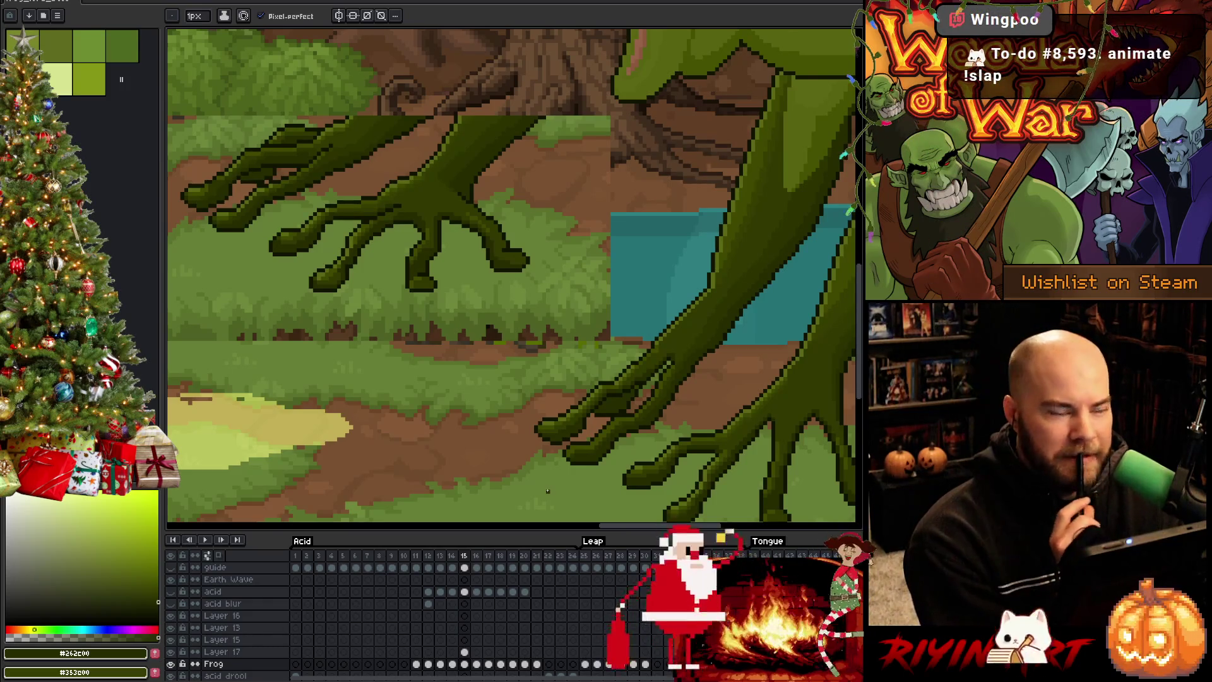
mouse_move(713, 394)
mouse_down()
mouse_move(615, 379)
mouse_move(586, 393)
mouse_up()
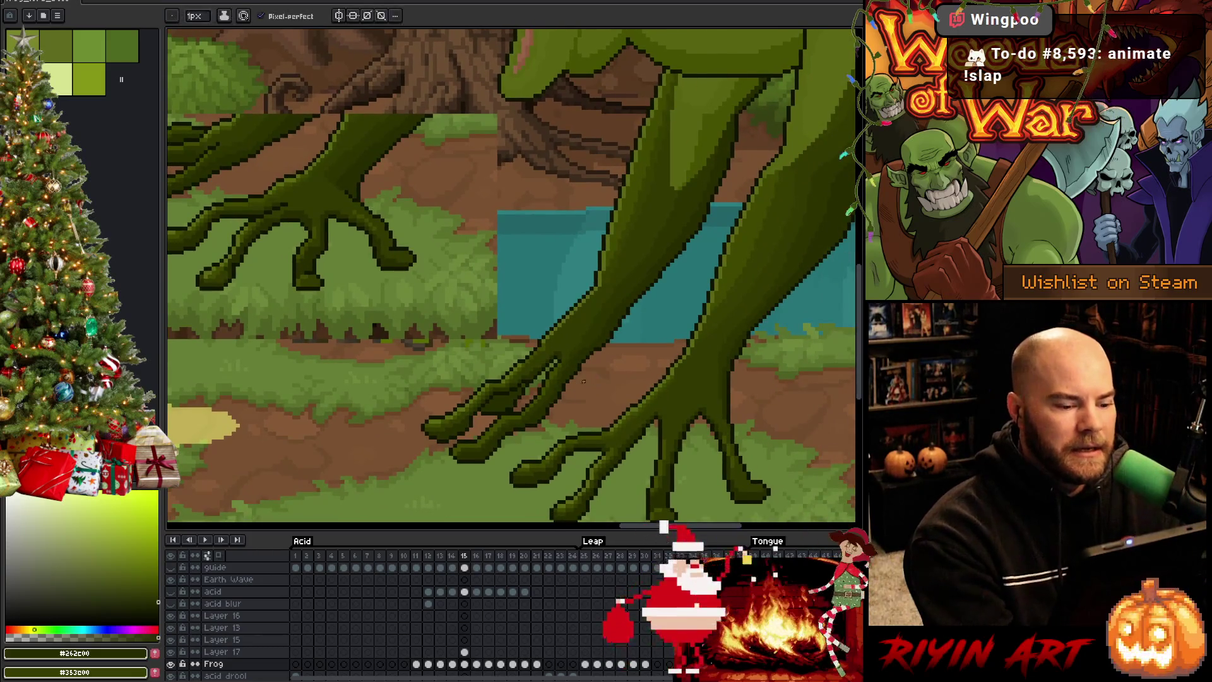
Step: Sample the dark olive outline colour and zoom out to the whole forest scene
alt+click(554, 342)
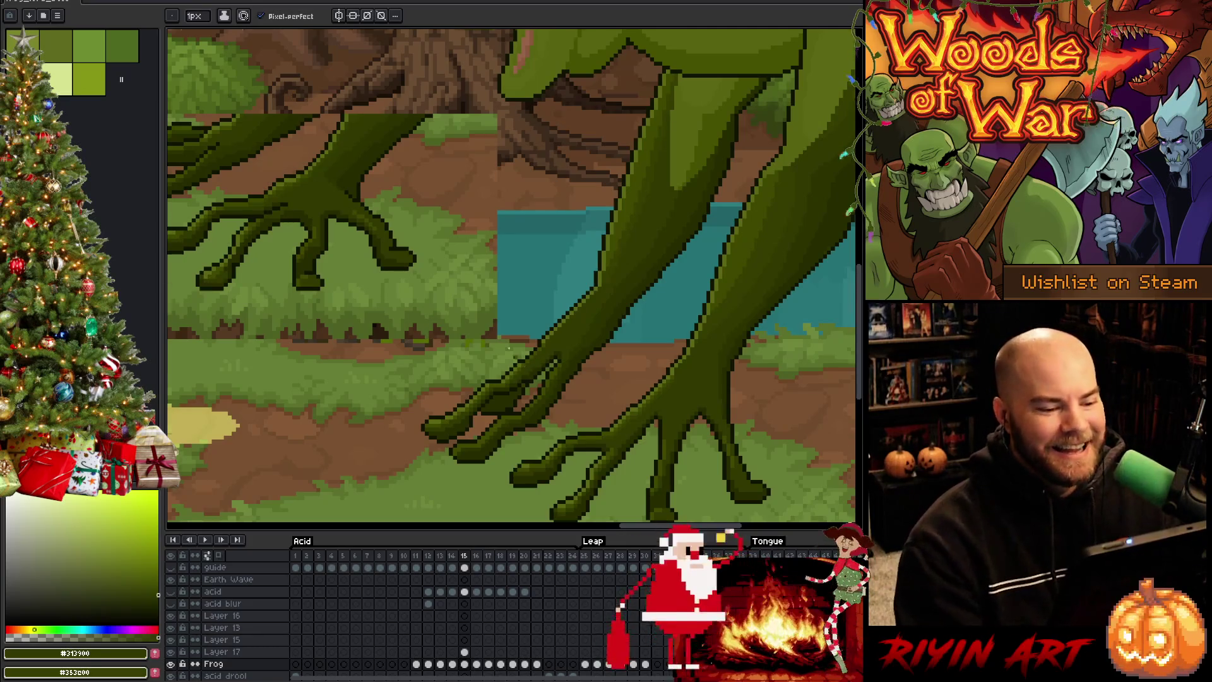
scroll(509, 348, down, 3)
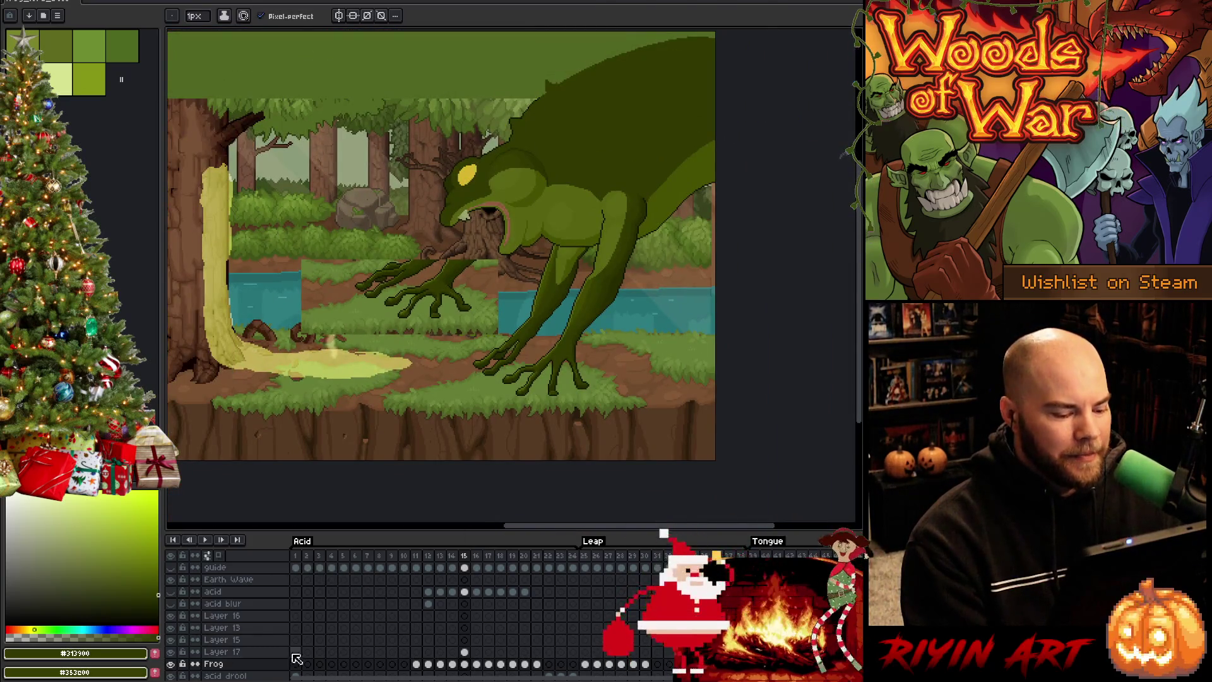
Step: Toggle the Frog layer's visibility and play the animation from frame 1
click(171, 661)
click(294, 561)
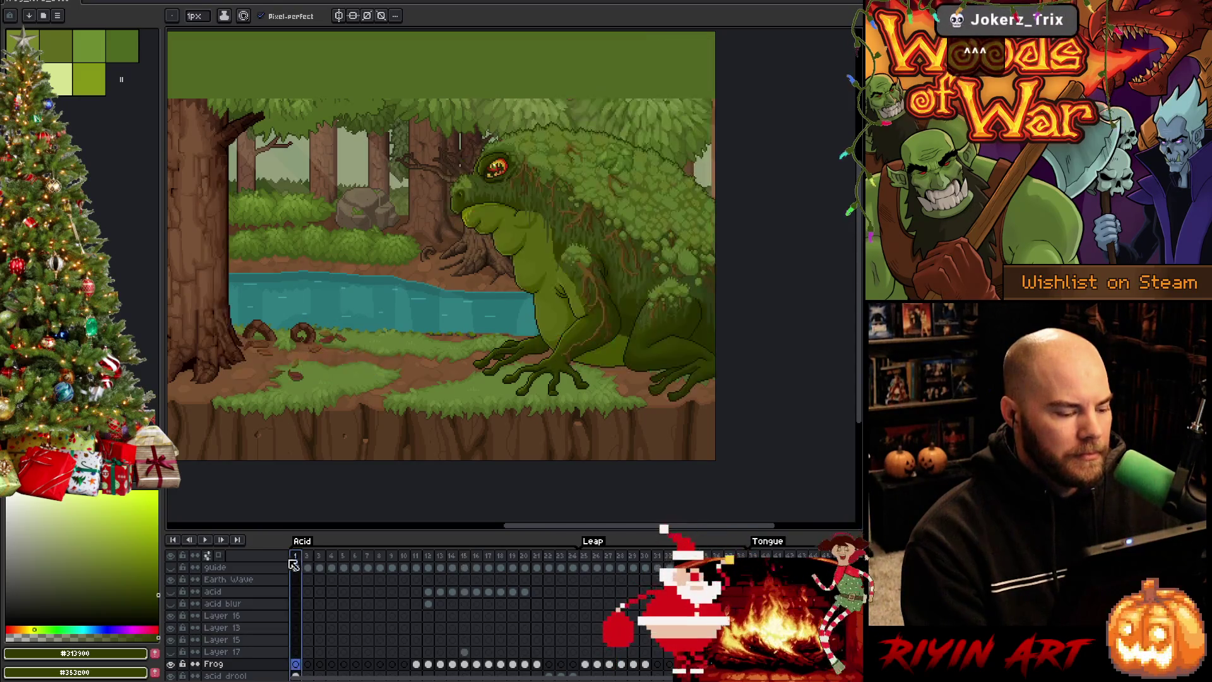
key(Return)
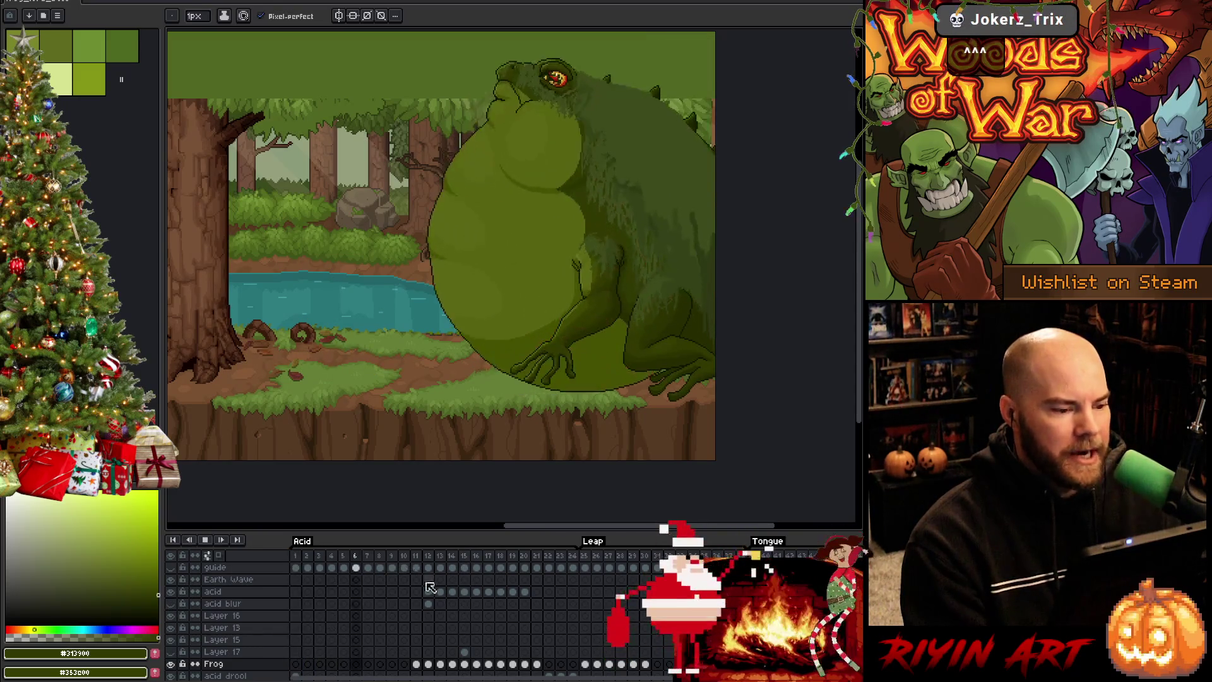